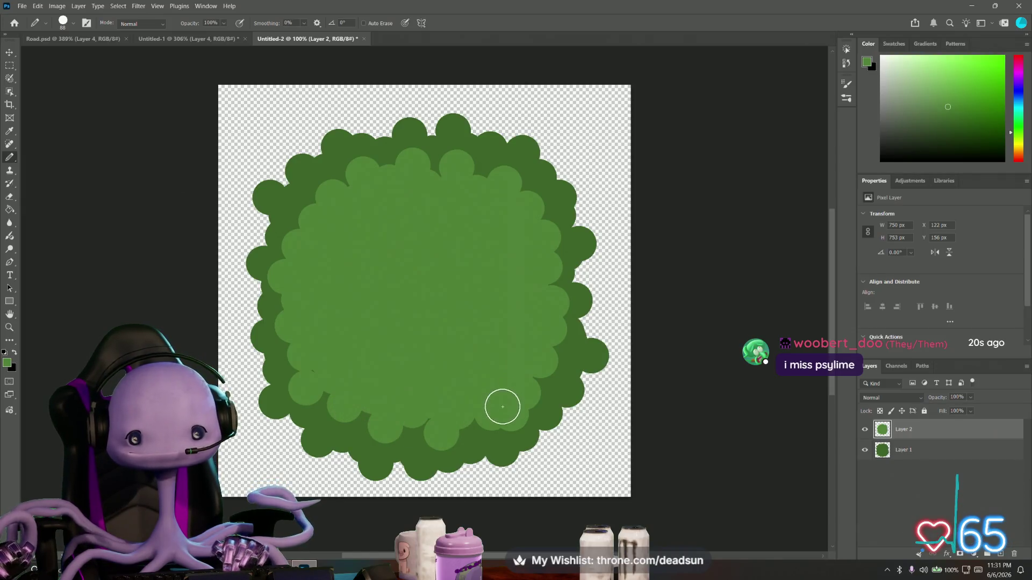
Add an empty Layer 3 above the two green bush layers
{"action": "left_click", "coordinate": [489, 421]}
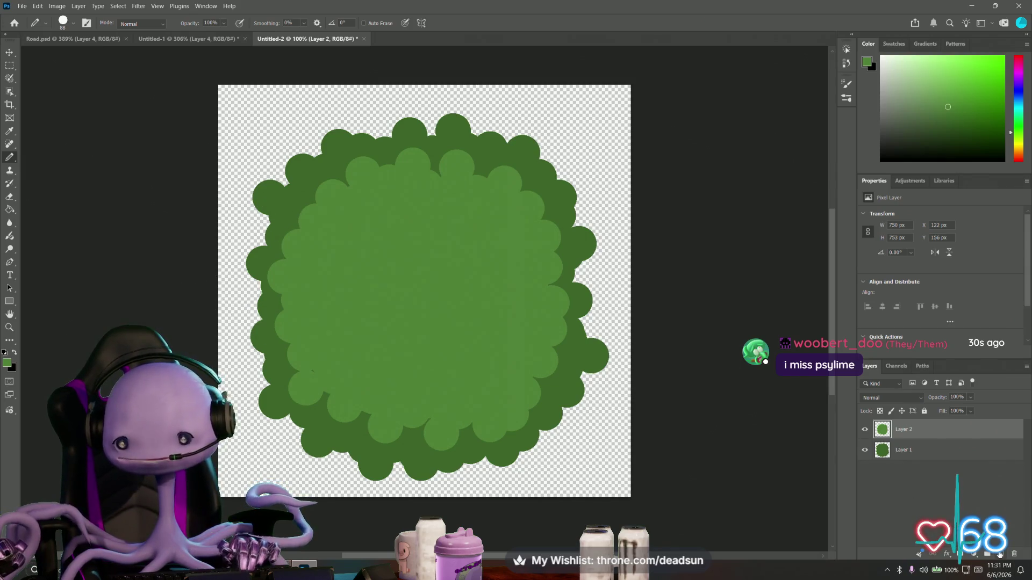
{"action": "left_click", "coordinate": [1000, 554]}
Set the foreground colour to light green #75b854 and switch to the Pencil tool
{"action": "left_click", "coordinate": [8, 362]}
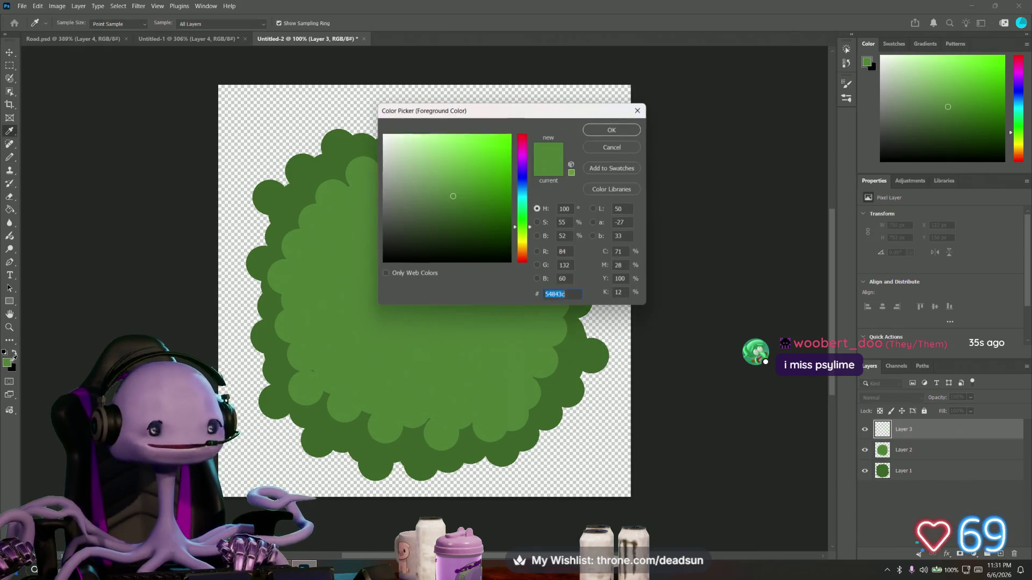
{"action": "left_click", "coordinate": [453, 169]}
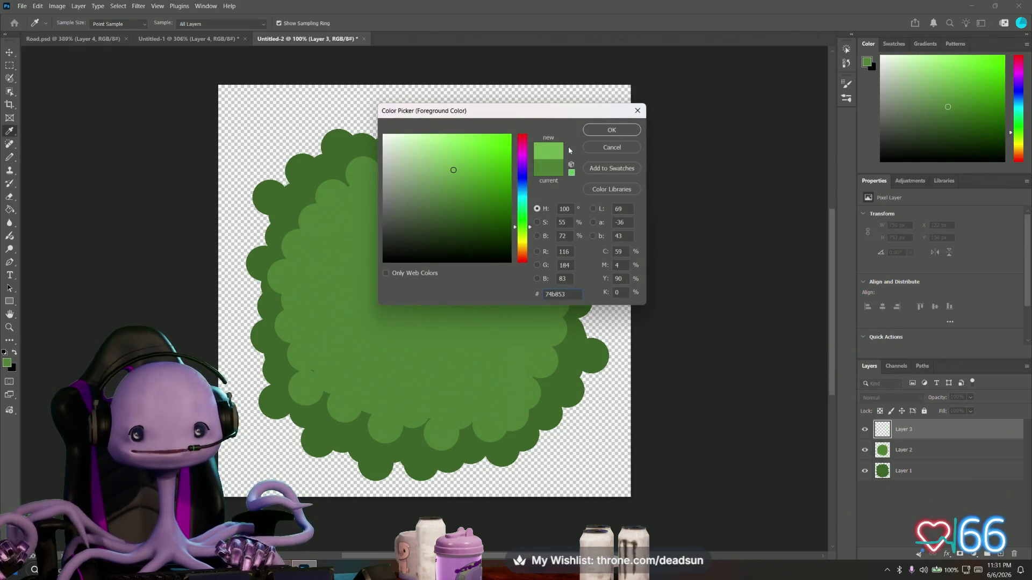
{"action": "left_click", "coordinate": [612, 130]}
{"action": "key", "text": "b"}
Paint light-green dabs over the bush's centre and upper left on Layer 3
{"action": "left_click", "coordinate": [347, 237]}
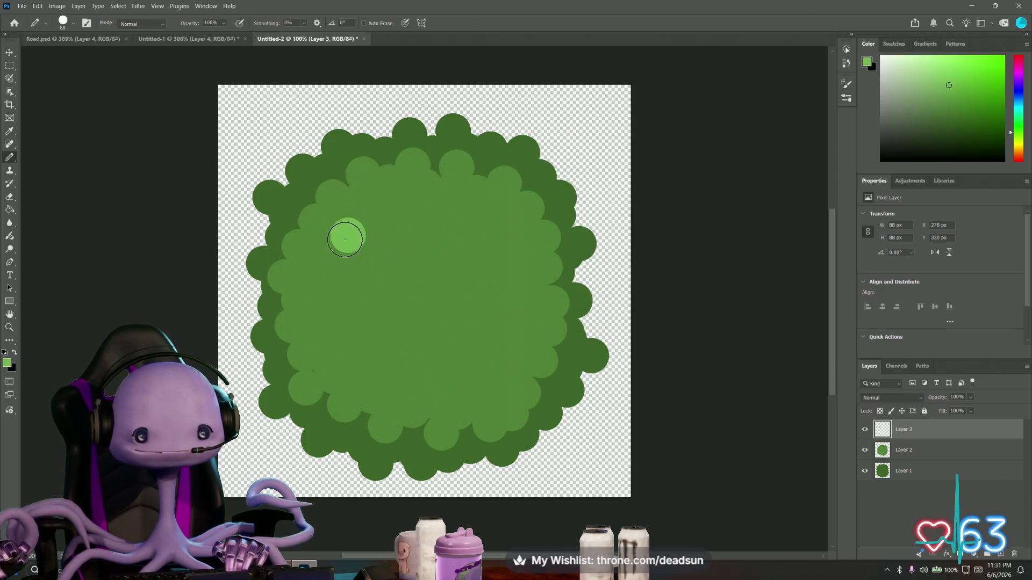
{"action": "left_click", "coordinate": [323, 258]}
{"action": "left_click", "coordinate": [325, 289]}
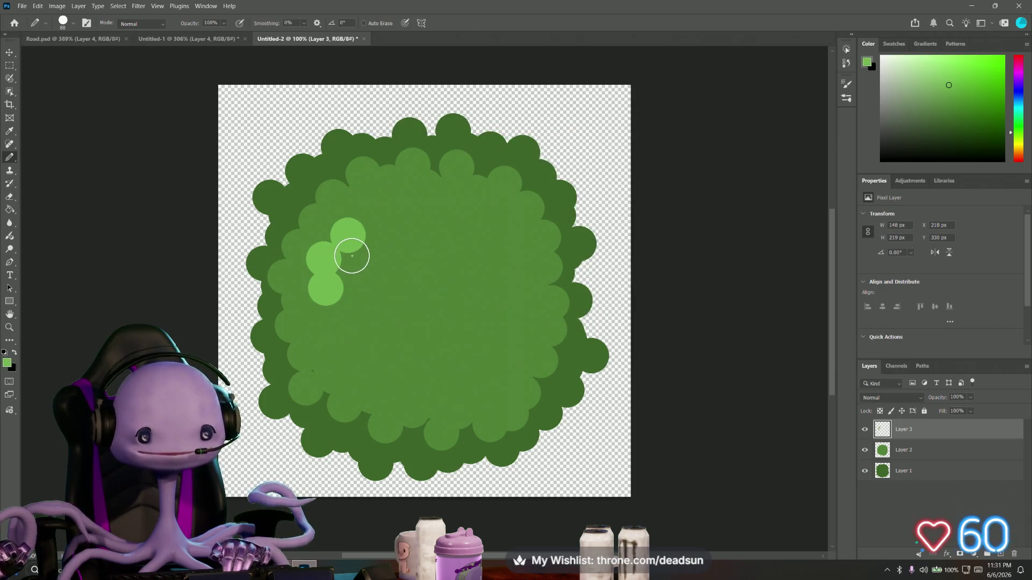
{"action": "left_click", "coordinate": [352, 256]}
{"action": "left_click", "coordinate": [335, 272]}
{"action": "left_click", "coordinate": [366, 210]}
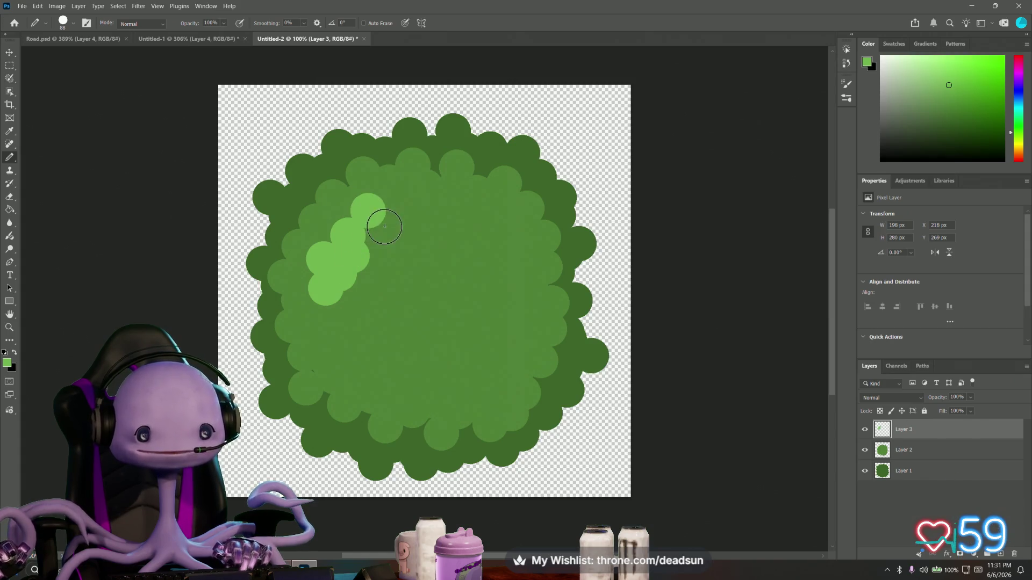
Extend the light-green blob across the top with a curved band and lobe on the right
{"action": "left_click", "coordinate": [380, 230]}
{"action": "left_click", "coordinate": [397, 205]}
{"action": "left_click", "coordinate": [409, 234]}
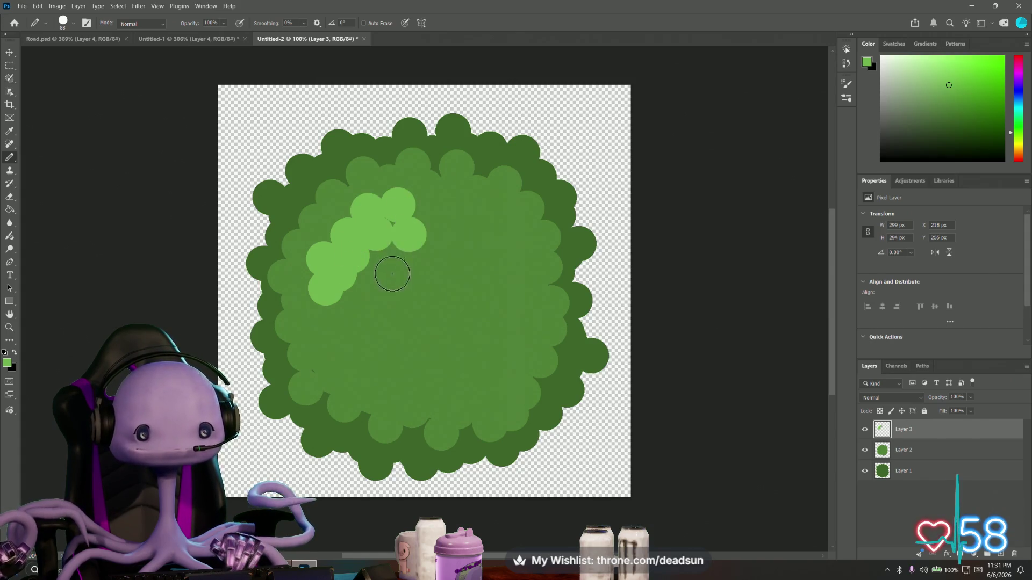
{"action": "left_click_drag", "start_coordinate": [396, 224], "coordinate": [490, 344]}
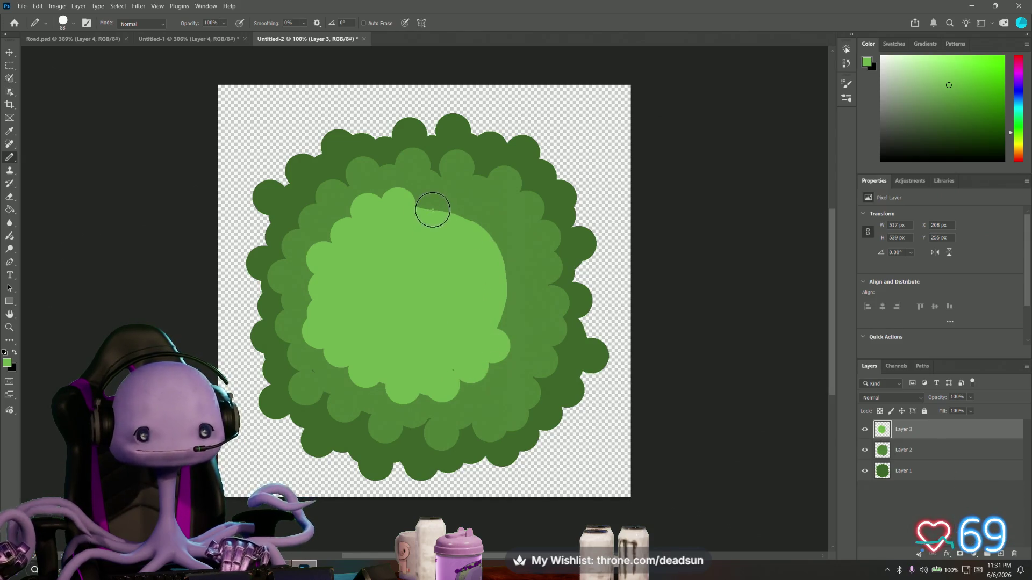
{"action": "left_click_drag", "start_coordinate": [432, 209], "coordinate": [474, 389]}
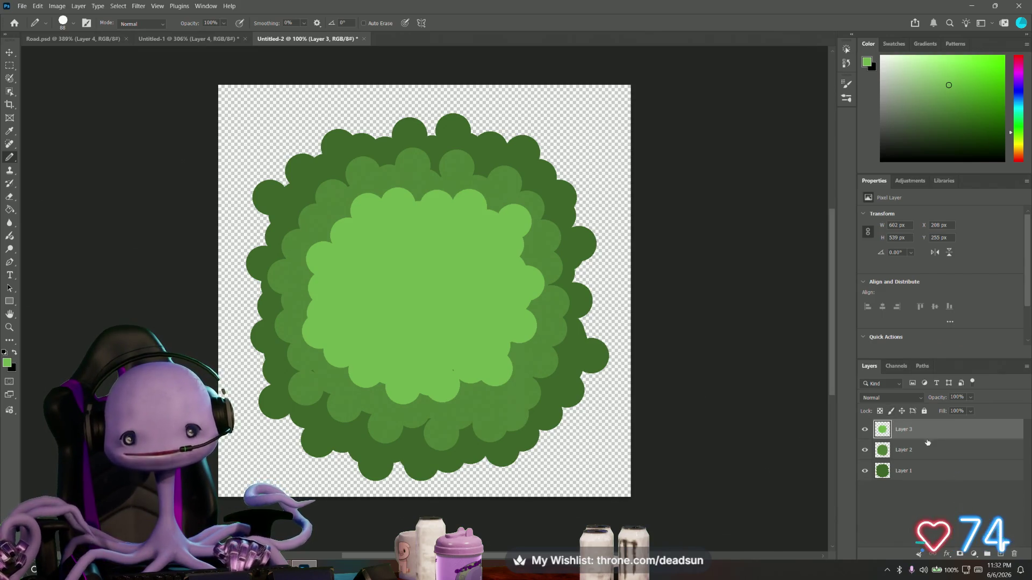
{"action": "left_click", "coordinate": [920, 471]}
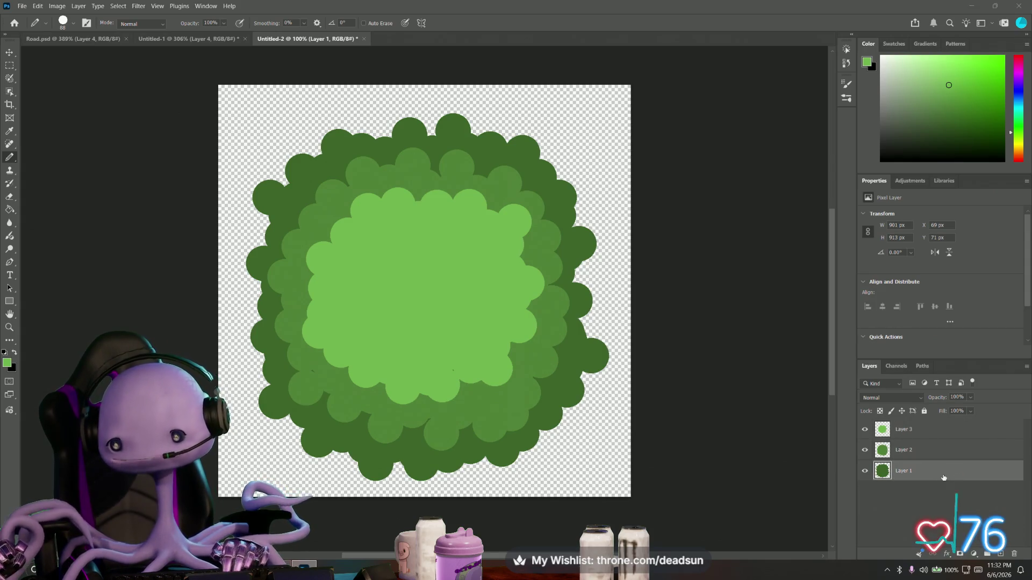
Give Layer 1 an Inner Shadow: Multiply, 83% opacity, 27% choke, 29 px size
{"action": "double_click", "coordinate": [943, 478]}
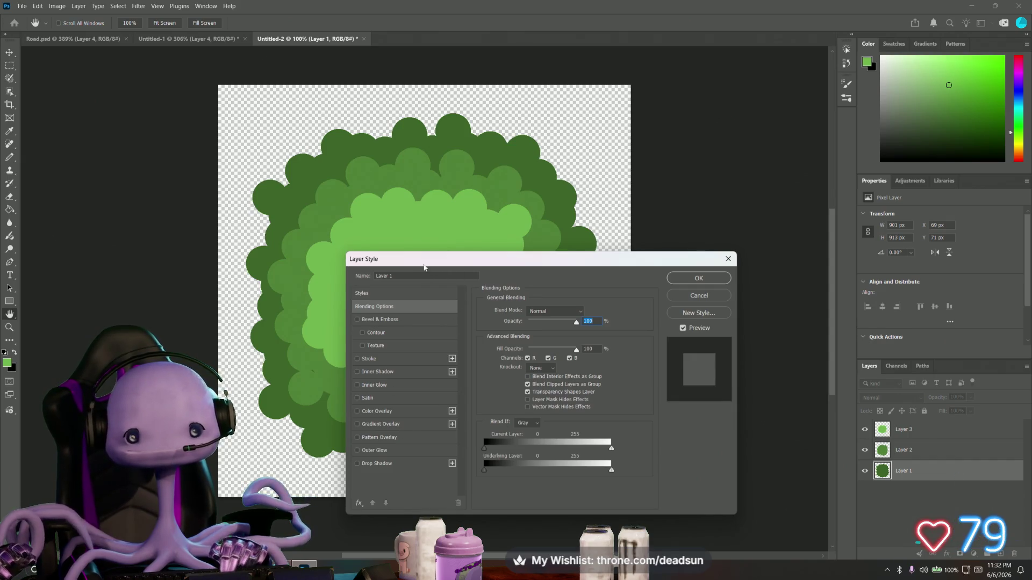
{"action": "left_click_drag", "start_coordinate": [424, 267], "coordinate": [541, 216]}
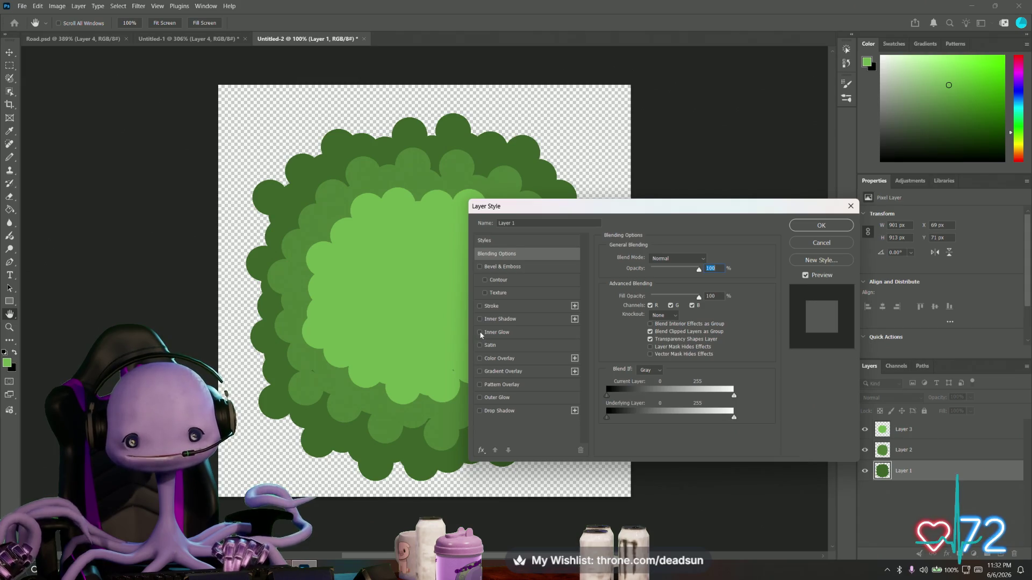
{"action": "left_click", "coordinate": [479, 320]}
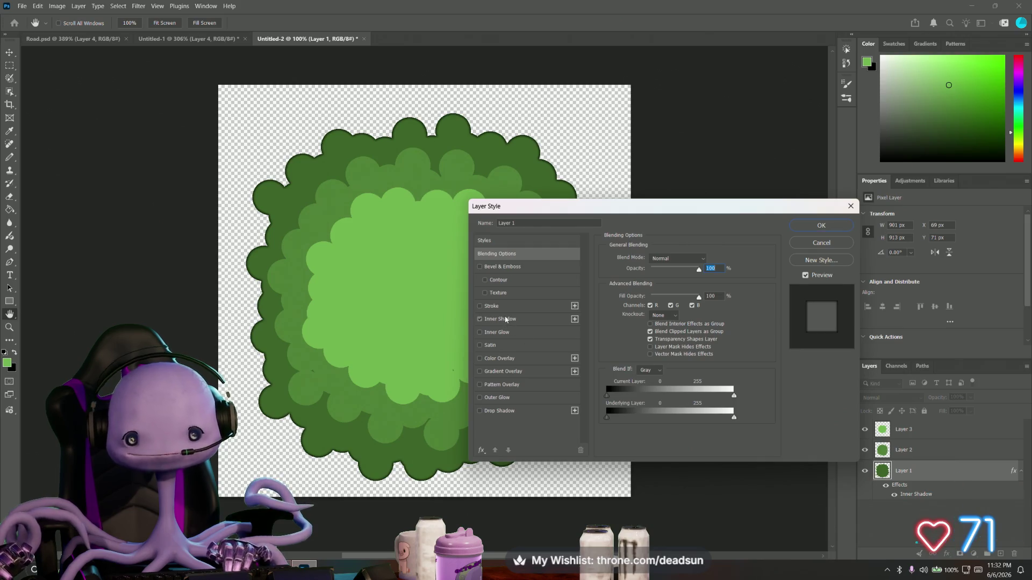
{"action": "left_click", "coordinate": [499, 320]}
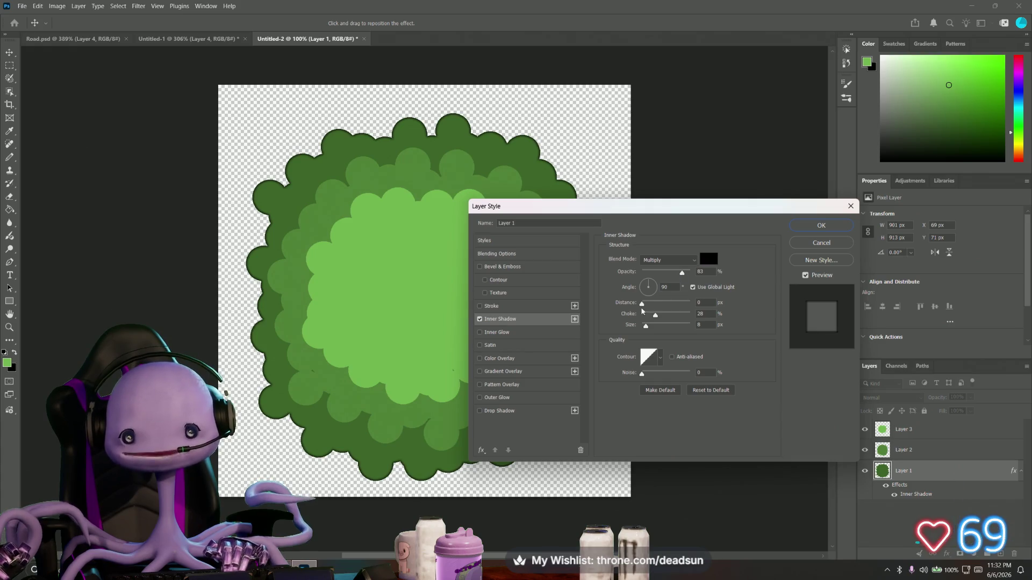
{"action": "left_click_drag", "start_coordinate": [643, 304], "coordinate": [640, 310]}
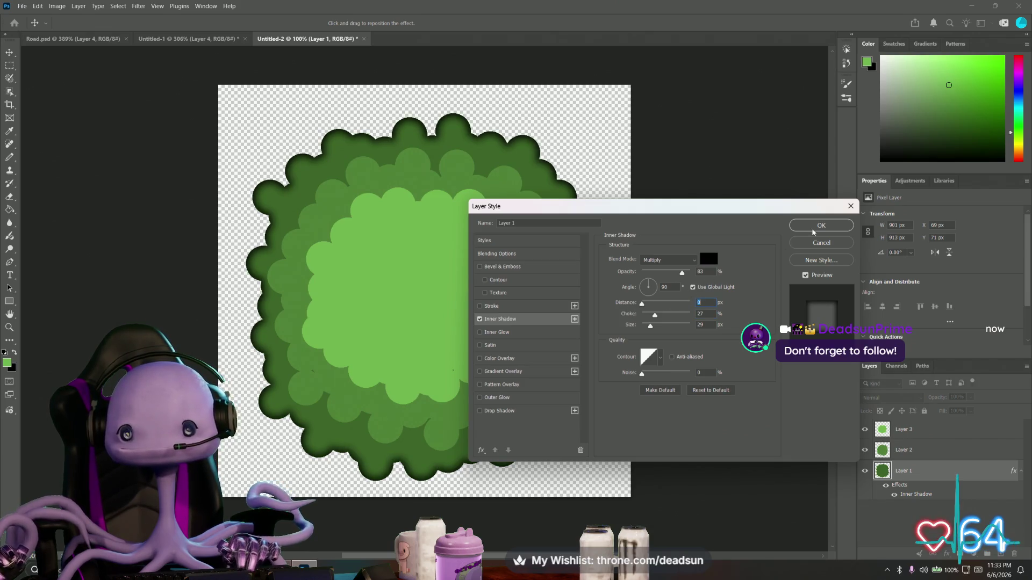
{"action": "left_click", "coordinate": [814, 231]}
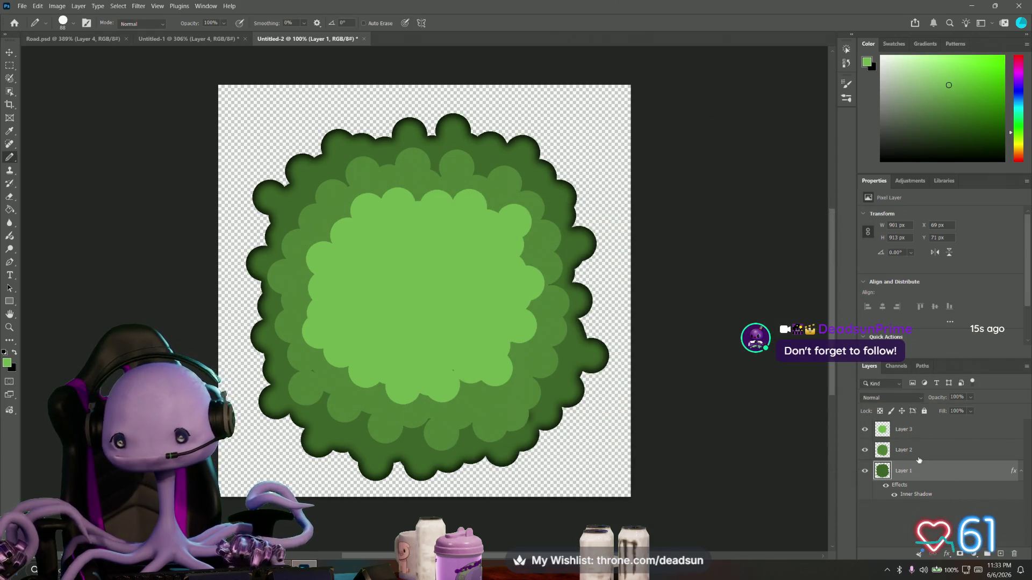
Compare the layers by toggling the middle green layer's visibility, then select it
{"action": "left_click", "coordinate": [917, 455]}
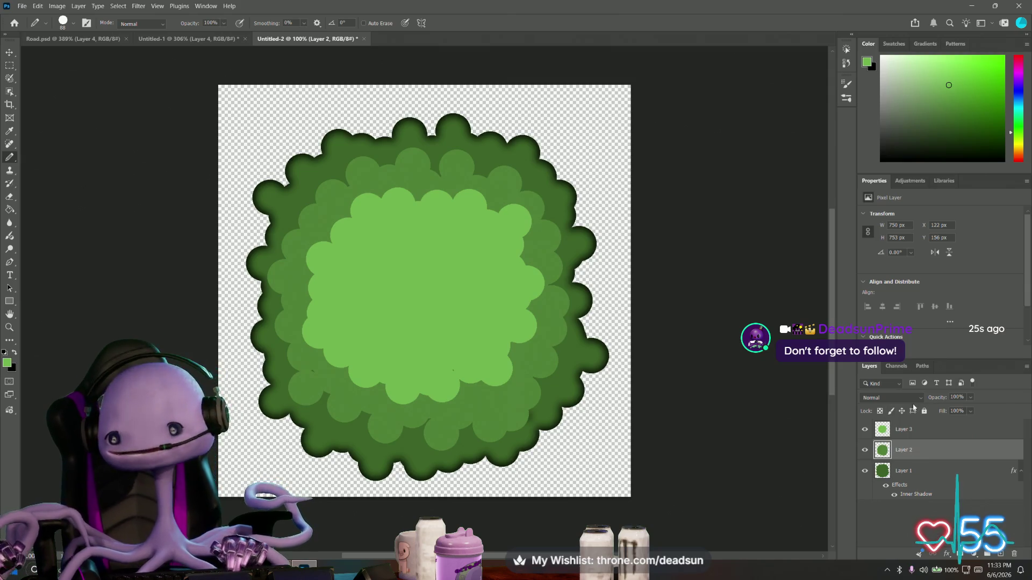
{"action": "left_click", "coordinate": [905, 430]}
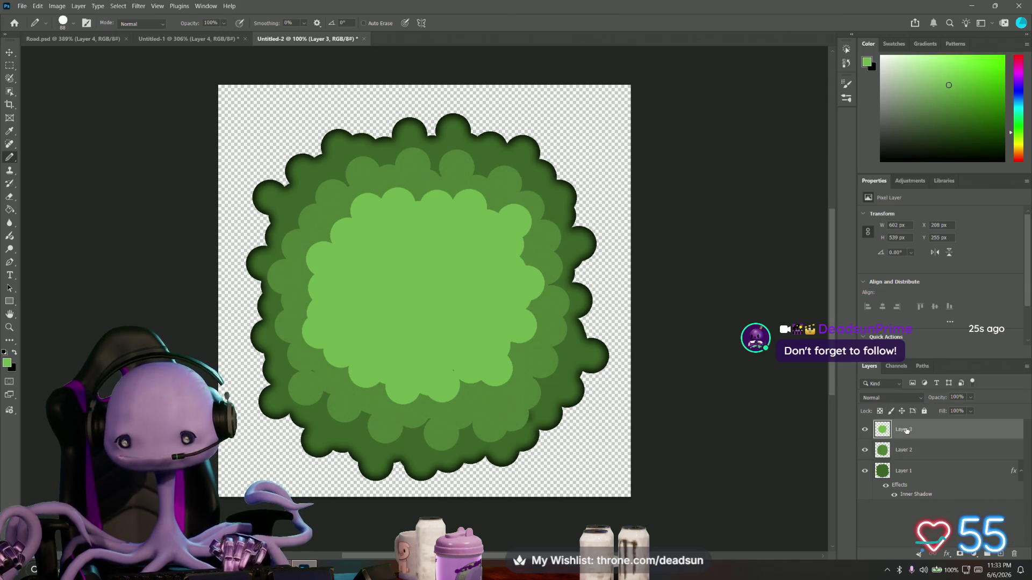
{"action": "left_click", "coordinate": [866, 450]}
{"action": "left_click", "coordinate": [866, 450]}
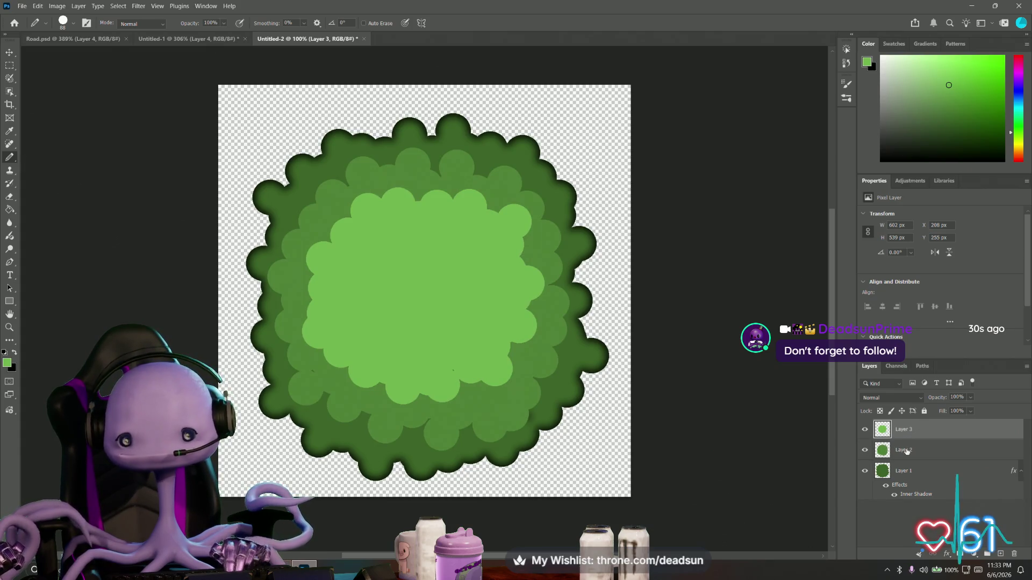
{"action": "left_click", "coordinate": [907, 451]}
Give Layer 2 a Drop Shadow: Multiply, 86% opacity, 4 px distance, 3% spread, 35 px size
{"action": "double_click", "coordinate": [933, 453]}
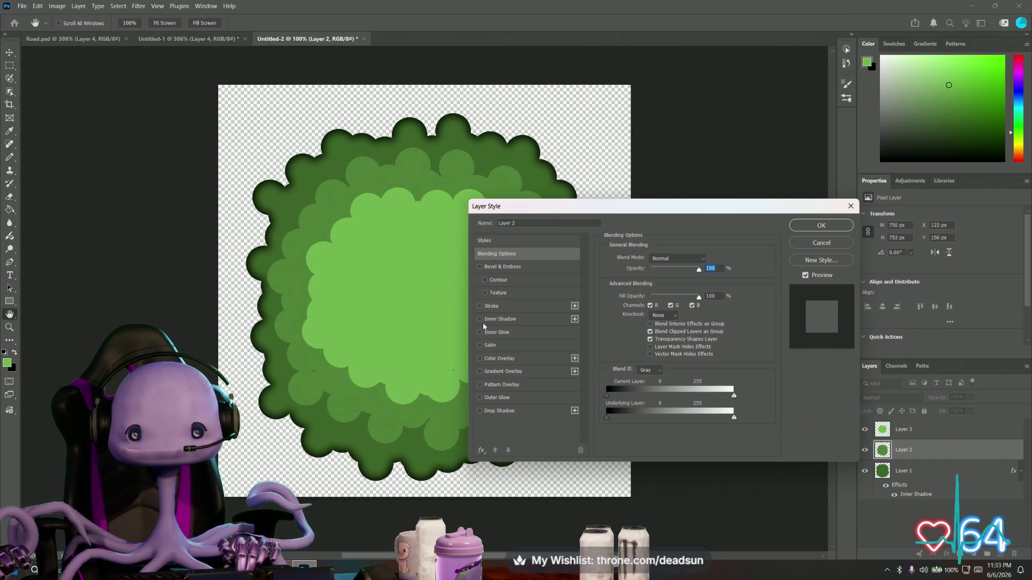
{"action": "left_click", "coordinate": [483, 412]}
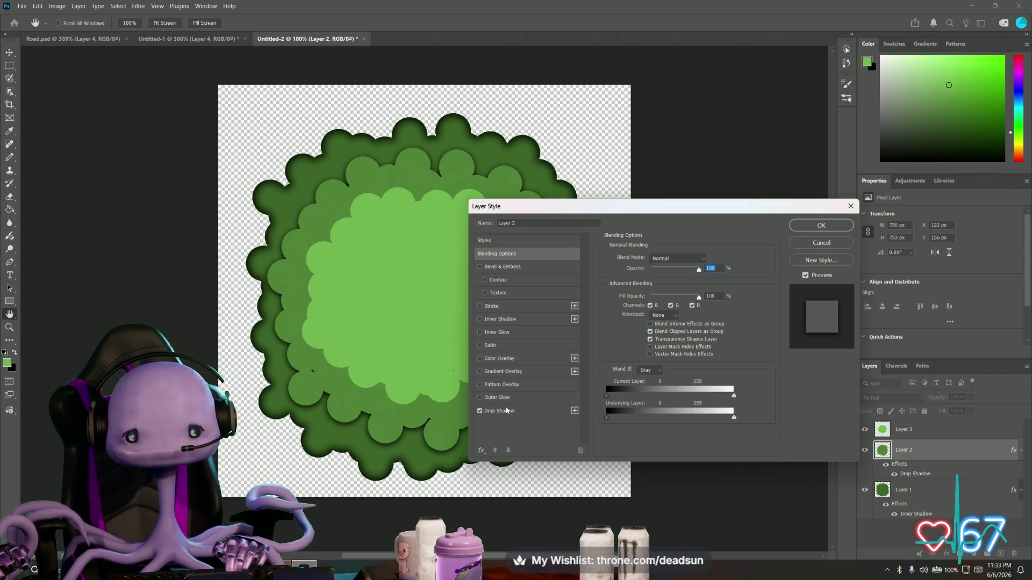
{"action": "left_click", "coordinate": [508, 412]}
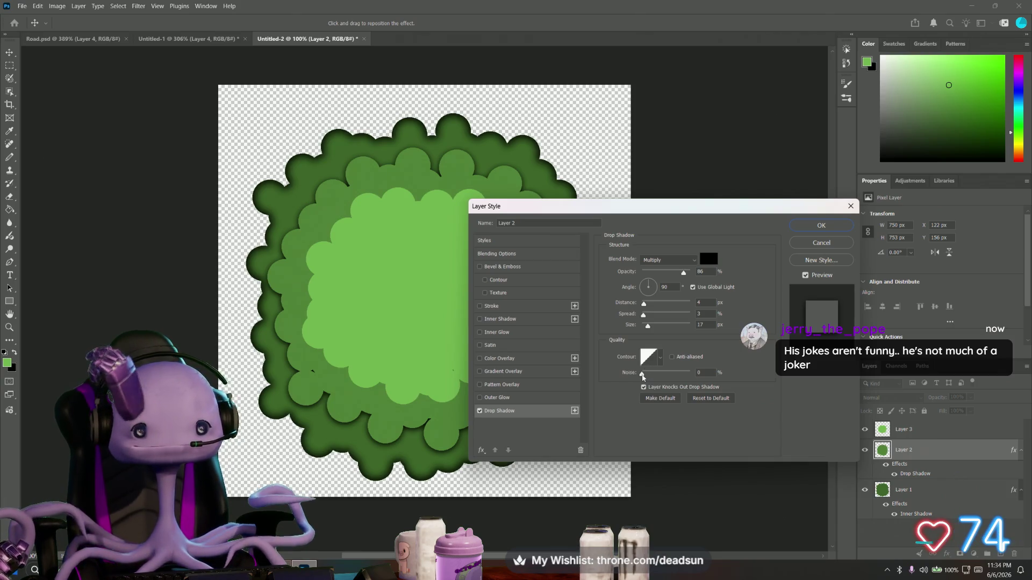
{"action": "left_click_drag", "start_coordinate": [648, 326], "coordinate": [652, 326]}
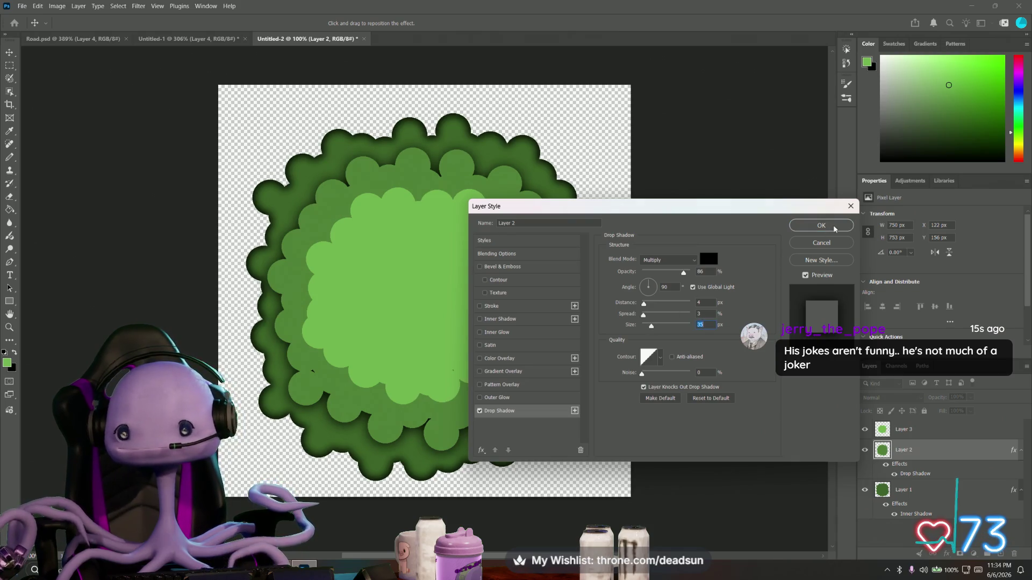
{"action": "left_click", "coordinate": [834, 226]}
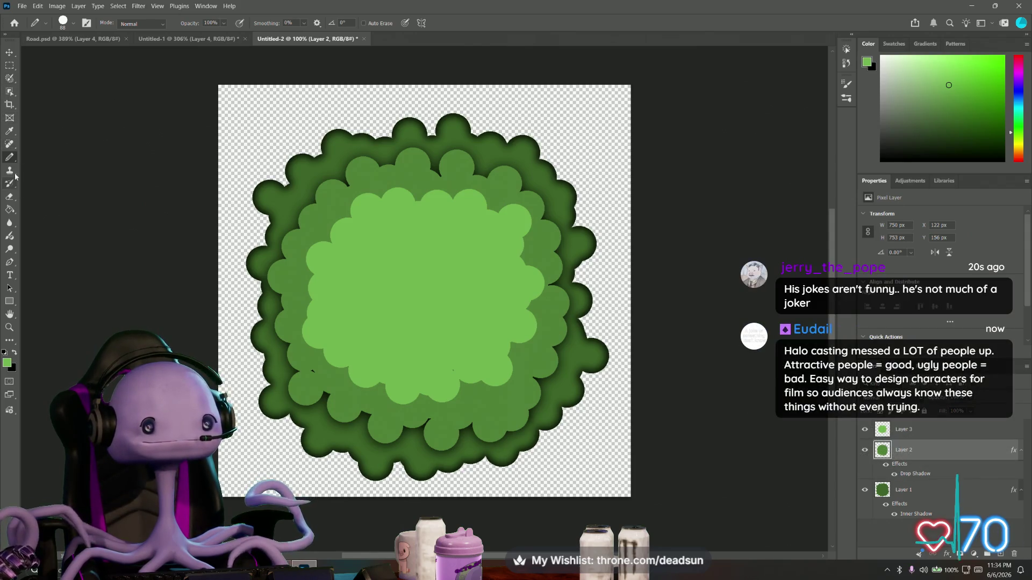
Sample the bush's mid green, return to the Pencil, and open Layer Style for Layer 3
{"action": "left_click", "coordinate": [10, 132]}
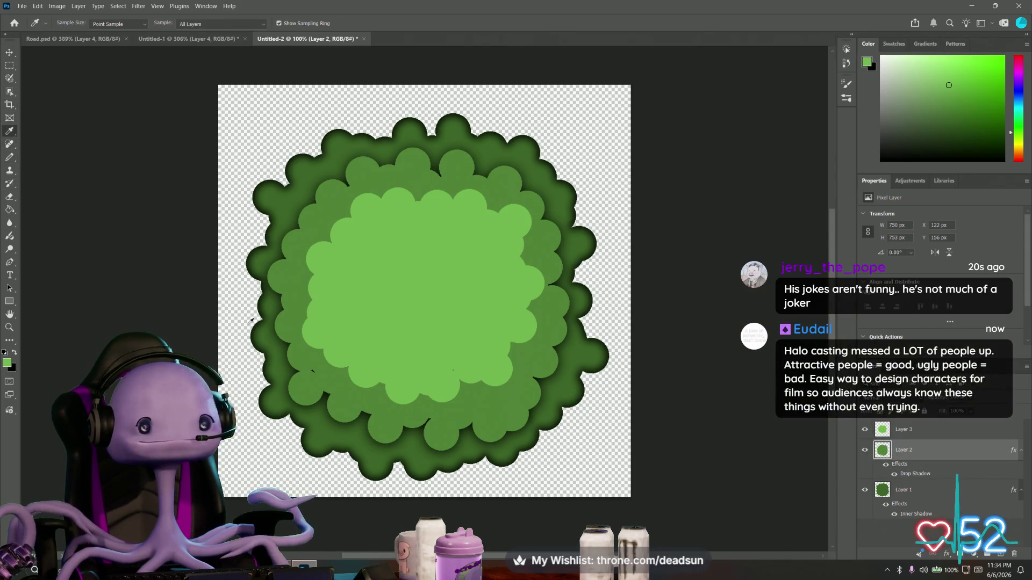
{"action": "left_click", "coordinate": [305, 356]}
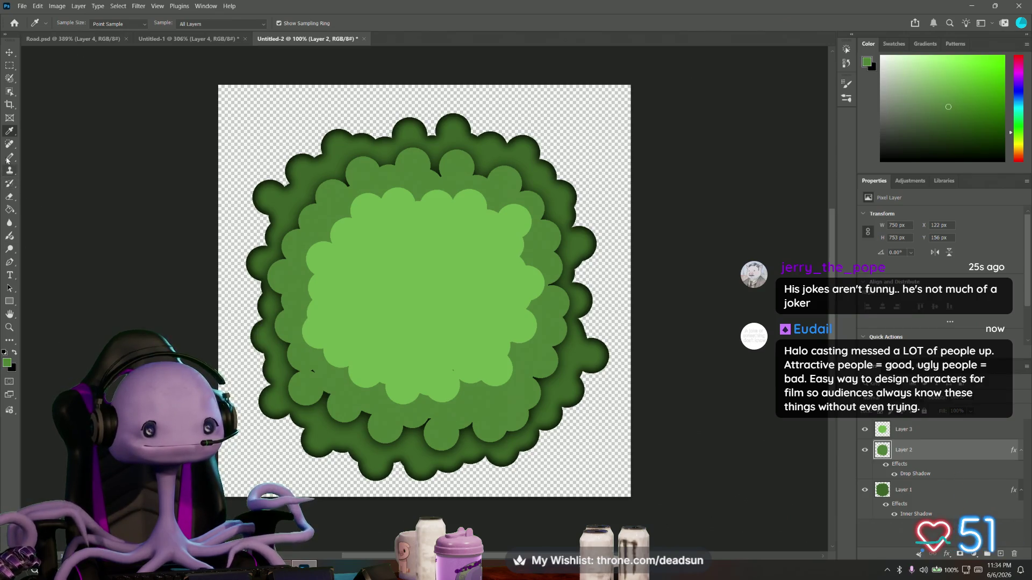
{"action": "left_click", "coordinate": [8, 158]}
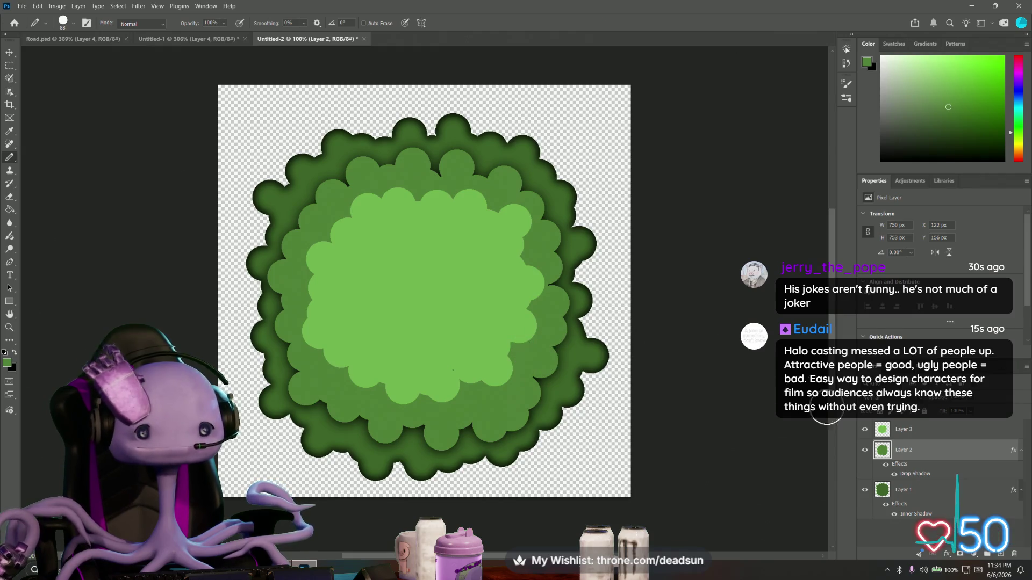
{"action": "left_click", "coordinate": [900, 427]}
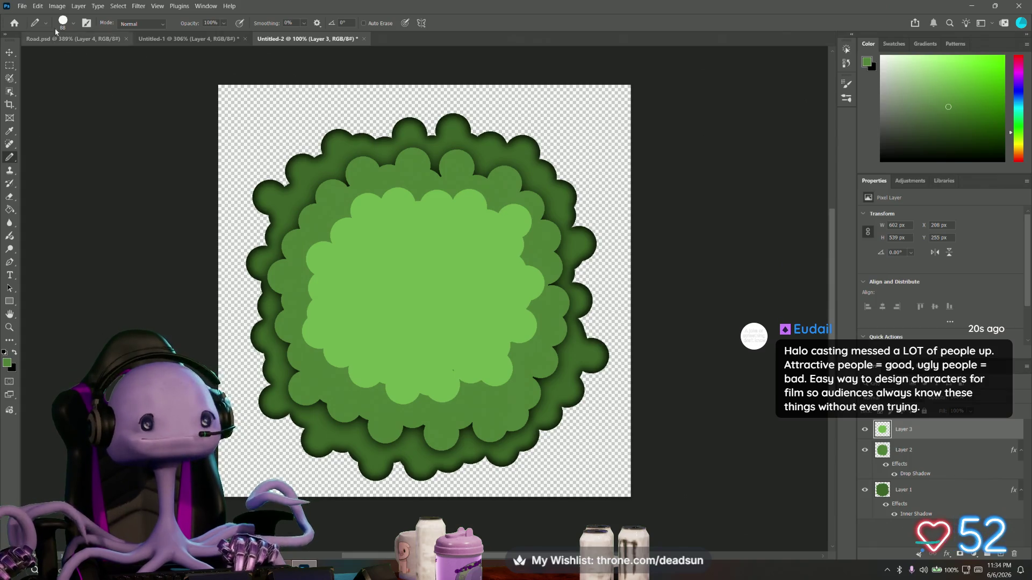
{"action": "double_click", "coordinate": [923, 431]}
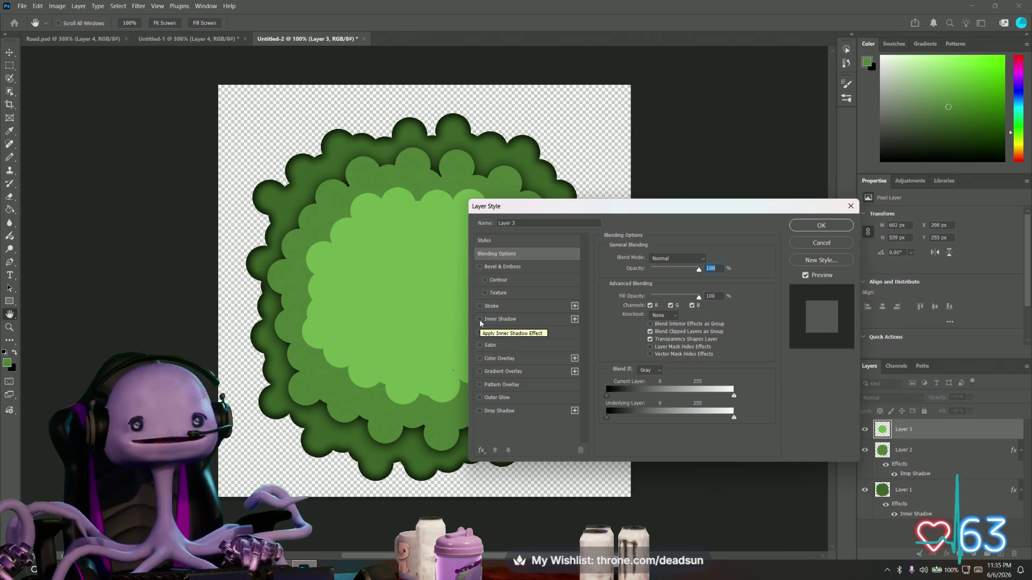
Add a faint Inner Shadow to Layer 3 with higher choke and 125 px size
{"action": "left_click", "coordinate": [480, 321]}
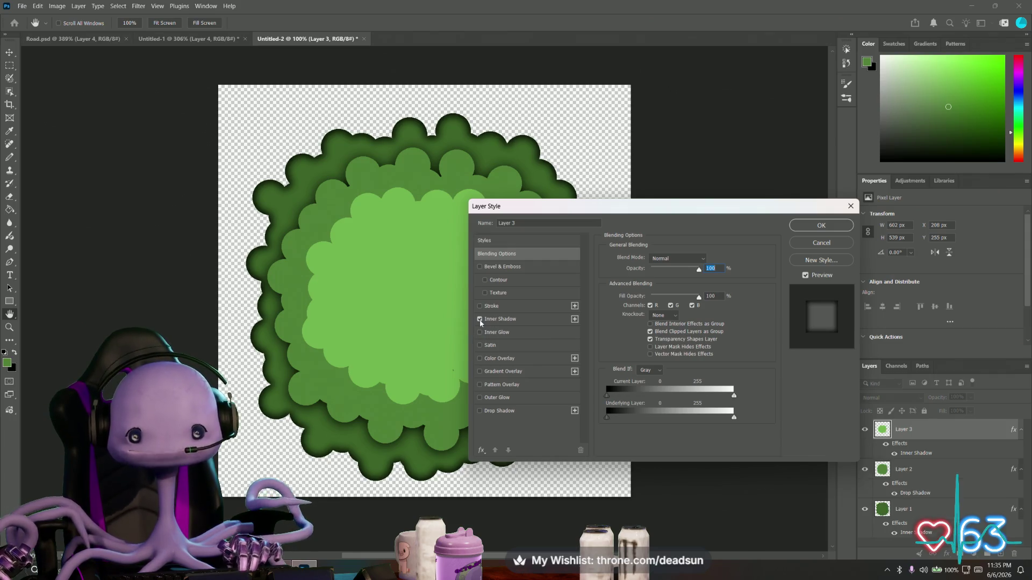
{"action": "left_click", "coordinate": [500, 320]}
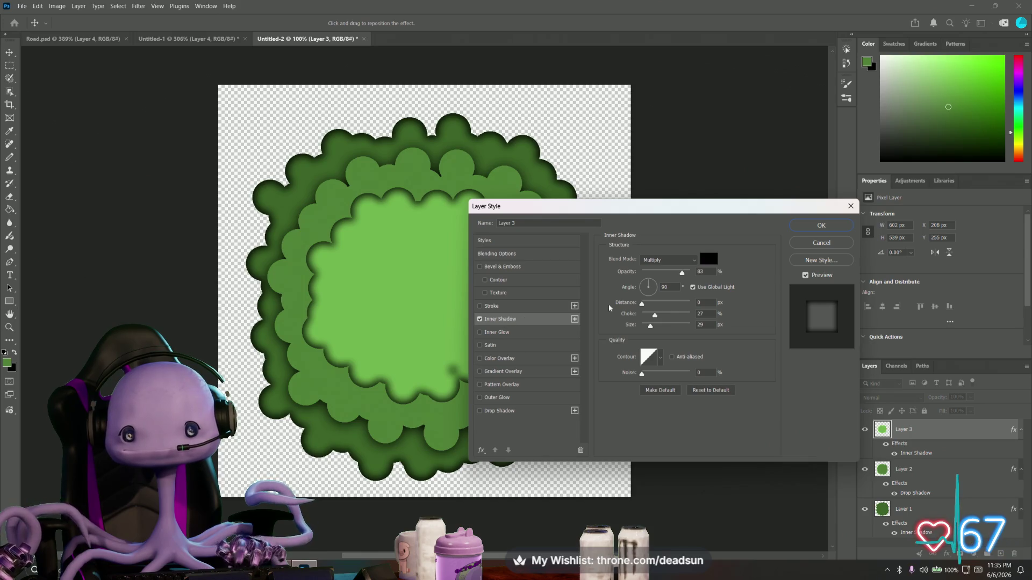
{"action": "left_click", "coordinate": [656, 316]}
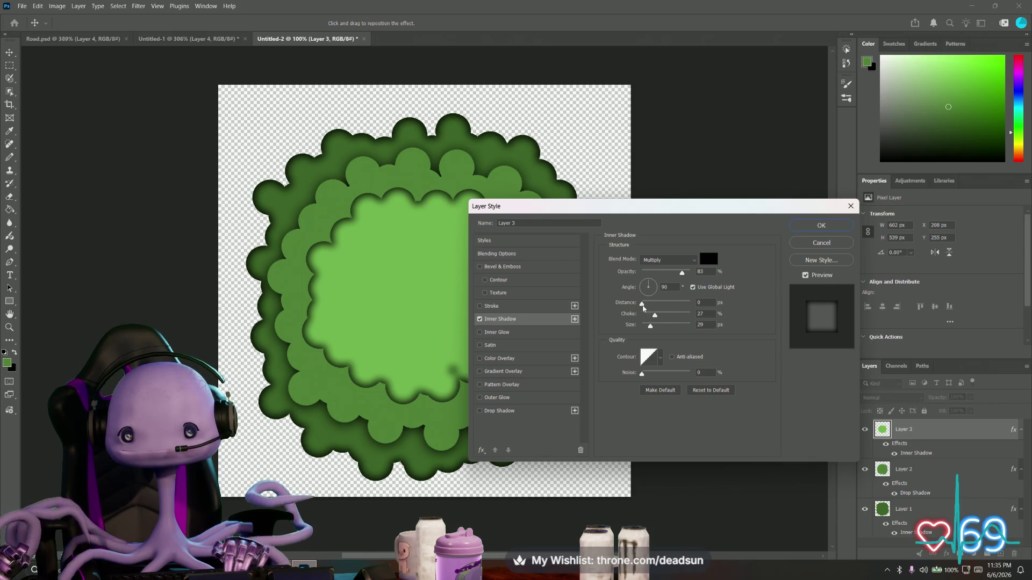
{"action": "left_click_drag", "start_coordinate": [656, 316], "coordinate": [661, 316]}
{"action": "left_click_drag", "start_coordinate": [681, 272], "coordinate": [654, 278]}
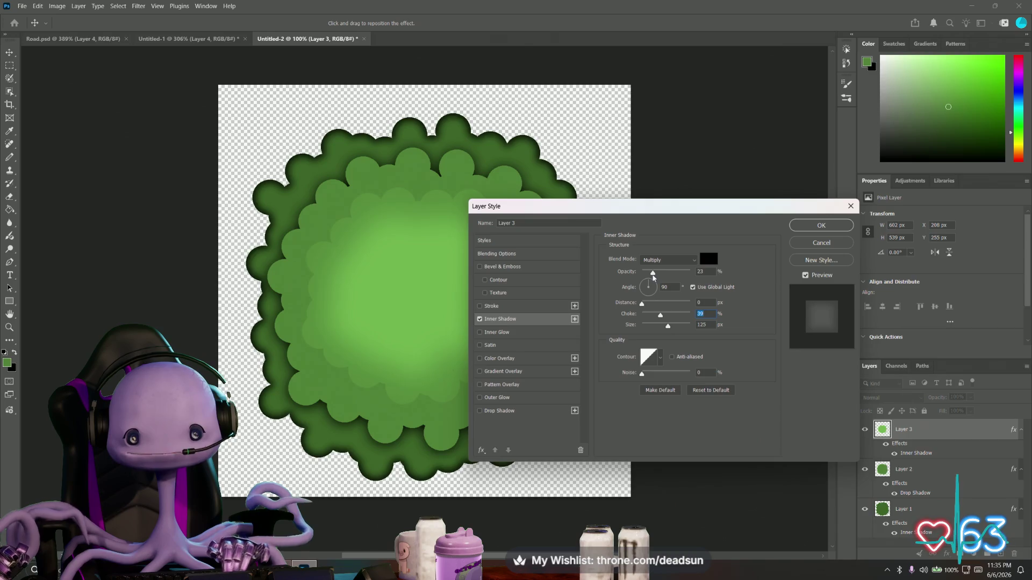
{"action": "left_click", "coordinate": [821, 226]}
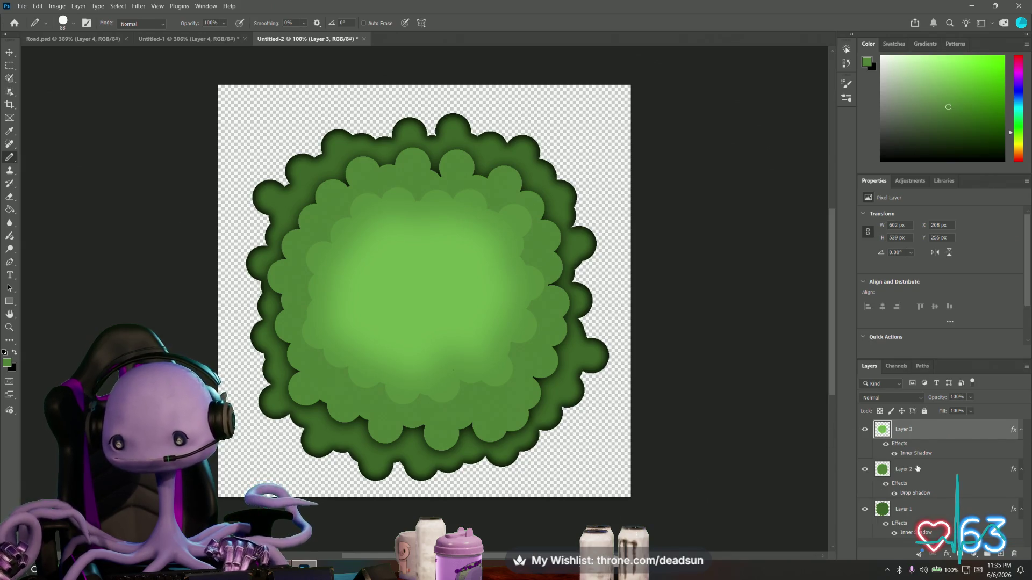
Add a Drop Shadow to Layer 3 as well
{"action": "double_click", "coordinate": [928, 433]}
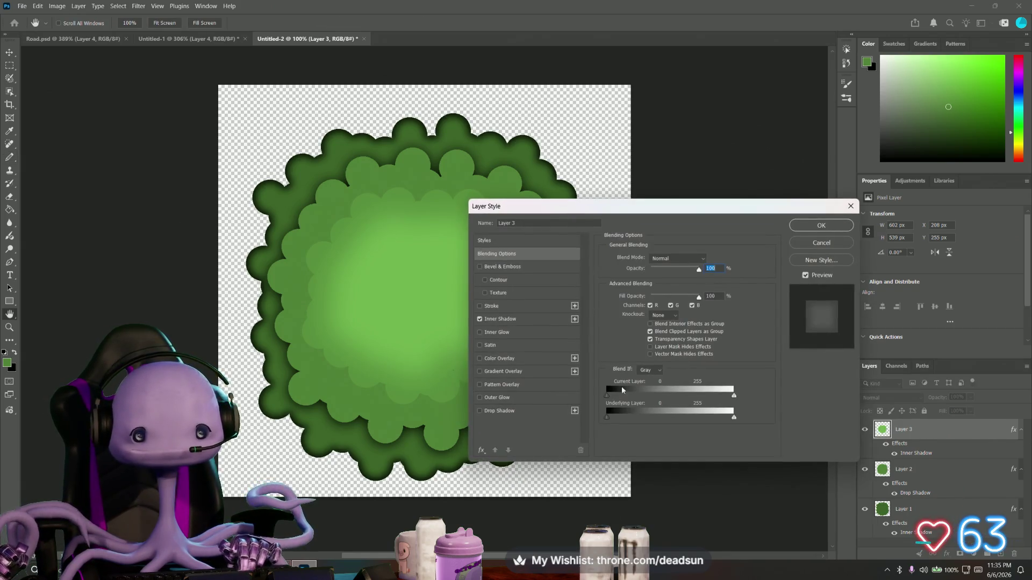
{"action": "left_click", "coordinate": [480, 412]}
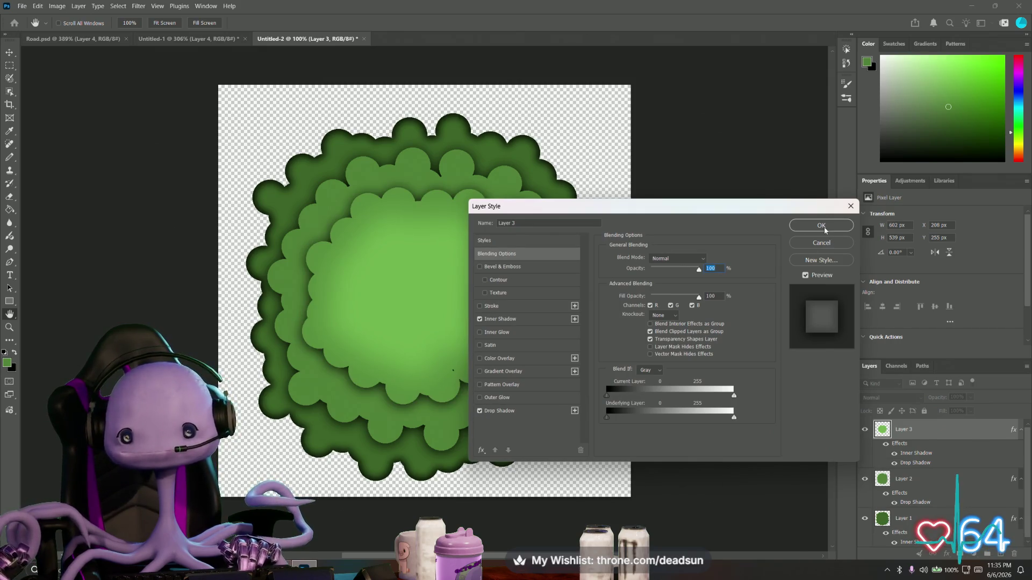
{"action": "left_click", "coordinate": [824, 228]}
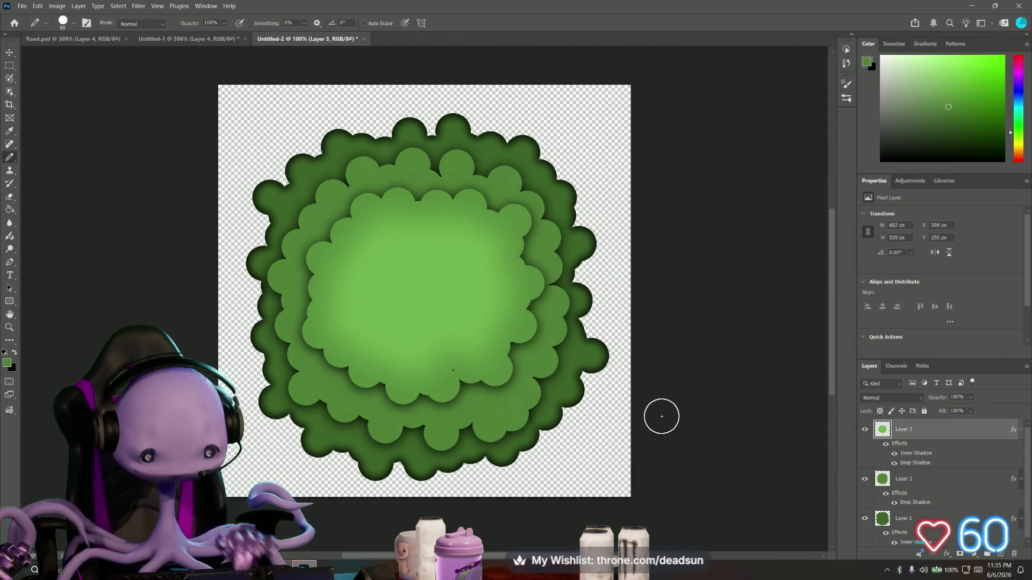
Save a PNG copy of the bush as Bush_01.png in the UFO ClawGame Textures folder
{"action": "left_click", "coordinate": [22, 6]}
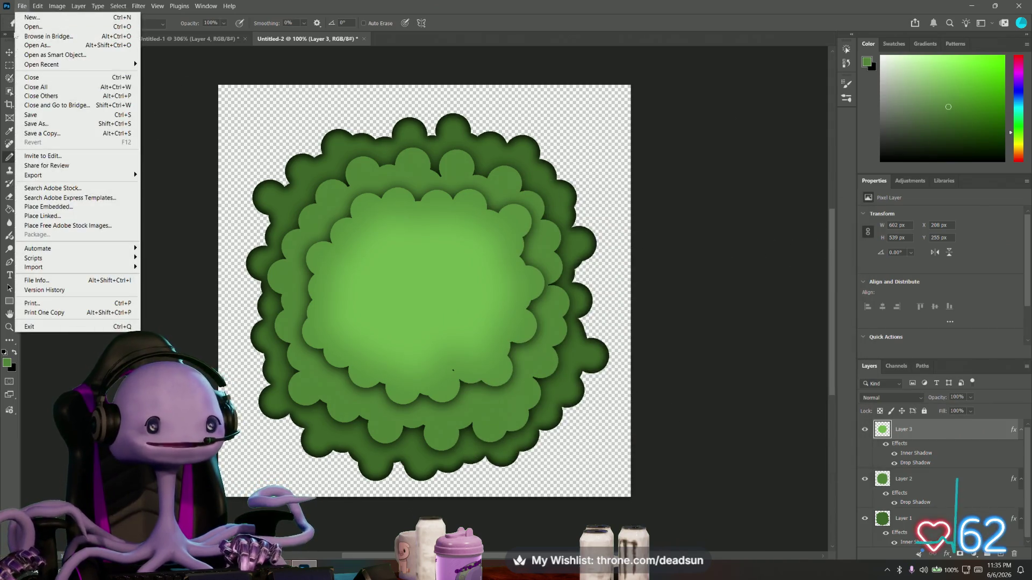
{"action": "left_click", "coordinate": [44, 133]}
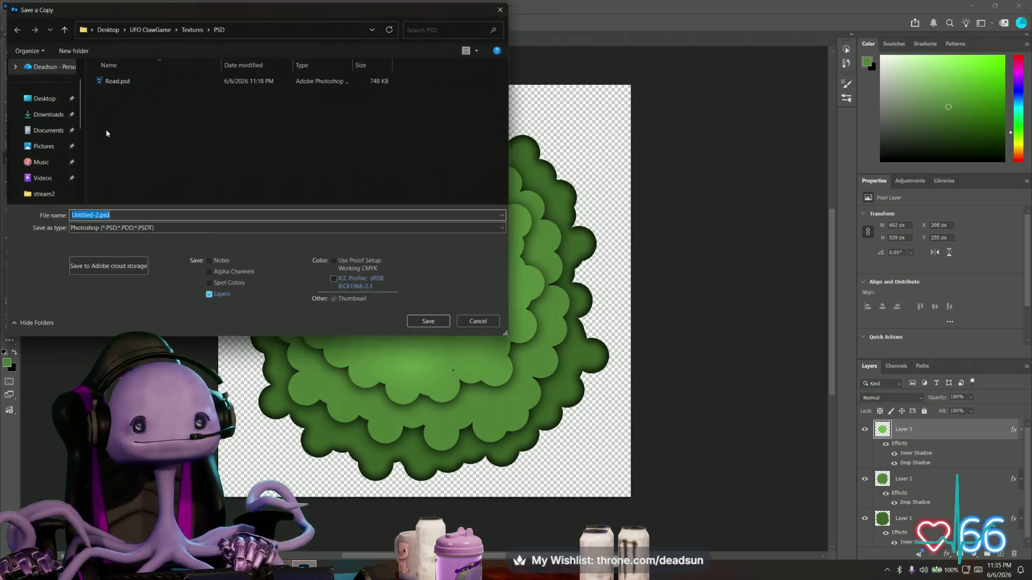
{"action": "left_click", "coordinate": [61, 30]}
{"action": "left_click", "coordinate": [108, 229]}
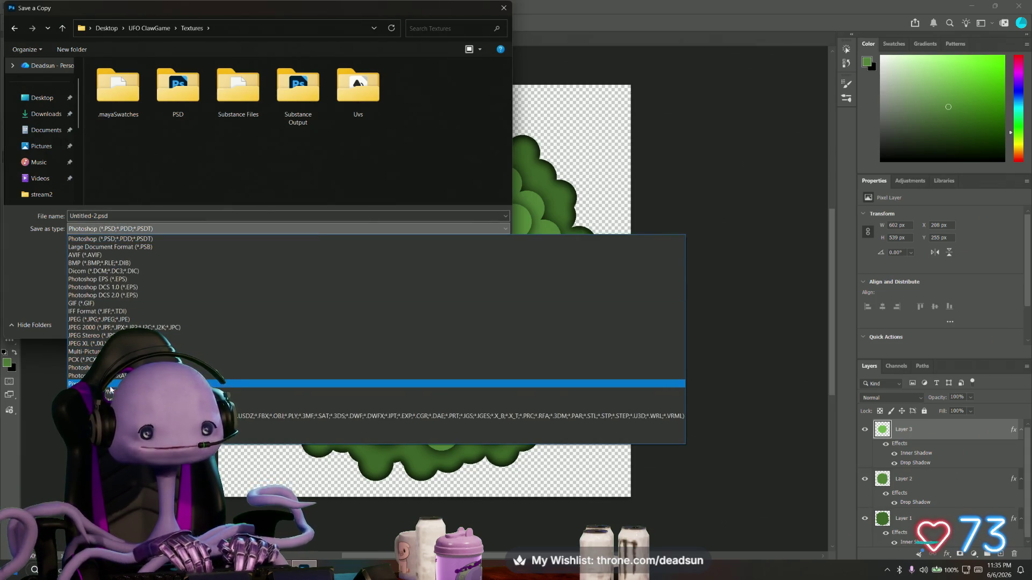
{"action": "left_click", "coordinate": [110, 392]}
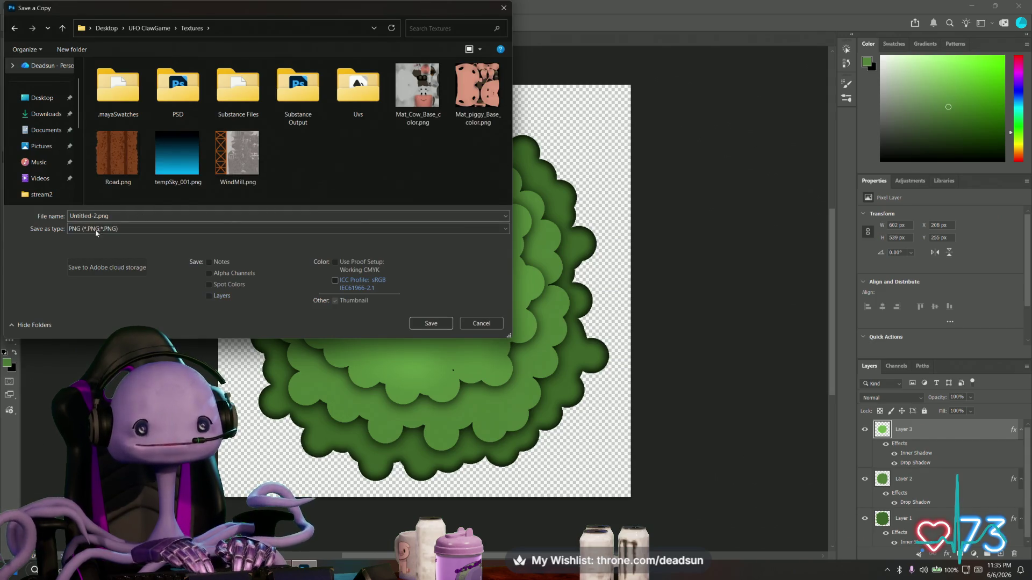
{"action": "left_click", "coordinate": [95, 216]}
{"action": "left_click_drag", "start_coordinate": [98, 216], "coordinate": [40, 217]}
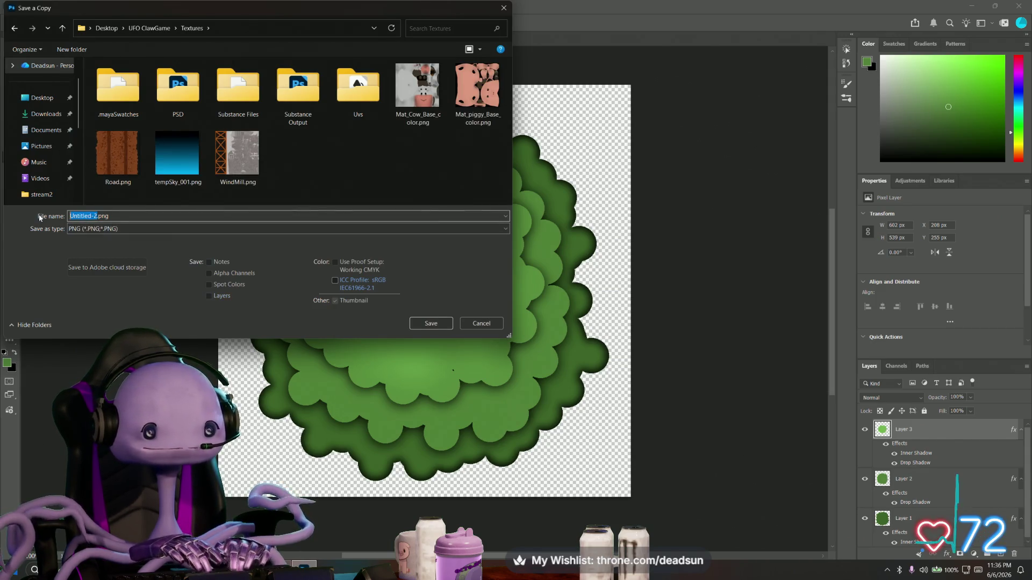
{"action": "type", "text": "Bush_01"}
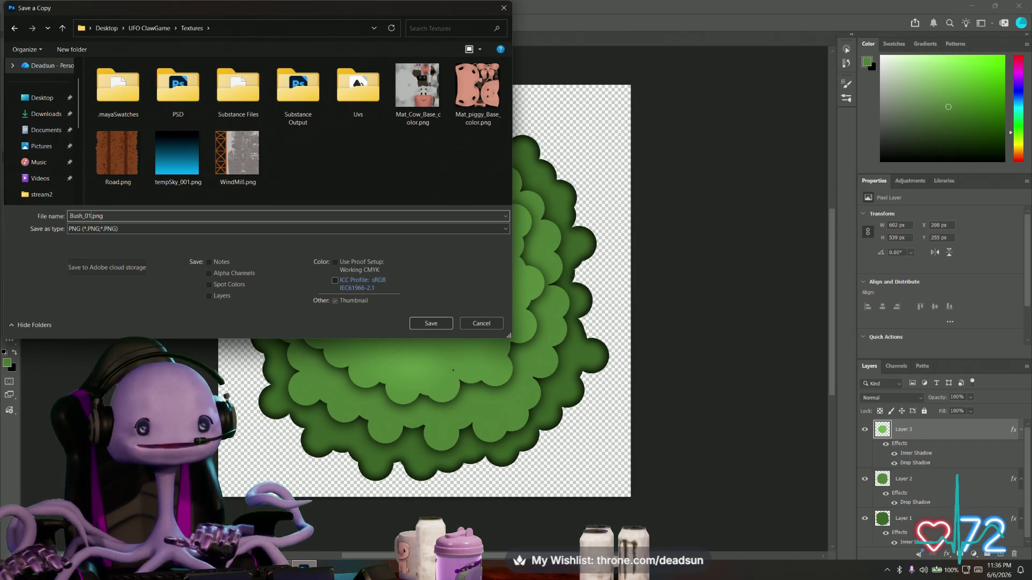
{"action": "left_click", "coordinate": [432, 323]}
{"action": "key", "text": "Return"}
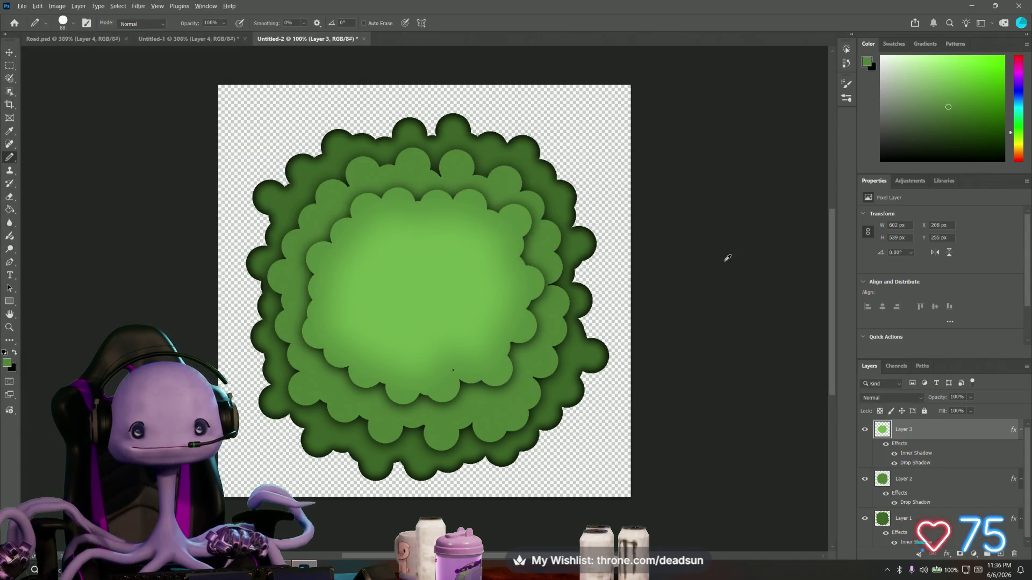
{"action": "key", "text": "alt+Tab"}
{"action": "key", "text": "alt+Tab"}
{"action": "key", "text": "alt+Tab"}
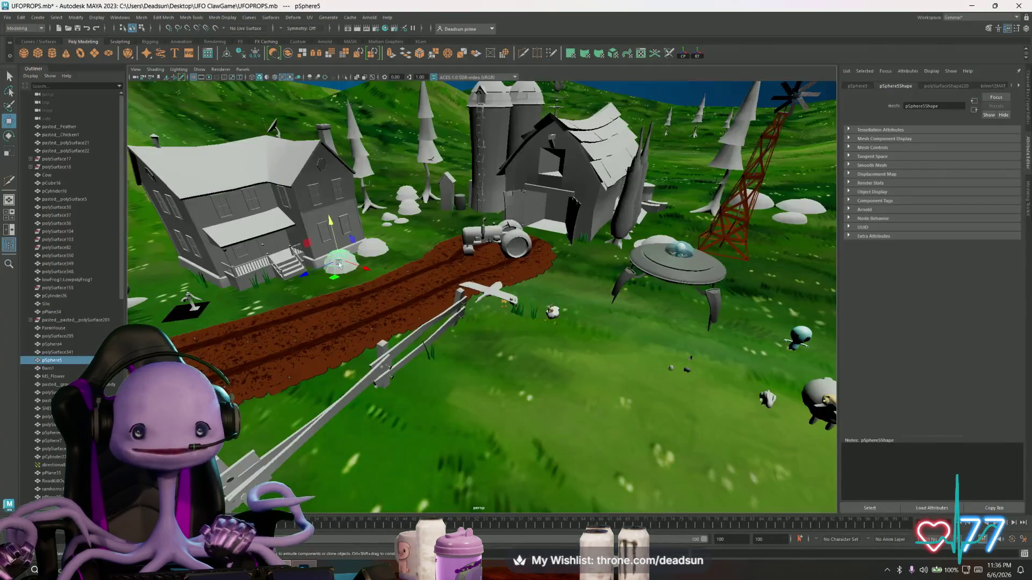
Show the blinn12MAT_berryBush material's file11 image texture node in the Attribute Editor
{"action": "left_click_drag", "start_coordinate": [359, 262], "coordinate": [499, 366]}
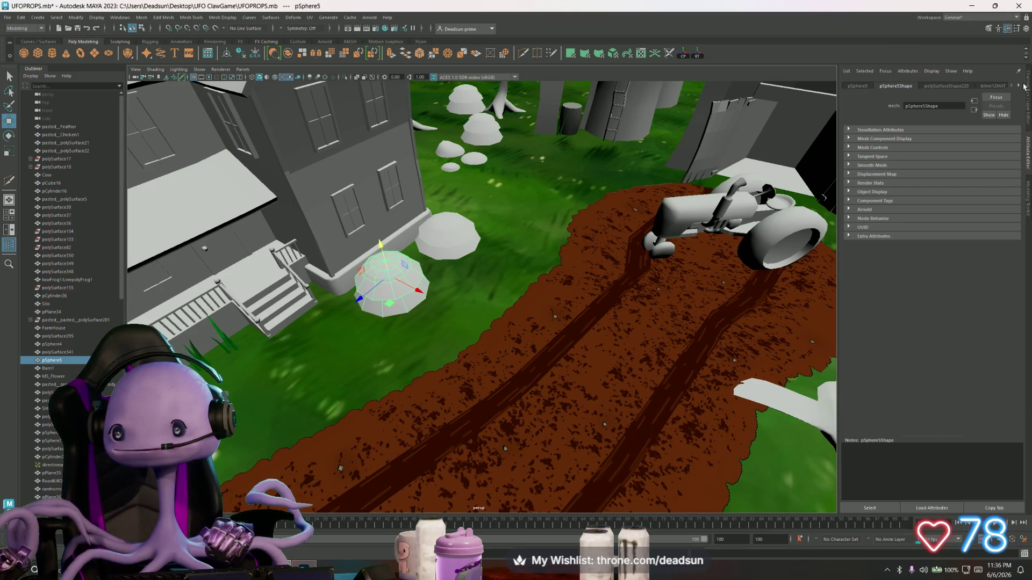
{"action": "left_click", "coordinate": [1019, 86]}
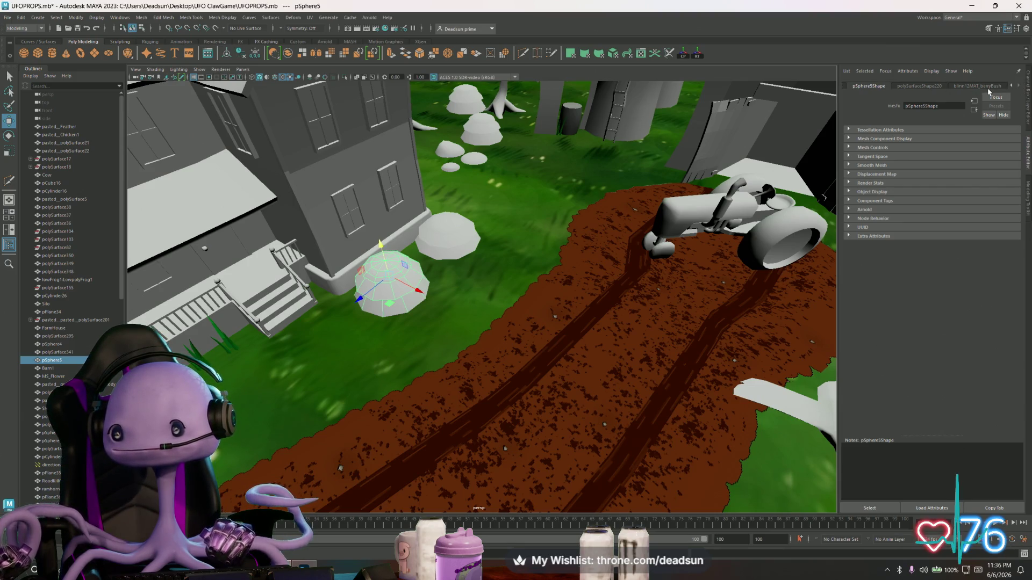
{"action": "left_click", "coordinate": [983, 86]}
{"action": "left_click", "coordinate": [1011, 177]}
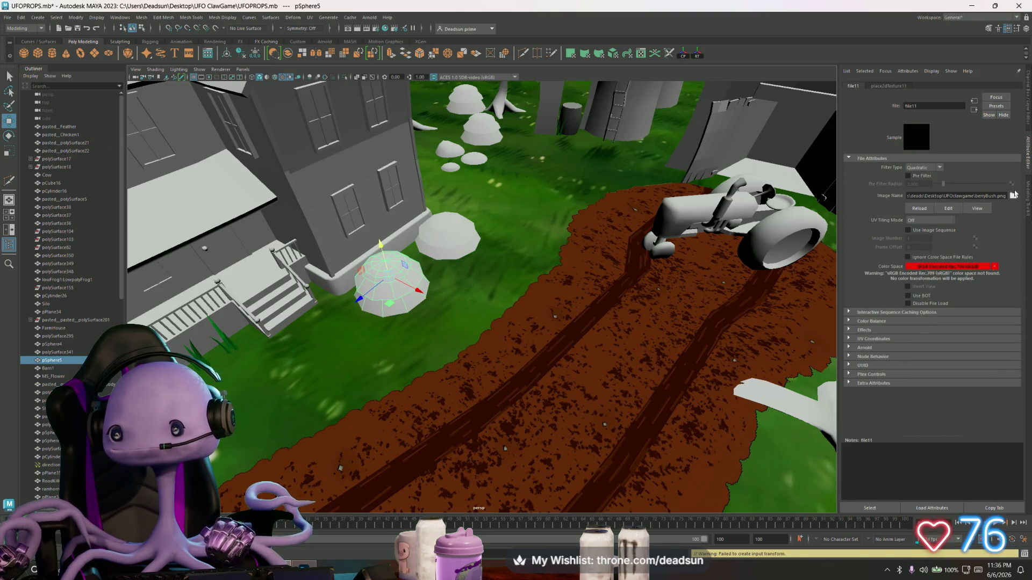
Load Desktop/UFO ClawGame/Textures/Bush_01.png as the texture's Image Name
{"action": "left_click", "coordinate": [1013, 195]}
{"action": "left_click", "coordinate": [293, 221]}
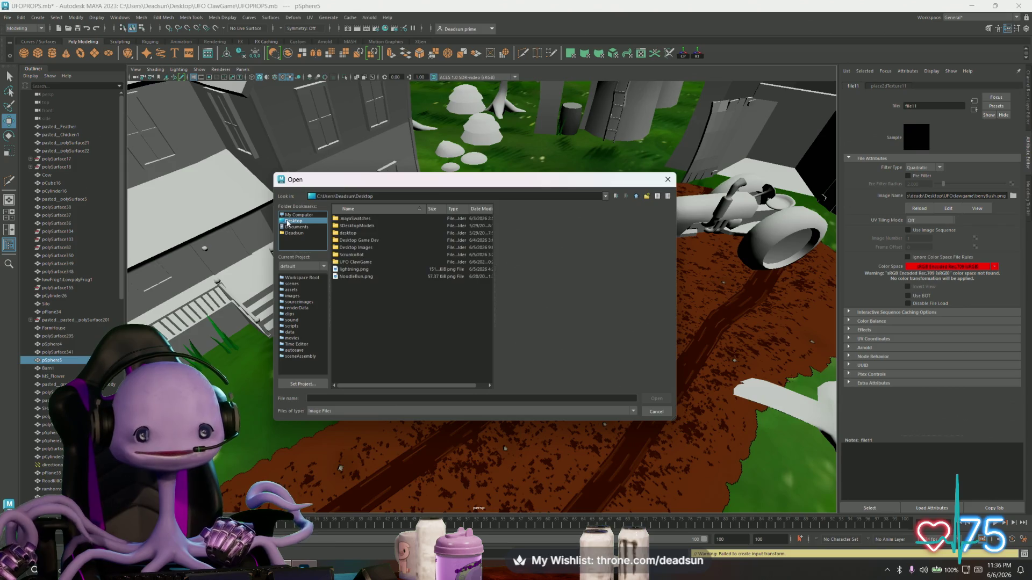
{"action": "left_click", "coordinate": [353, 263]}
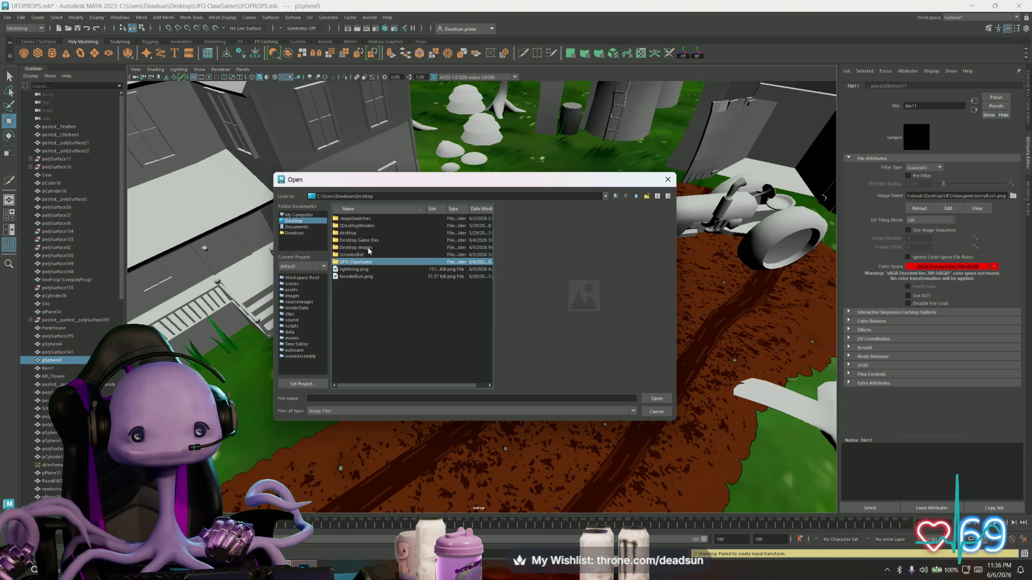
{"action": "double_click", "coordinate": [362, 264]}
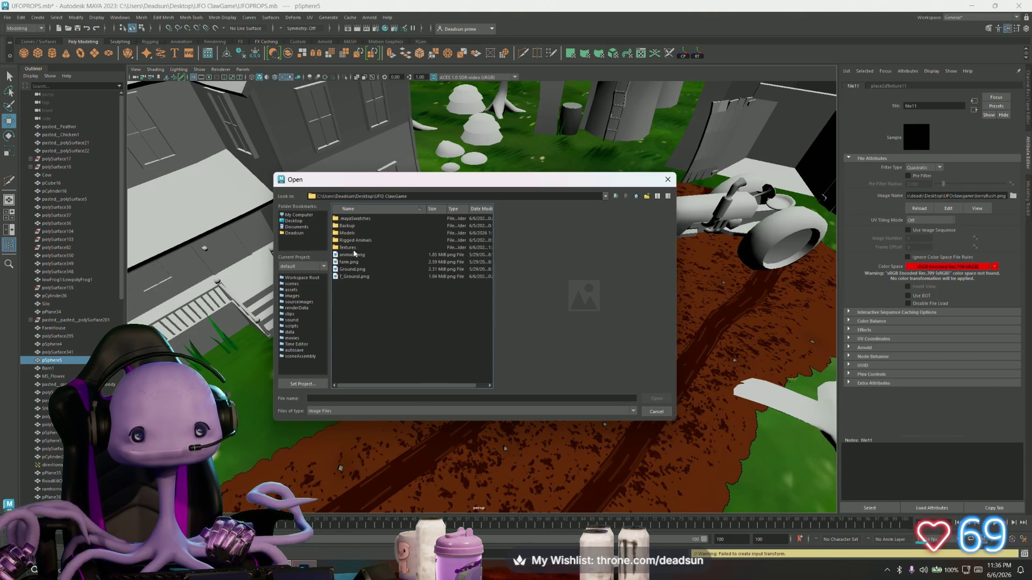
{"action": "left_click", "coordinate": [347, 248]}
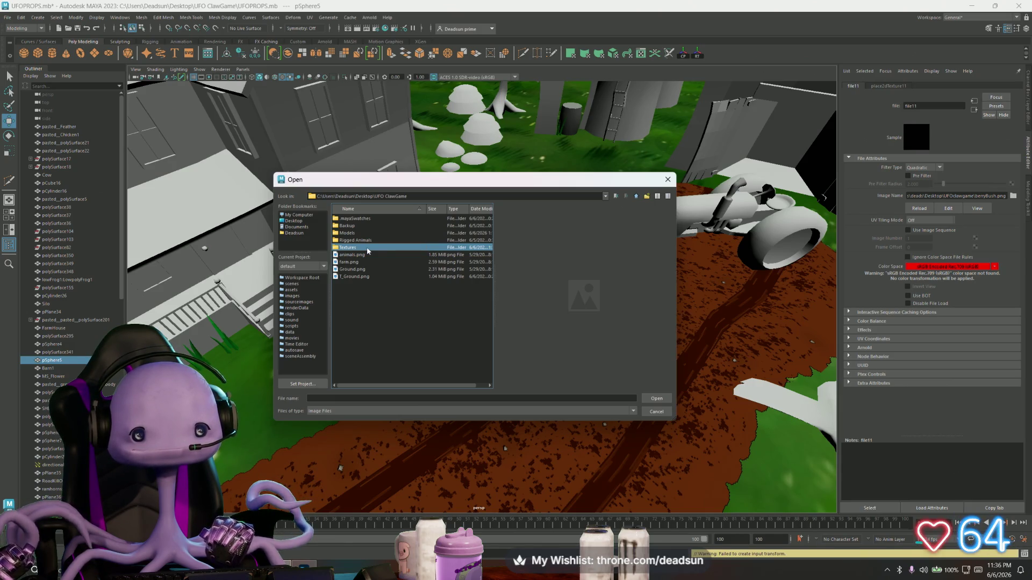
{"action": "double_click", "coordinate": [367, 248]}
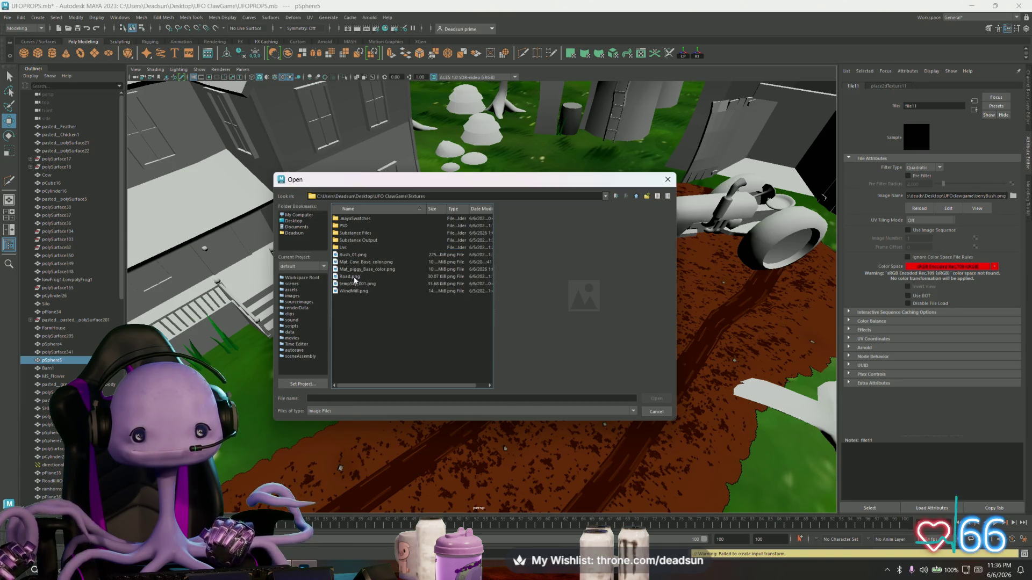
{"action": "left_click", "coordinate": [354, 277]}
{"action": "left_click", "coordinate": [356, 284]}
{"action": "left_click", "coordinate": [365, 270]}
{"action": "left_click", "coordinate": [371, 256]}
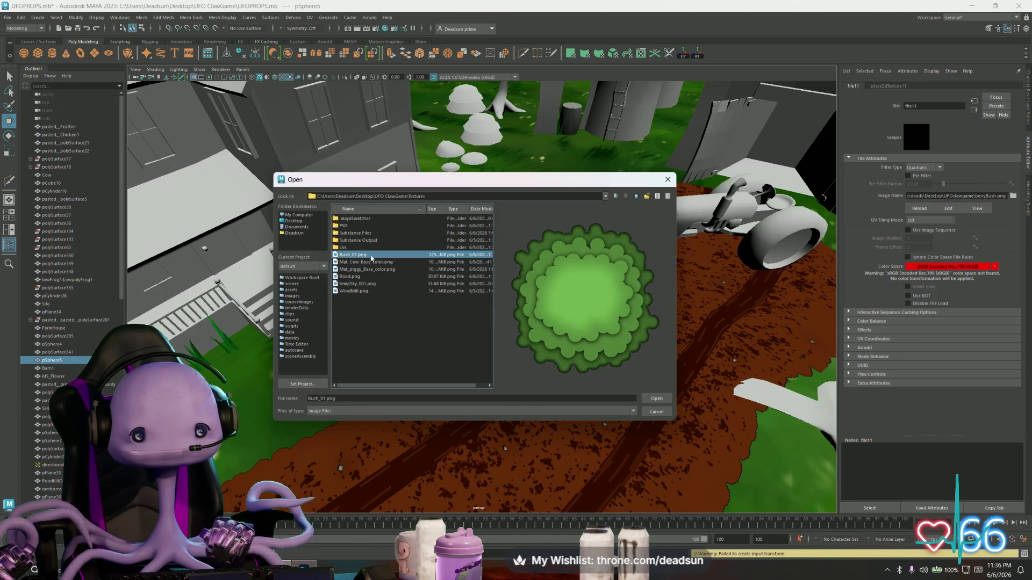
{"action": "left_click", "coordinate": [653, 398]}
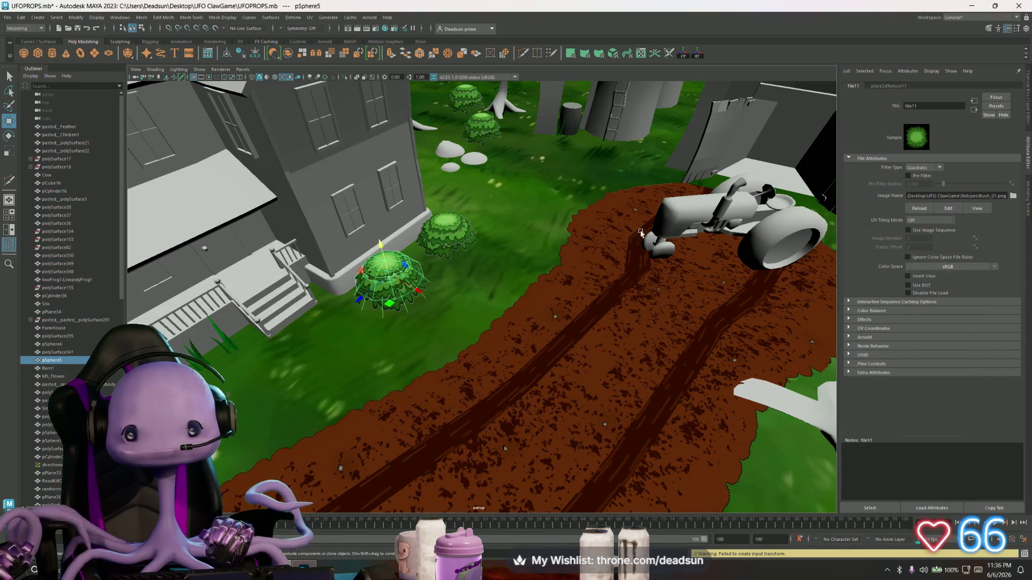
Set the texture's Filter Type to Off
{"action": "left_click", "coordinate": [922, 167]}
{"action": "left_click", "coordinate": [913, 177]}
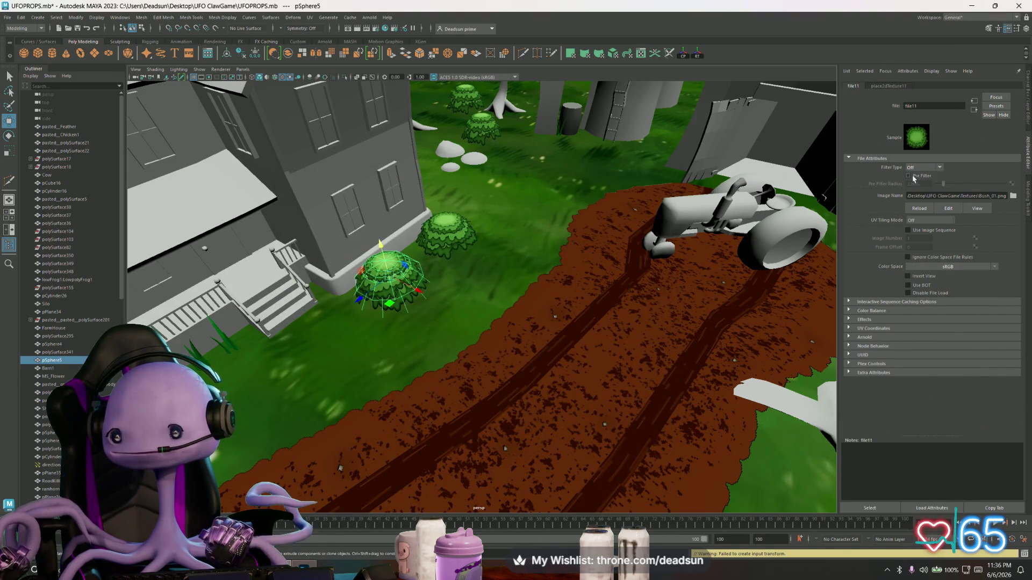
{"action": "left_click_drag", "start_coordinate": [564, 269], "coordinate": [438, 244]}
Tumble and zoom around the bushes beside the farmhouse steps, then return to Photoshop
{"action": "left_click", "coordinate": [438, 243]}
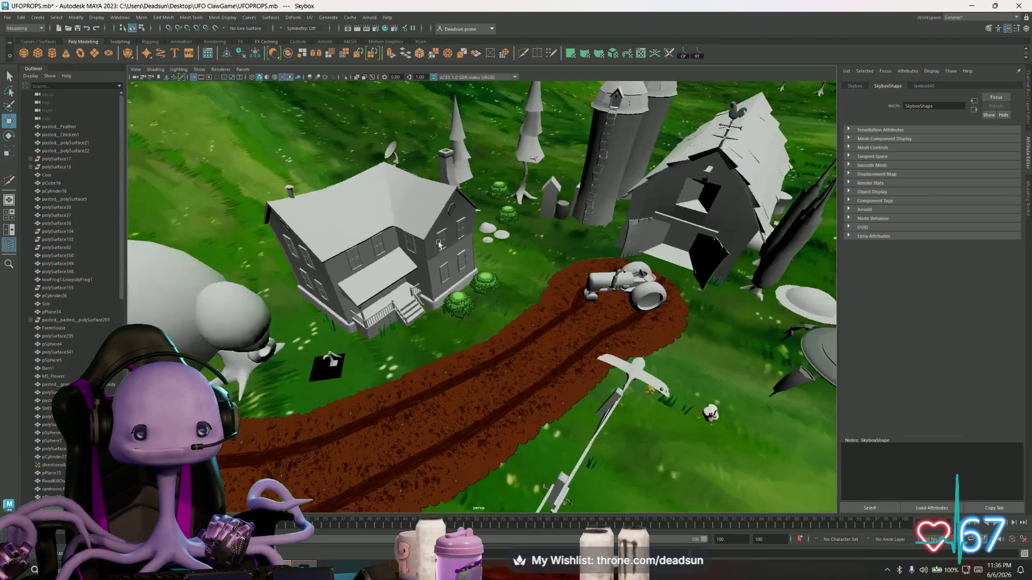
{"action": "left_click_drag", "start_coordinate": [438, 244], "coordinate": [559, 367]}
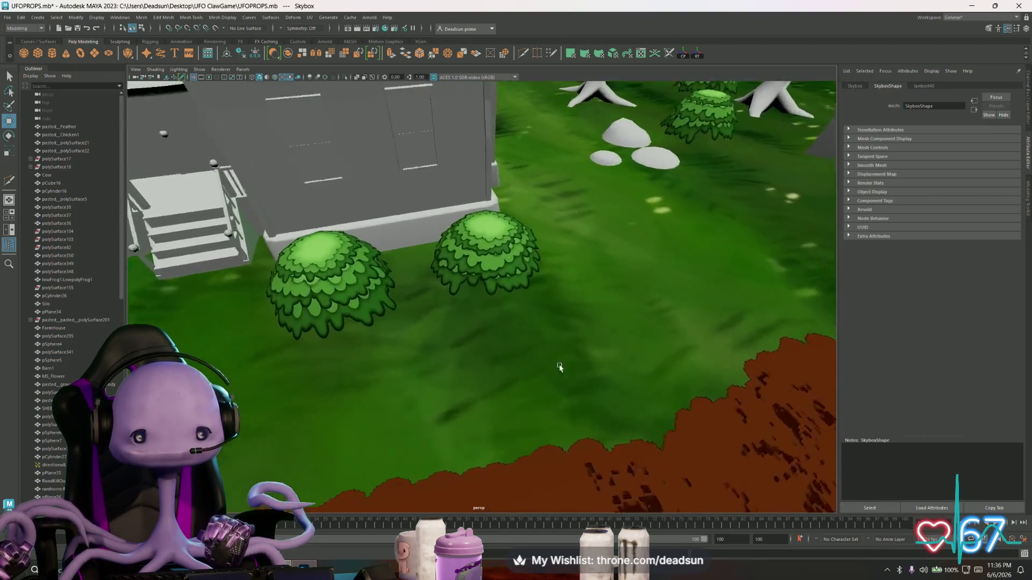
{"action": "left_click_drag", "start_coordinate": [559, 368], "coordinate": [352, 300]}
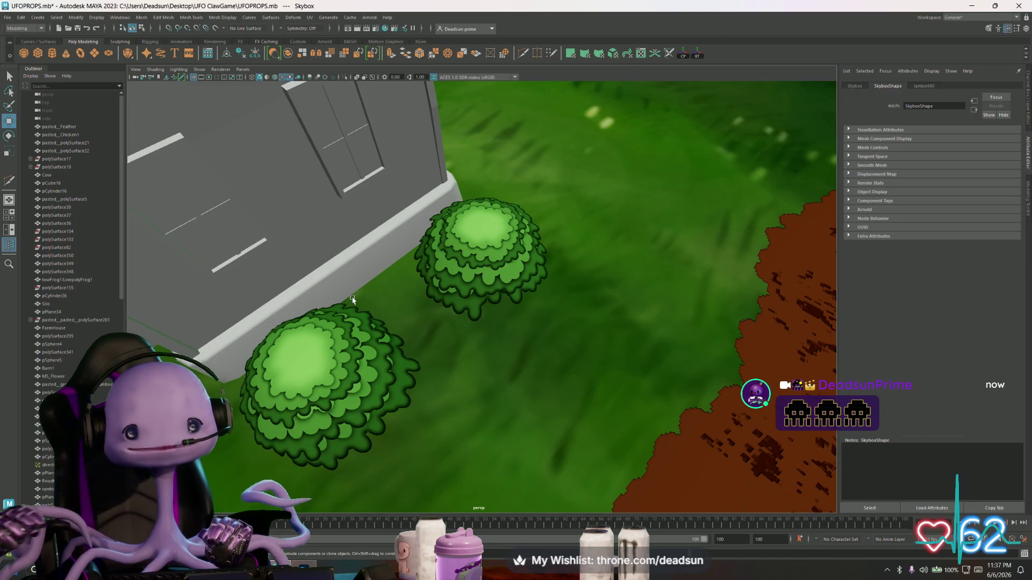
{"action": "left_click_drag", "start_coordinate": [418, 293], "coordinate": [392, 317]}
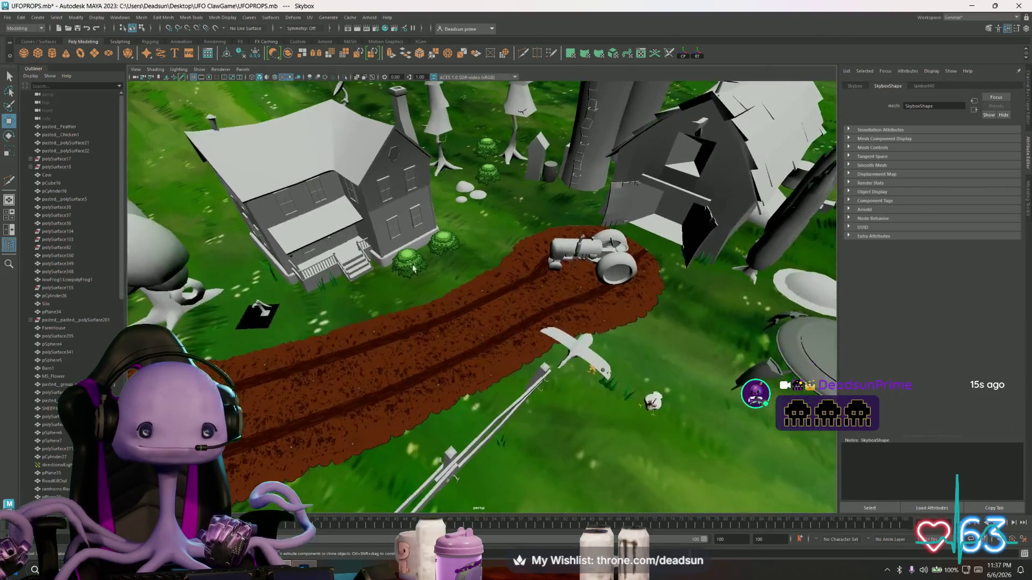
{"action": "scroll", "scroll_direction": "up", "scroll_amount": 3}
{"action": "key", "text": "alt+Tab"}
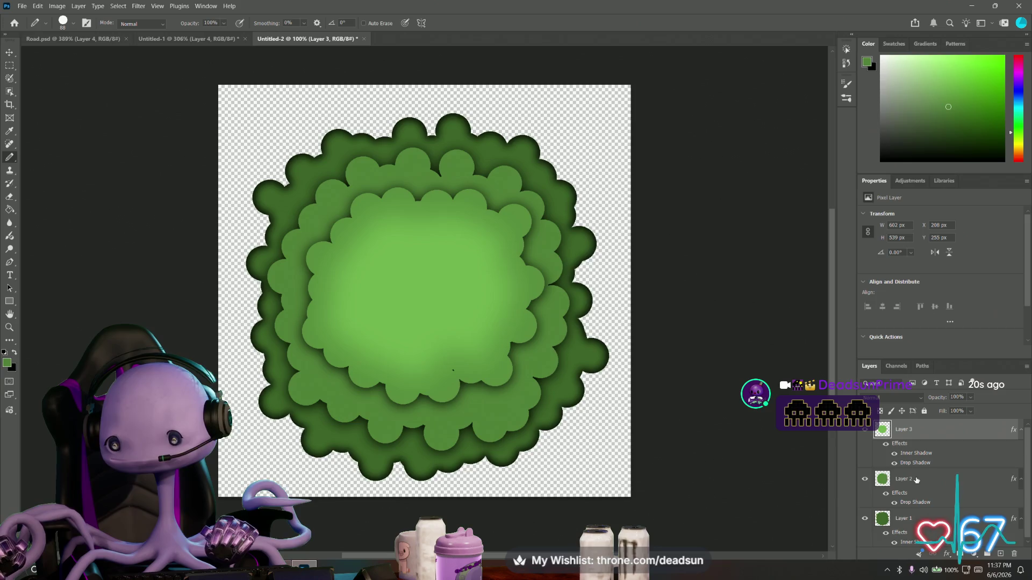
Scale Layer 3's light-green highlight to 136.27% and centre it over the bush
{"action": "key", "text": "ctrl+t"}
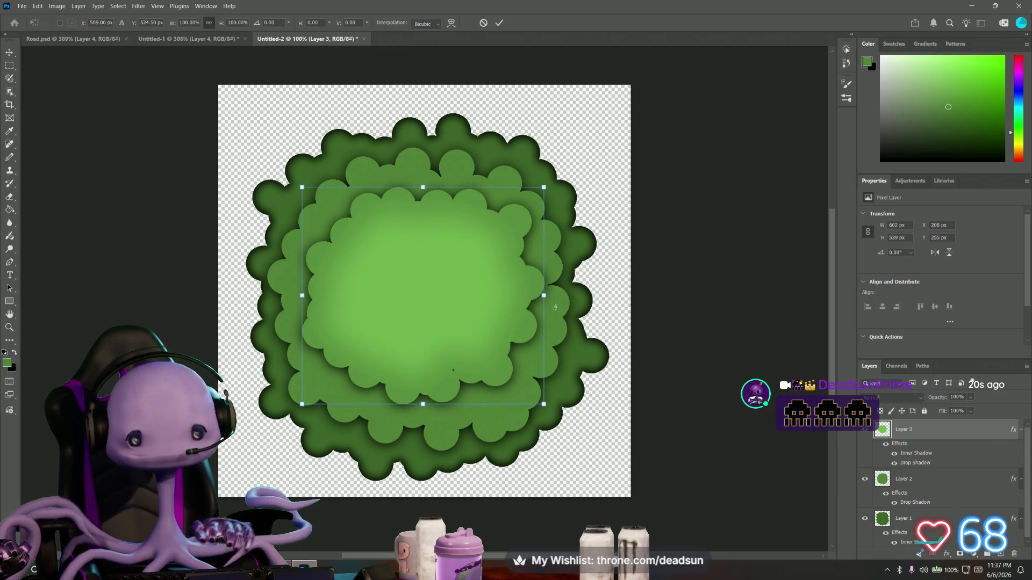
{"action": "left_click_drag", "start_coordinate": [302, 187], "coordinate": [237, 126]}
{"action": "left_click_drag", "start_coordinate": [360, 244], "coordinate": [393, 267]}
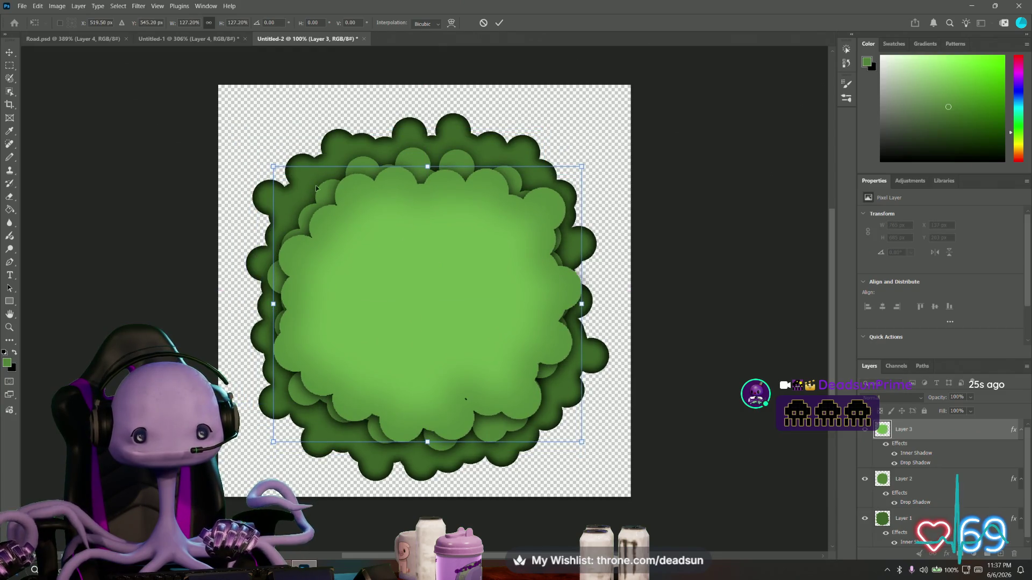
{"action": "left_click_drag", "start_coordinate": [280, 169], "coordinate": [247, 141]}
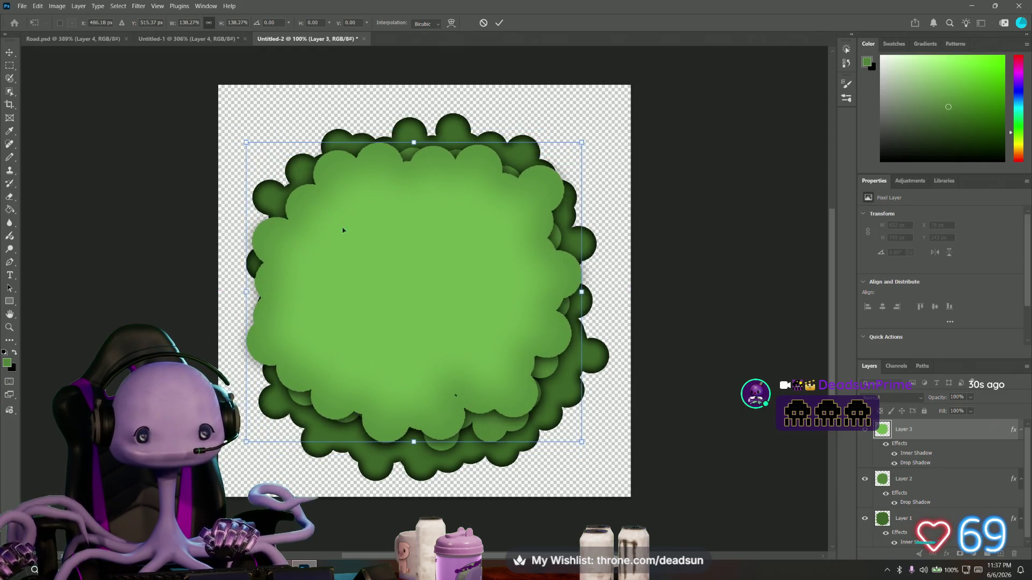
{"action": "left_click_drag", "start_coordinate": [342, 228], "coordinate": [371, 250]}
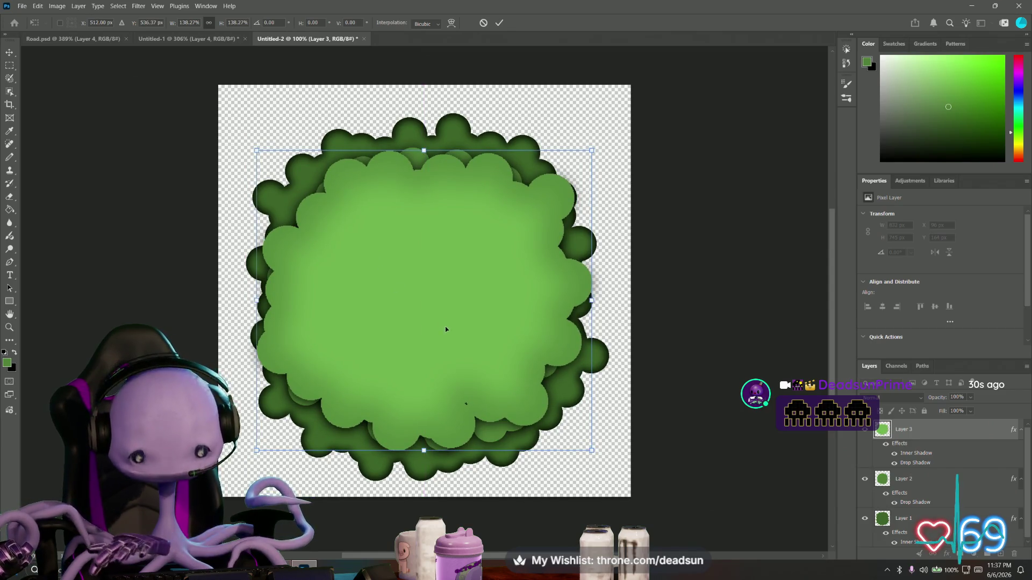
{"action": "key", "text": "Return"}
{"action": "key", "text": "b"}
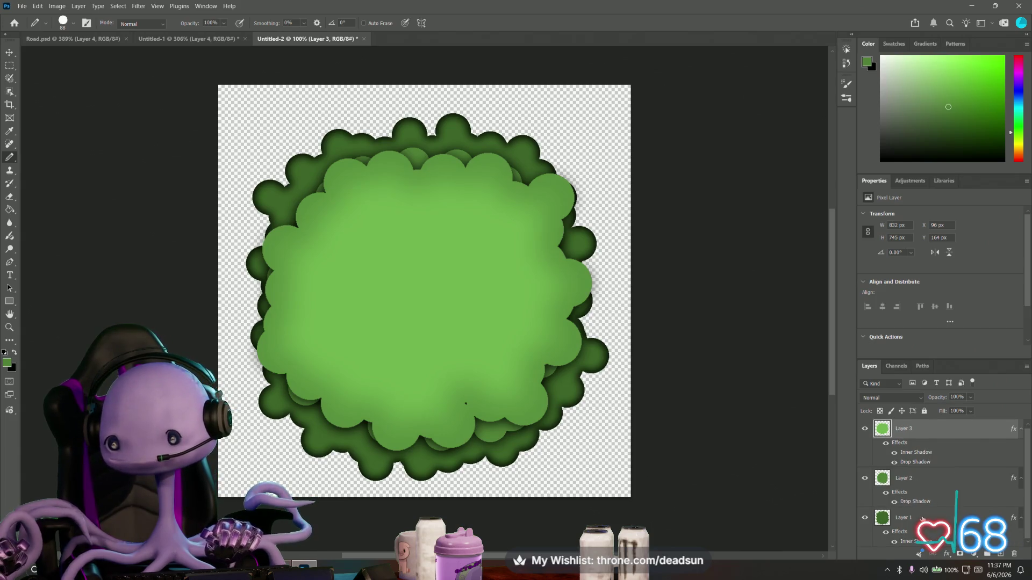
Hide the three existing bush layers, Layers 1–3, leaving an empty canvas
{"action": "left_click", "coordinate": [923, 520]}
{"action": "left_click_drag", "start_coordinate": [869, 505], "coordinate": [860, 464]}
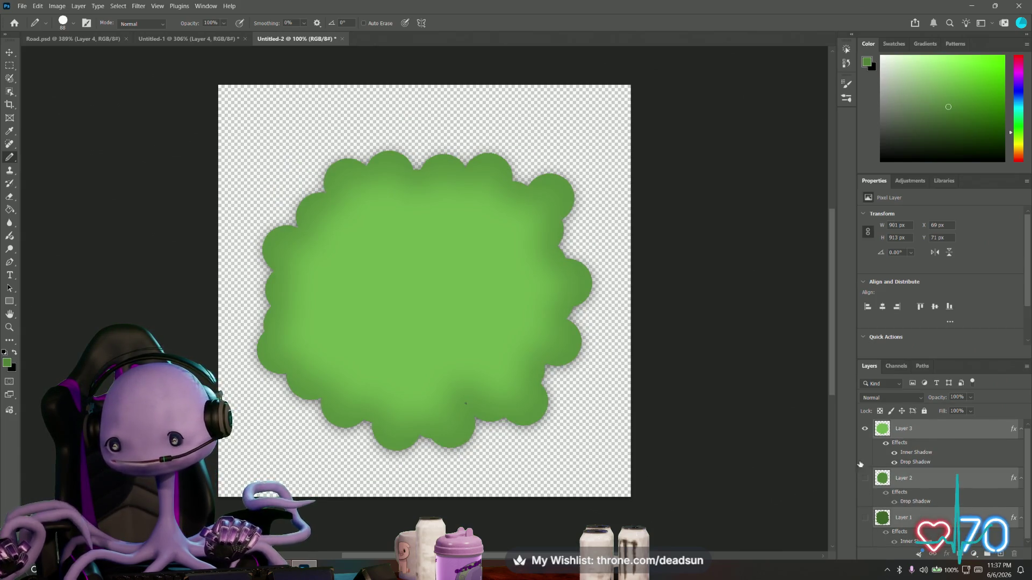
{"action": "left_click", "coordinate": [868, 429]}
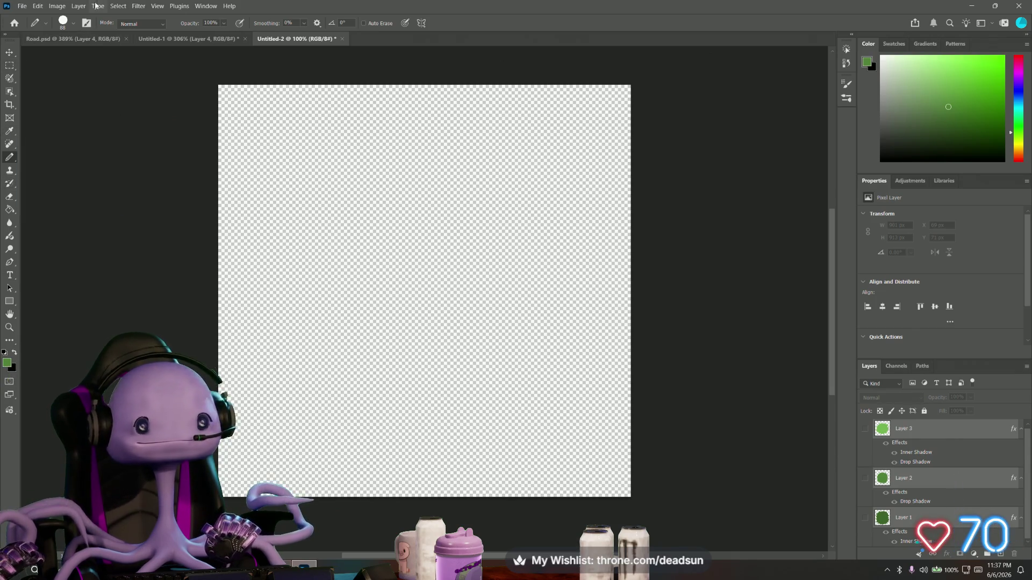
Add new Layer 4 and stamp one 700 px green disc at the canvas centre
{"action": "left_click", "coordinate": [62, 22]}
{"action": "left_click_drag", "start_coordinate": [92, 55], "coordinate": [112, 57]}
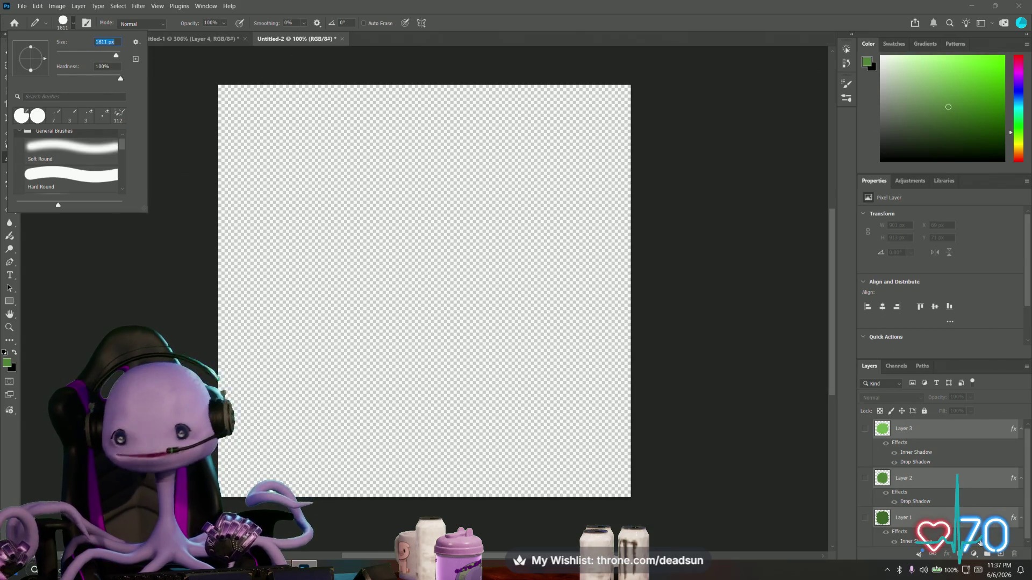
{"action": "left_click", "coordinate": [968, 429]}
{"action": "left_click", "coordinate": [1001, 554]}
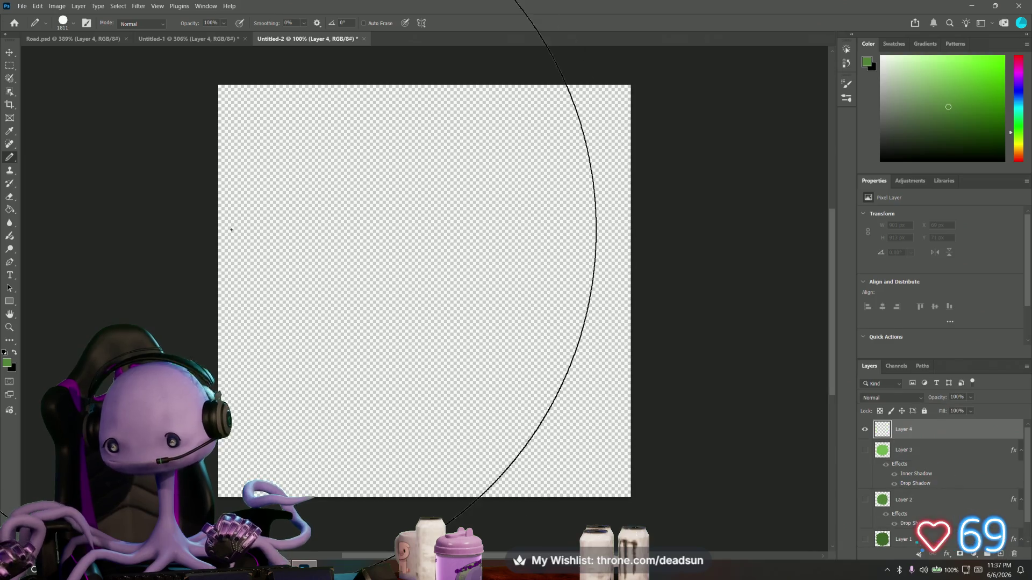
{"action": "left_click", "coordinate": [73, 26]}
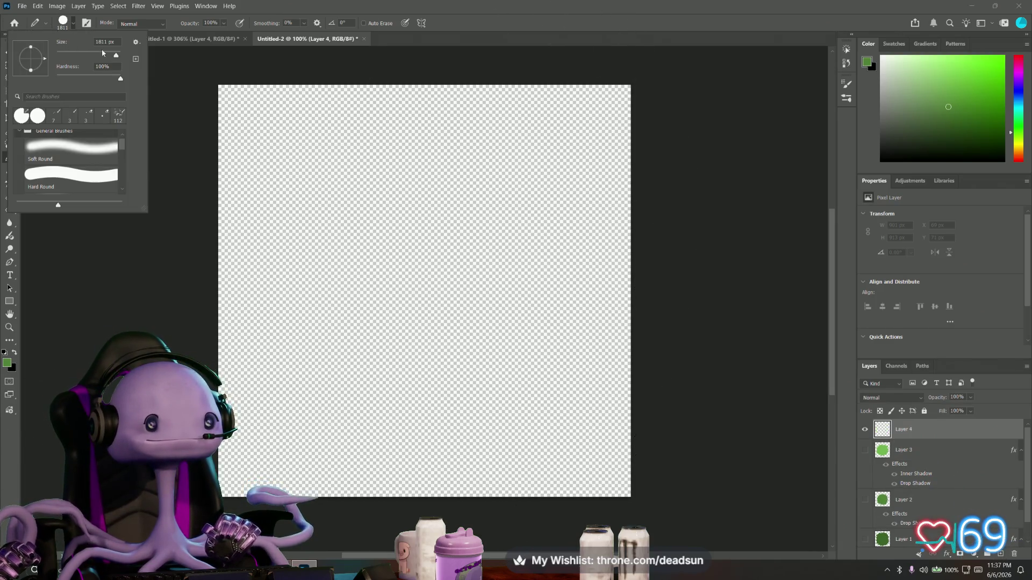
{"action": "left_click_drag", "start_coordinate": [102, 59], "coordinate": [115, 56]}
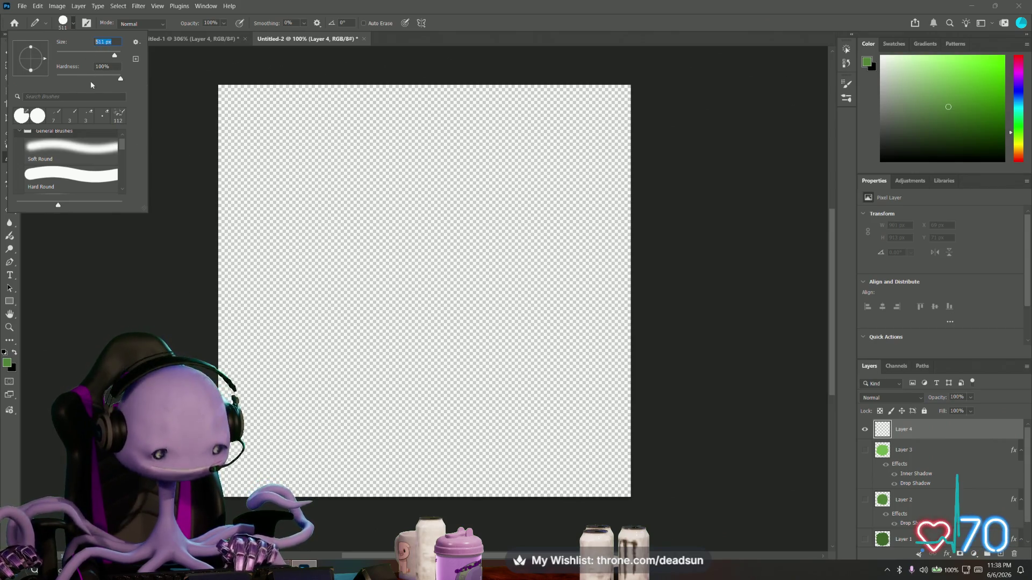
{"action": "type", "text": "700"}
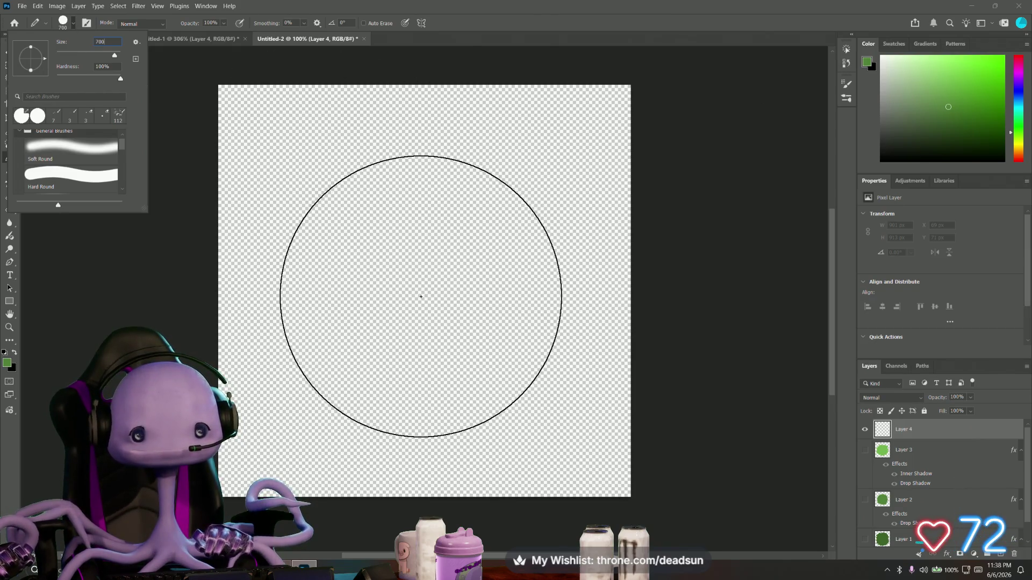
{"action": "left_click", "coordinate": [421, 297]}
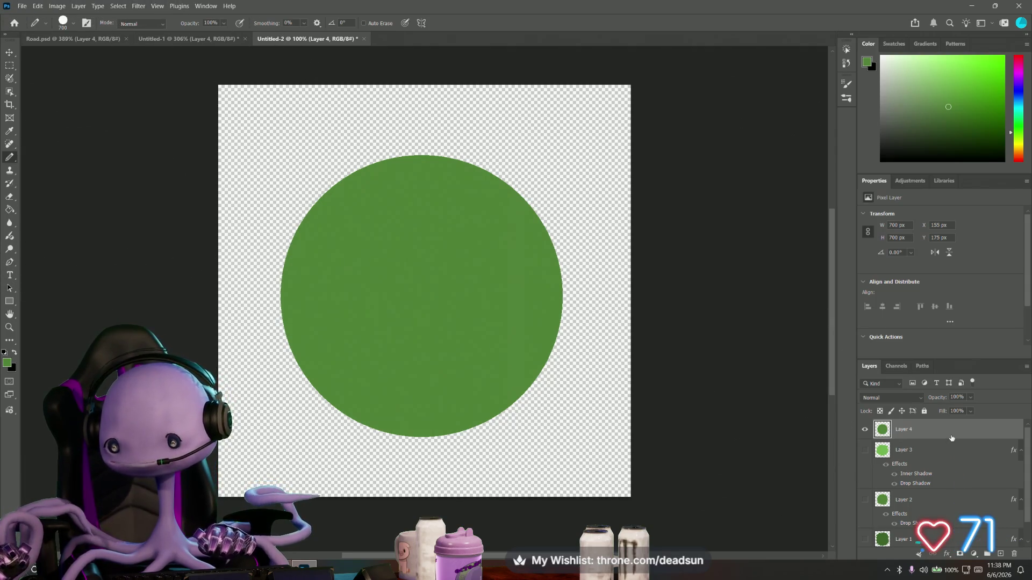
{"action": "double_click", "coordinate": [952, 438]}
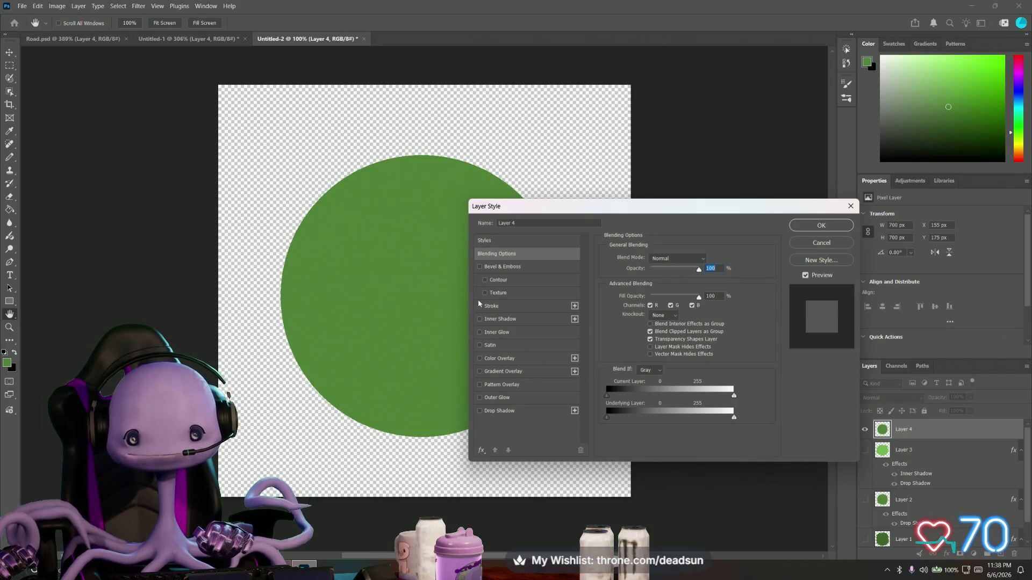
Apply only an Inner Shadow to the Layer 4 green disc, leaving Bevel & Emboss off
{"action": "left_click", "coordinate": [480, 267]}
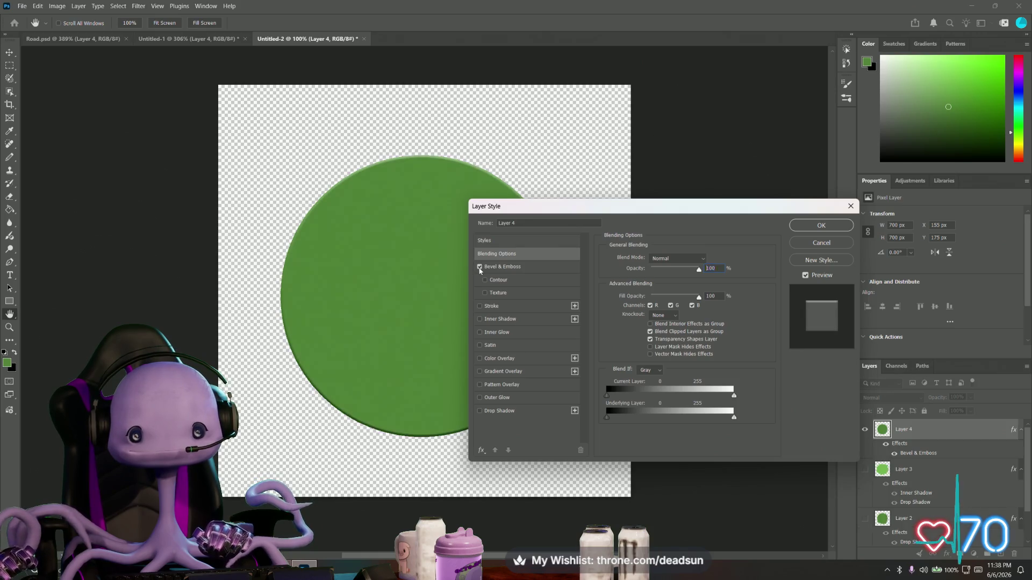
{"action": "left_click", "coordinate": [480, 268]}
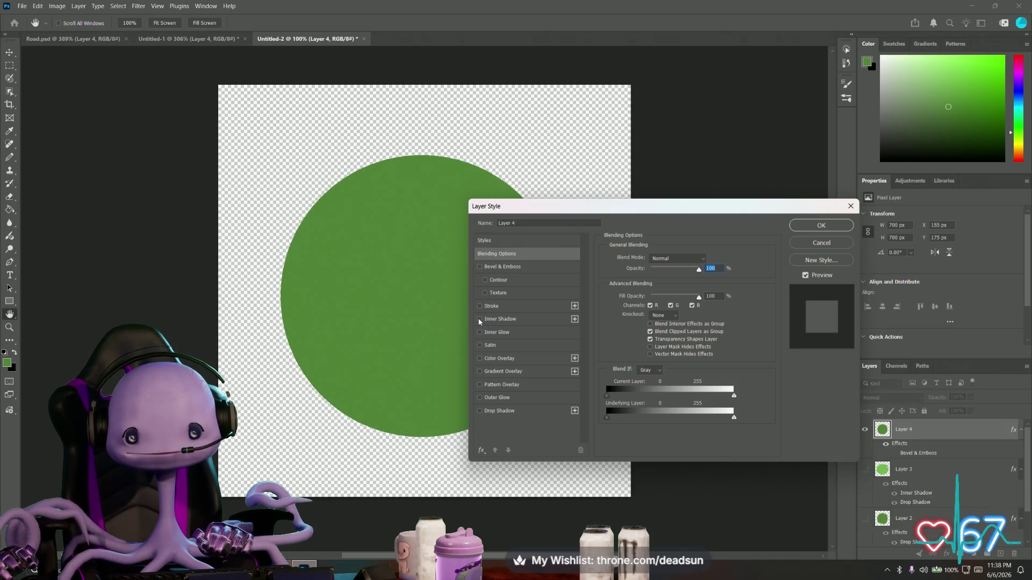
{"action": "left_click", "coordinate": [480, 319]}
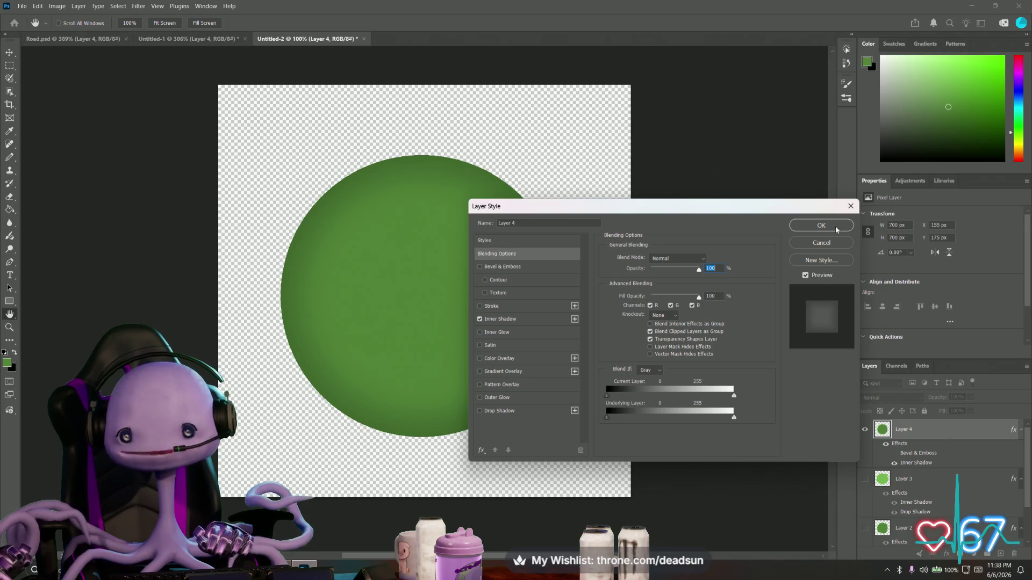
{"action": "left_click", "coordinate": [836, 229]}
{"action": "key", "text": "b"}
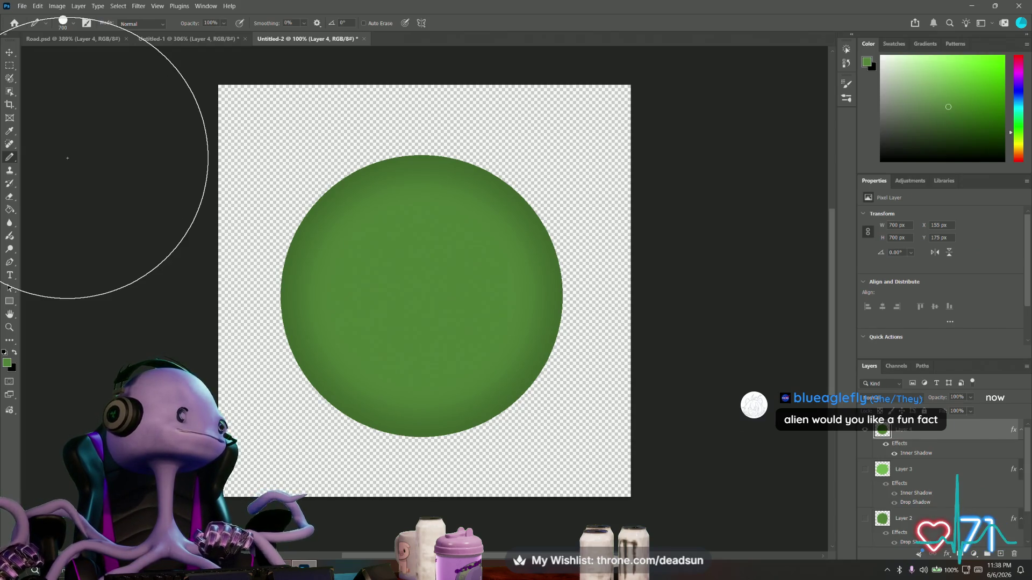
Shrink the brush and dab lumps around the disc's top, left and right edges
{"action": "scroll", "scroll_direction": "down", "scroll_amount": 3}
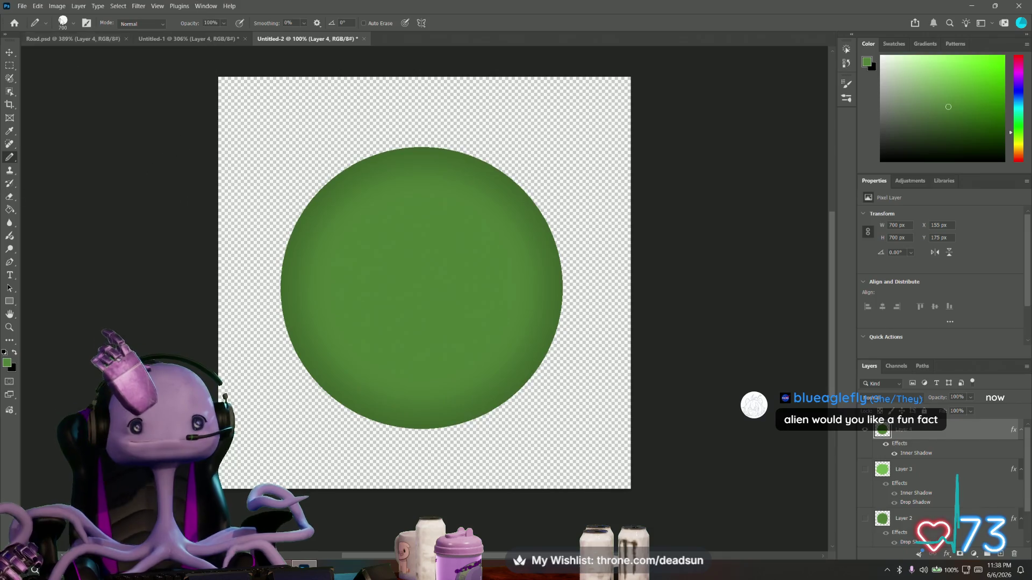
{"action": "left_click", "coordinate": [63, 21]}
{"action": "left_click_drag", "start_coordinate": [73, 53], "coordinate": [103, 55]}
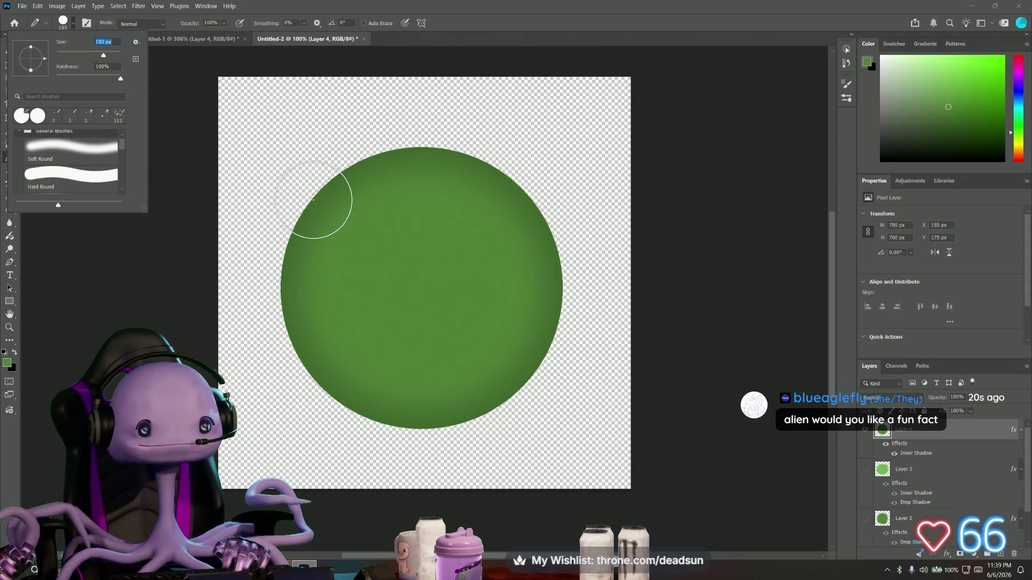
{"action": "left_click", "coordinate": [313, 200]}
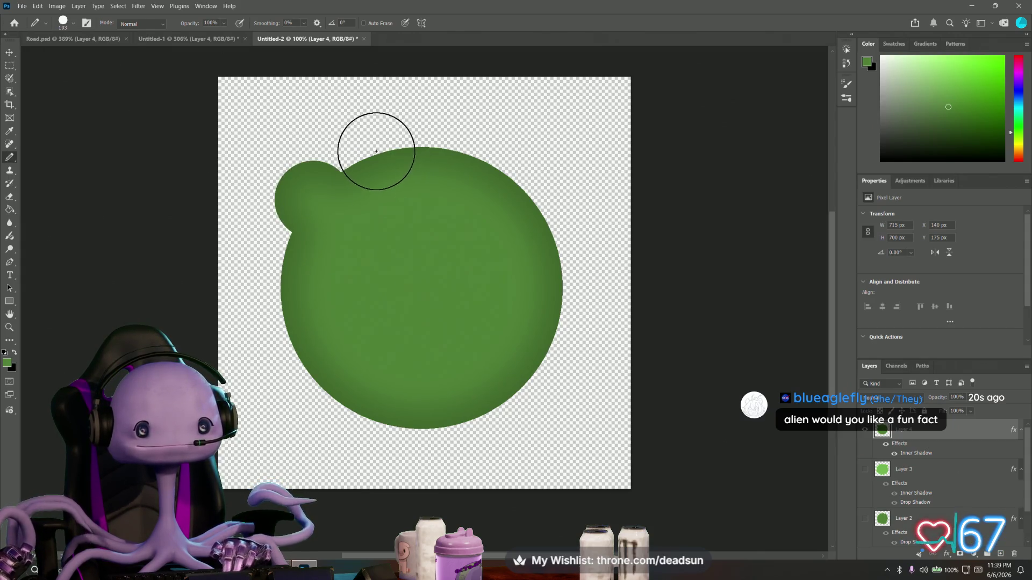
{"action": "left_click", "coordinate": [368, 154]}
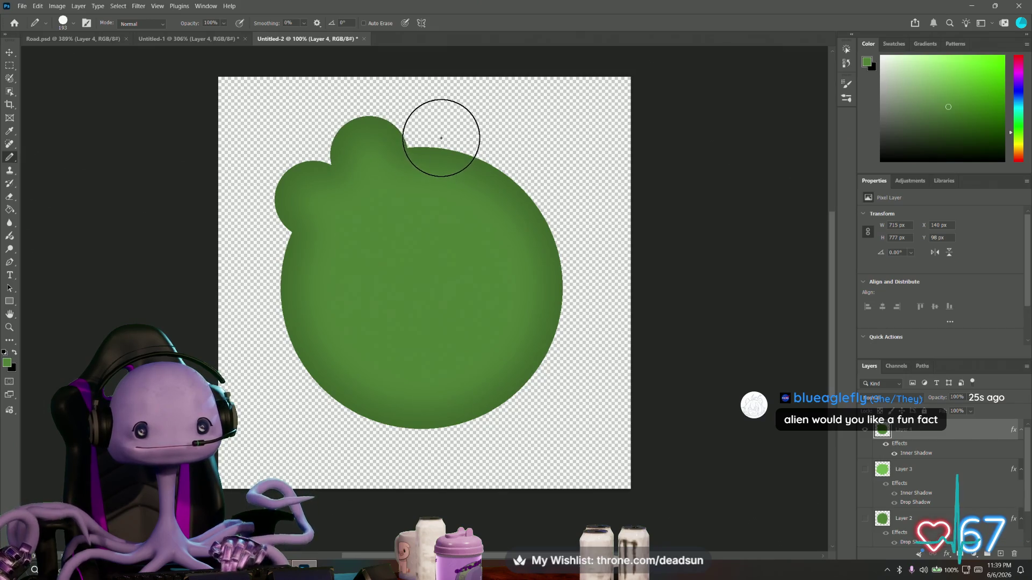
{"action": "left_click", "coordinate": [441, 138]}
{"action": "left_click", "coordinate": [509, 158]}
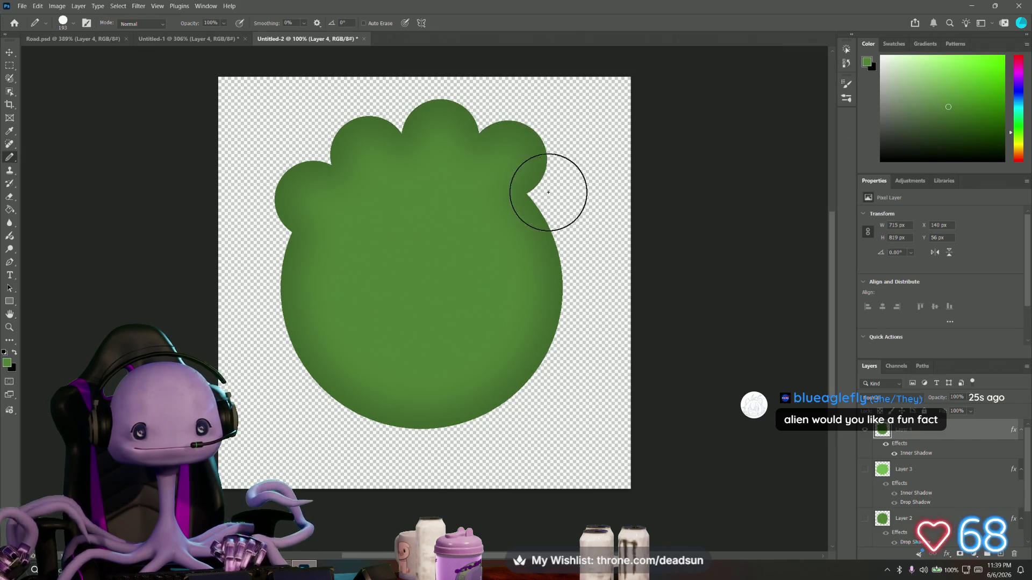
{"action": "left_click", "coordinate": [552, 207]}
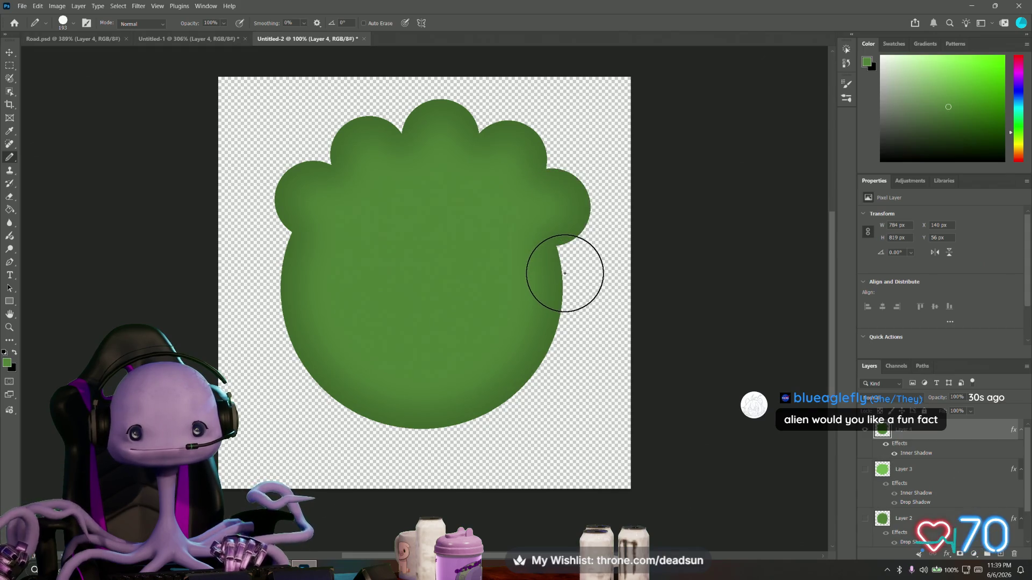
{"action": "left_click", "coordinate": [565, 273]}
{"action": "left_click", "coordinate": [287, 254]}
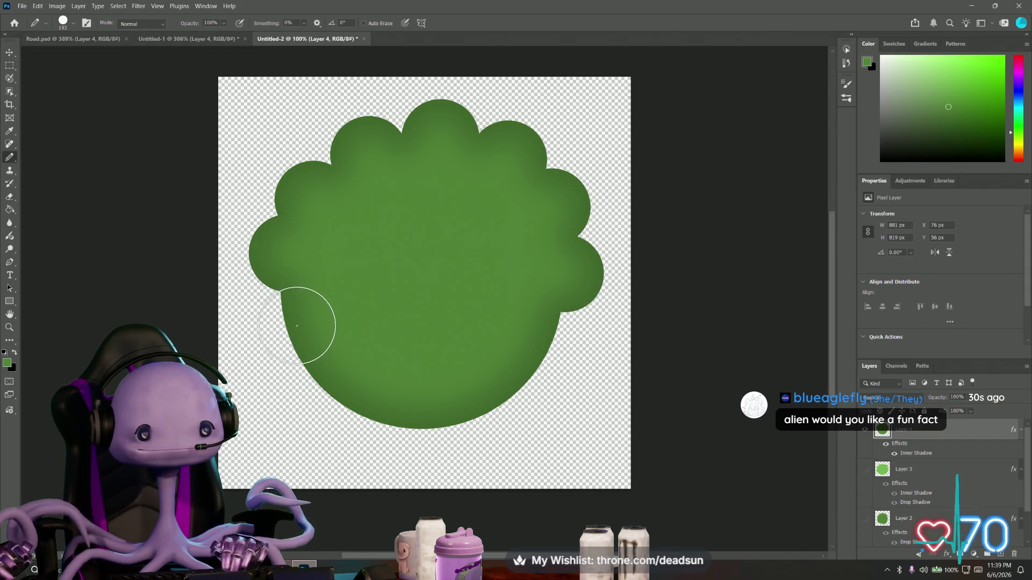
Add lobes along the bush's lower-left, bottom and lower-right edges, then open the Color Picker
{"action": "left_click", "coordinate": [298, 323]}
{"action": "left_click", "coordinate": [325, 379]}
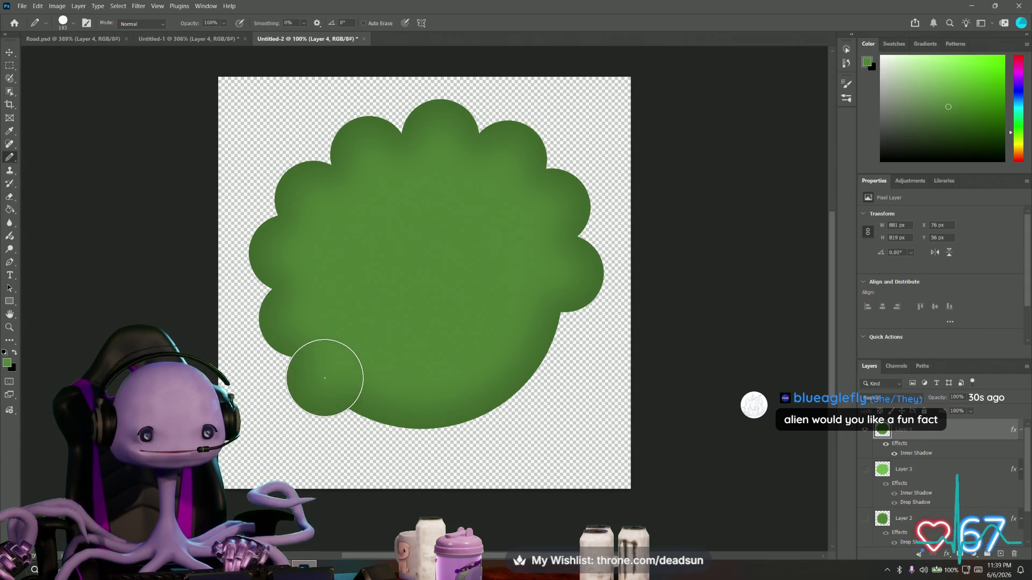
{"action": "left_click", "coordinate": [382, 415]}
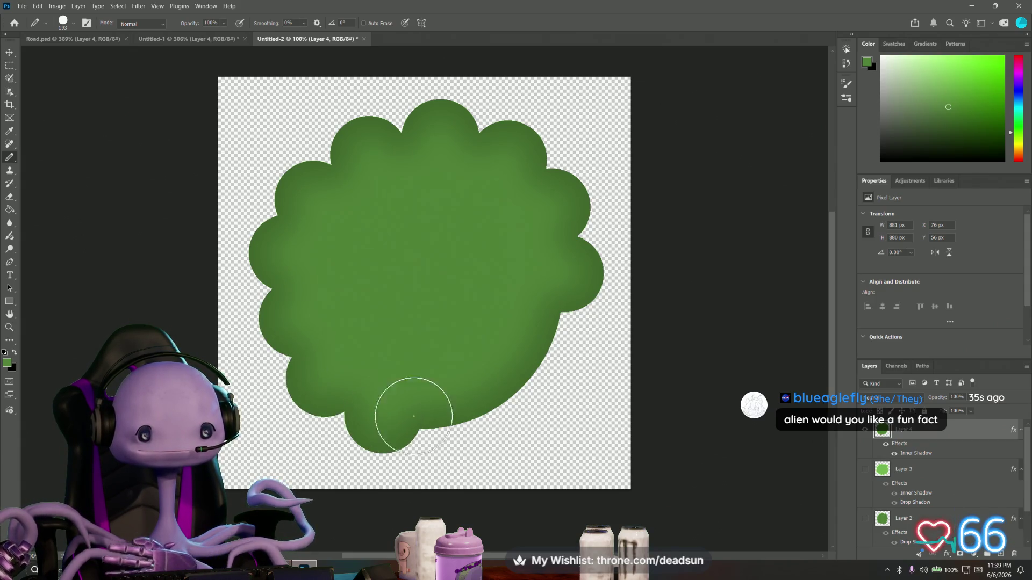
{"action": "left_click", "coordinate": [458, 419]}
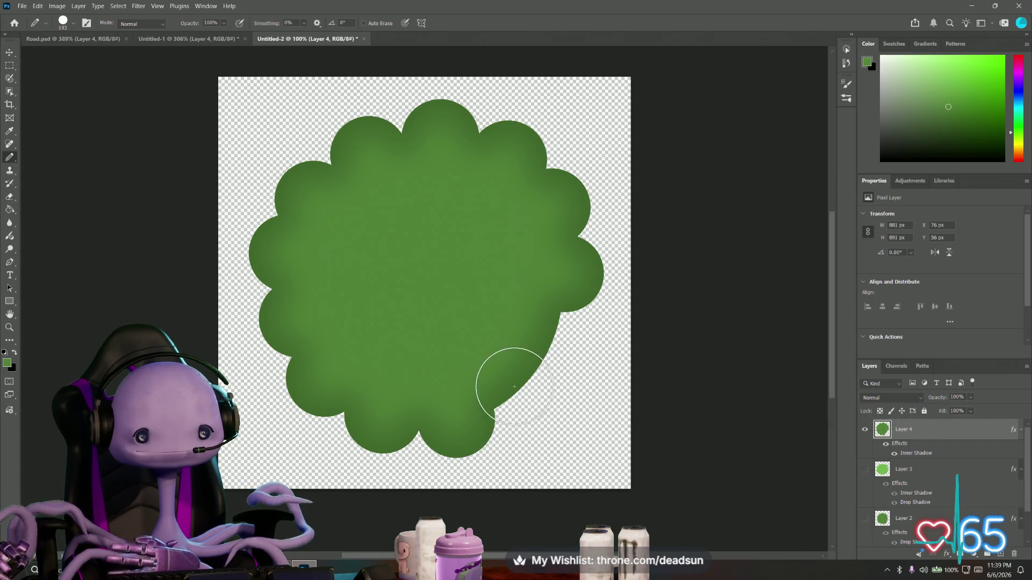
{"action": "left_click", "coordinate": [525, 392]}
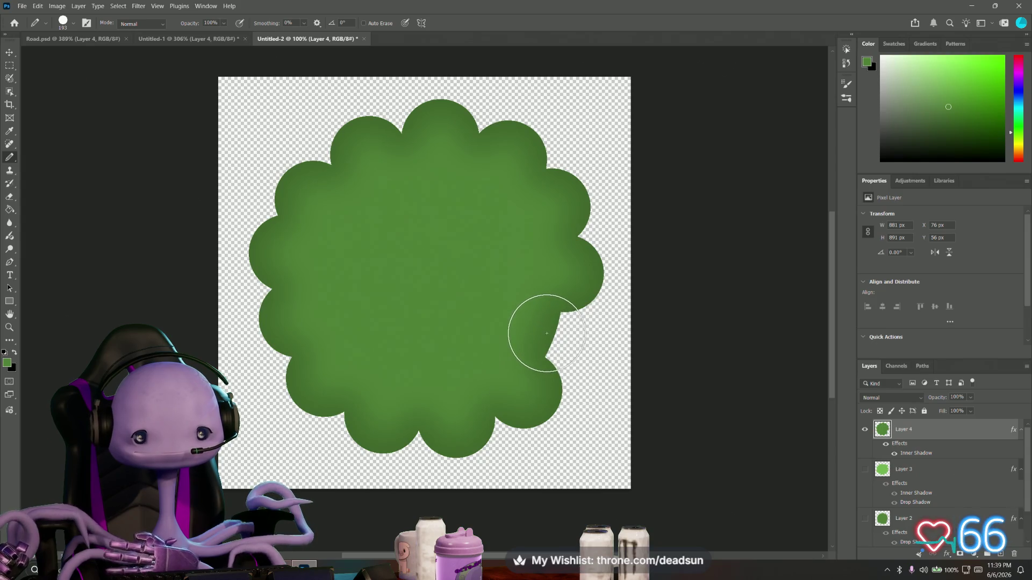
{"action": "left_click", "coordinate": [549, 332]}
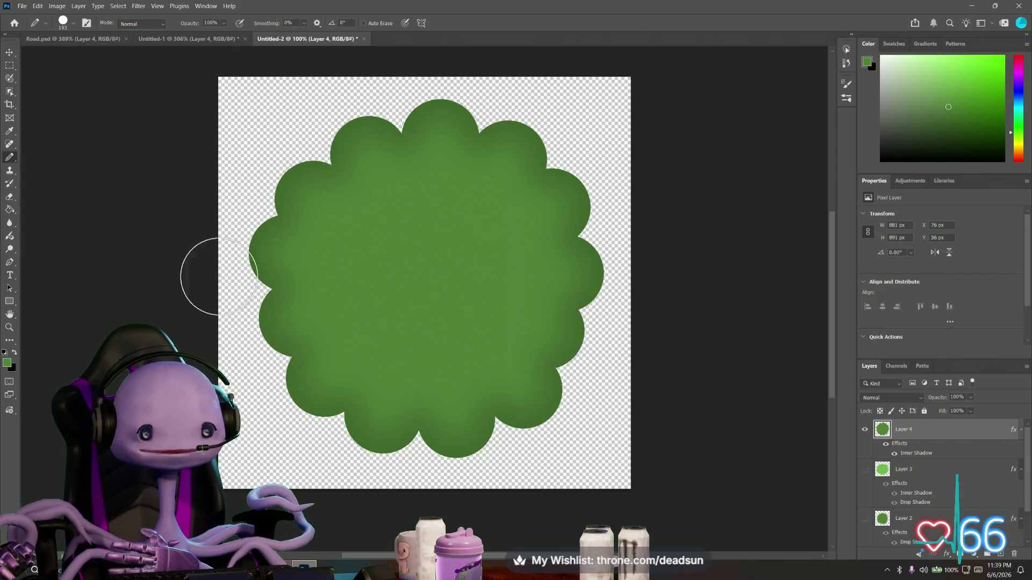
{"action": "left_click", "coordinate": [7, 361]}
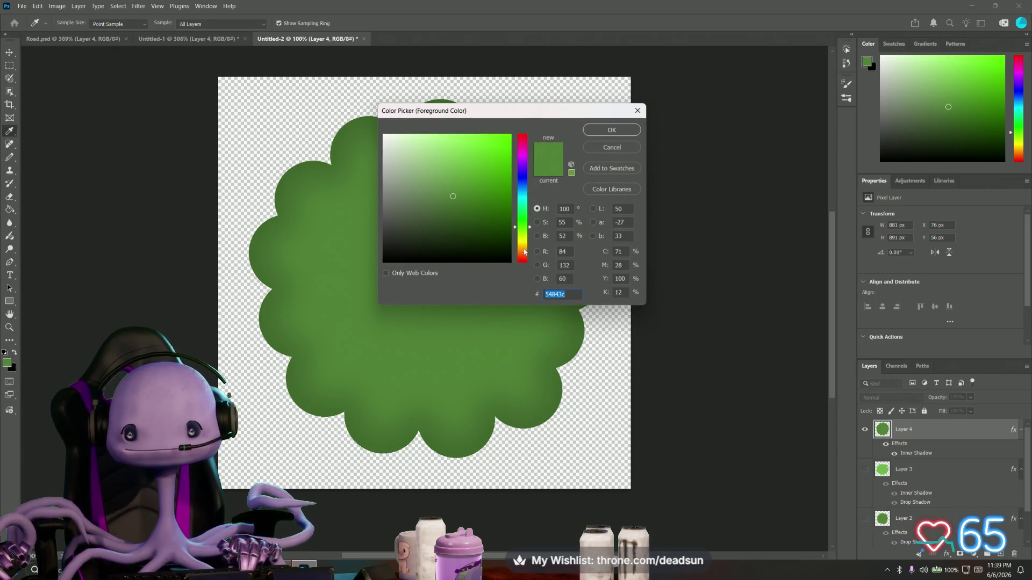
Set the foreground colour to bright red e33d16
{"action": "left_click_drag", "start_coordinate": [525, 252], "coordinate": [527, 261]}
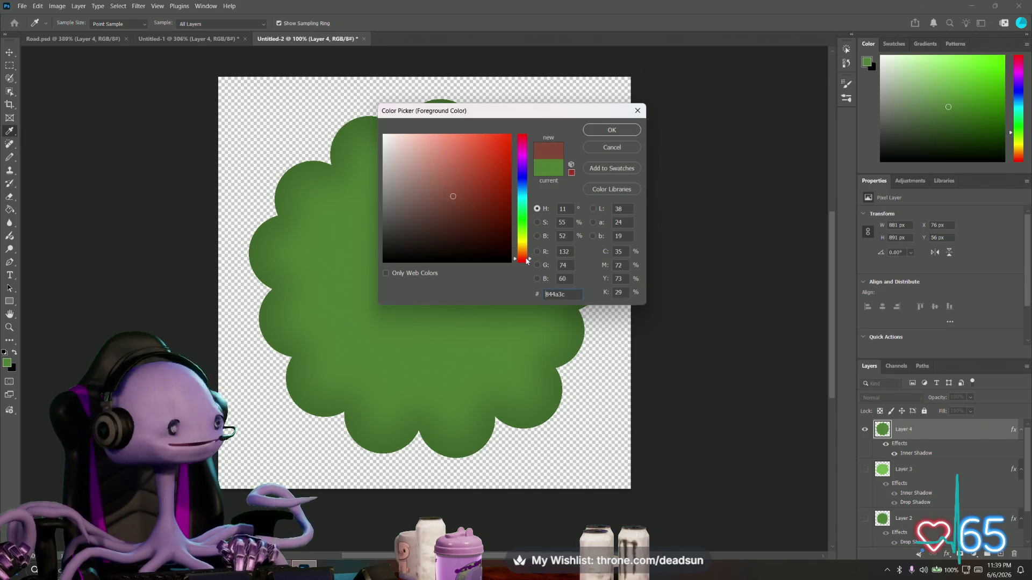
{"action": "left_click_drag", "start_coordinate": [487, 165], "coordinate": [498, 149]}
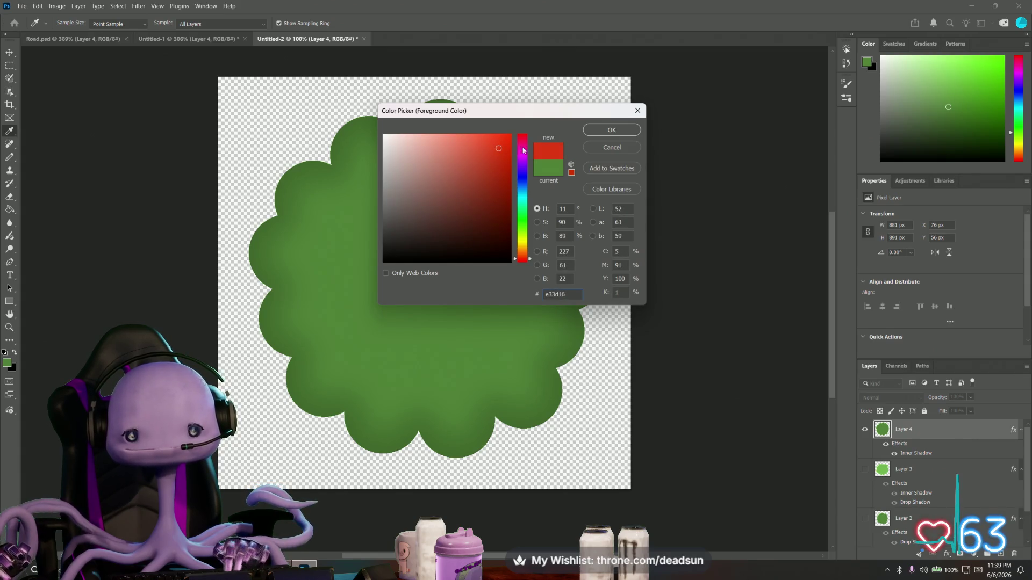
{"action": "left_click", "coordinate": [611, 130]}
{"action": "key", "text": "b"}
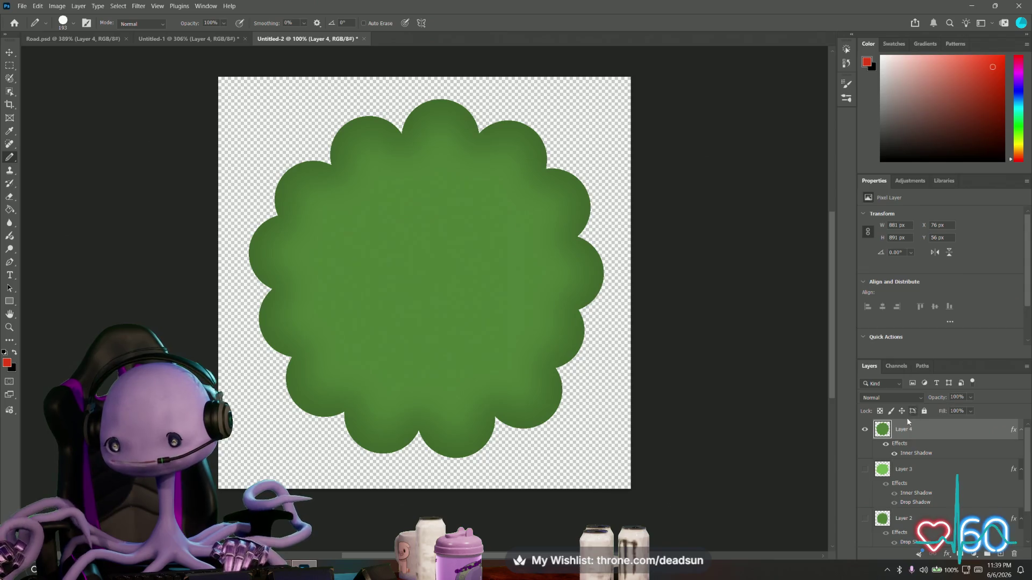
Create empty Layer 5 at 100% fill and set the brush size to 20 px
{"action": "key", "text": "ctrl+shift+alt+n"}
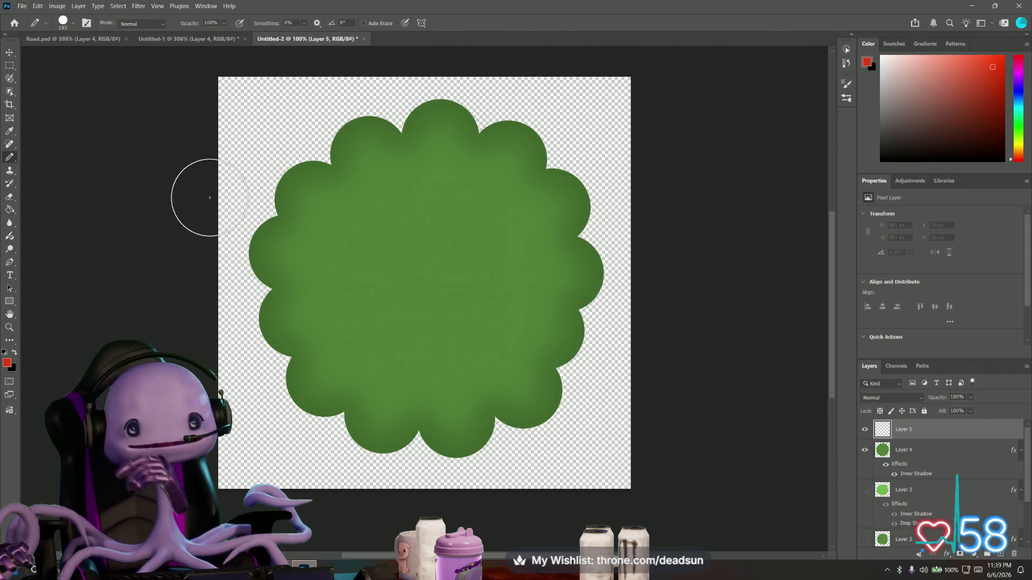
{"action": "left_click", "coordinate": [971, 412]}
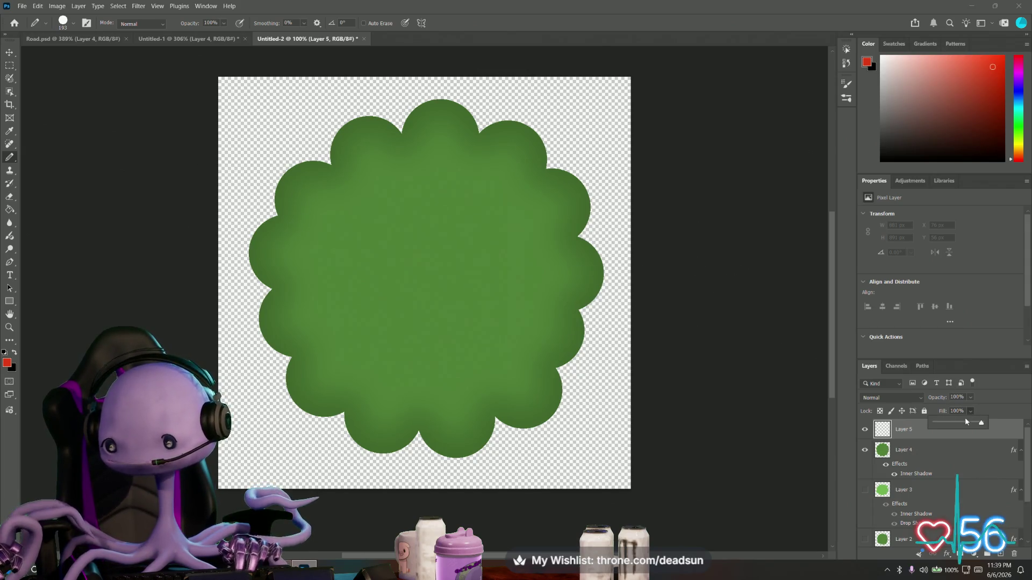
{"action": "left_click_drag", "start_coordinate": [984, 423], "coordinate": [943, 425]}
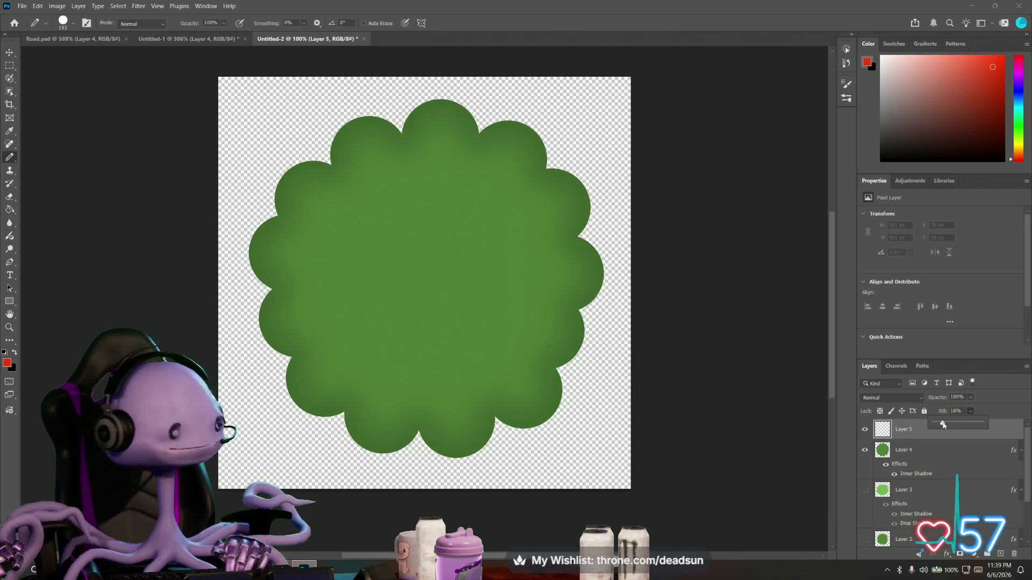
{"action": "left_click_drag", "start_coordinate": [943, 425], "coordinate": [937, 425]}
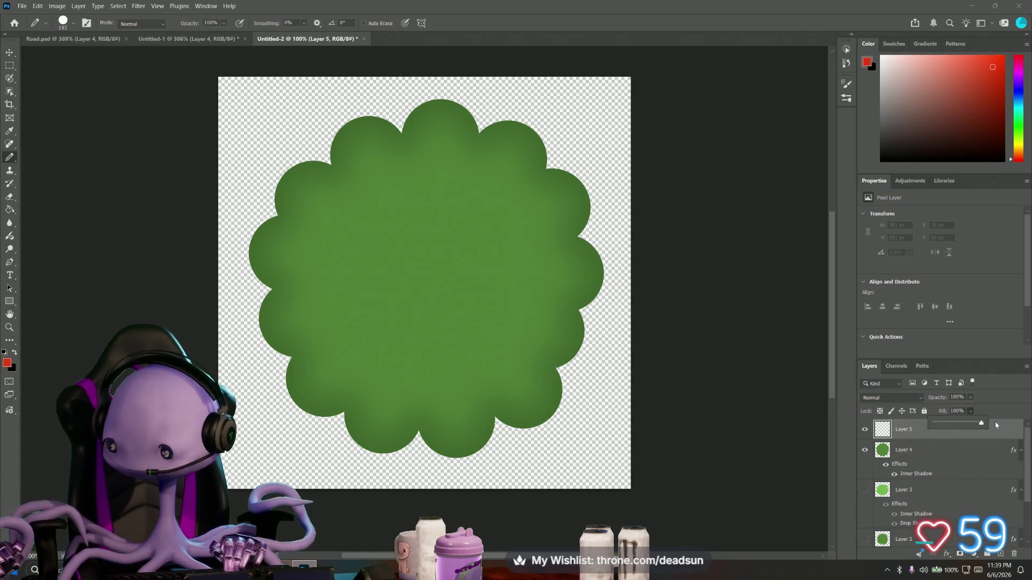
{"action": "key", "text": "Escape"}
{"action": "left_click", "coordinate": [66, 21]}
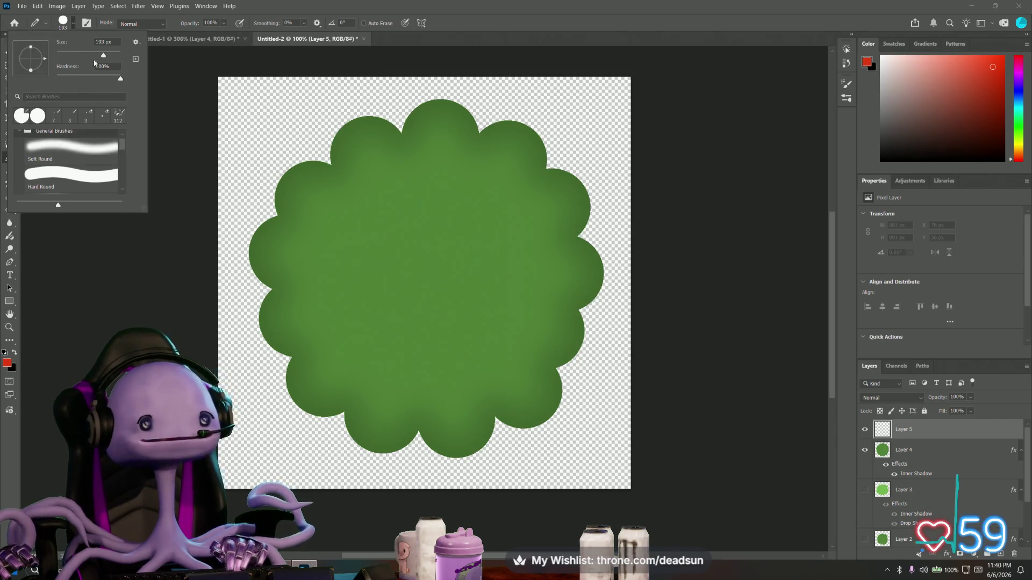
{"action": "left_click_drag", "start_coordinate": [91, 56], "coordinate": [68, 55]}
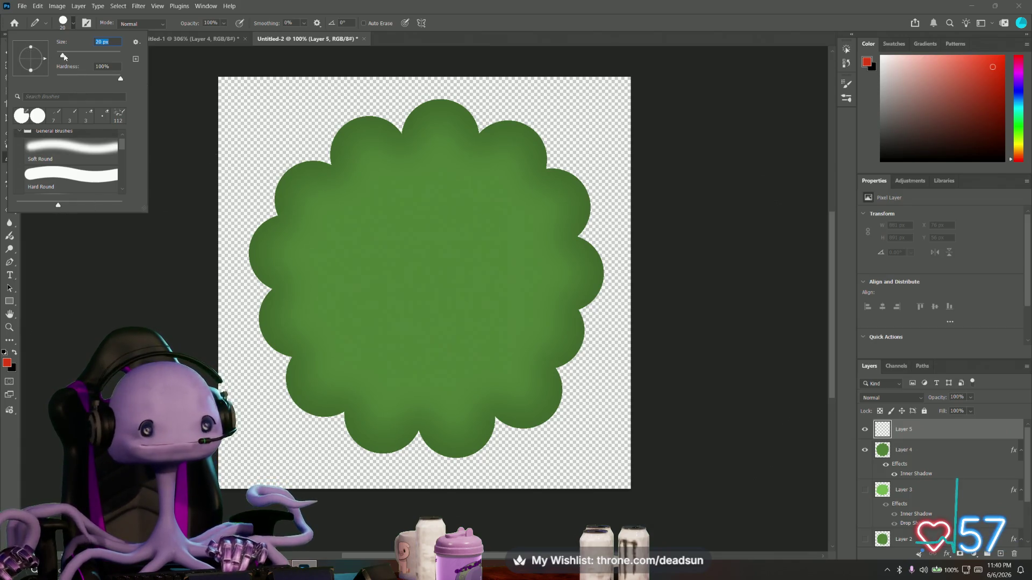
Stamp about 19 small red berry dots across the lobed bush on Layer 5
{"action": "left_click", "coordinate": [65, 57]}
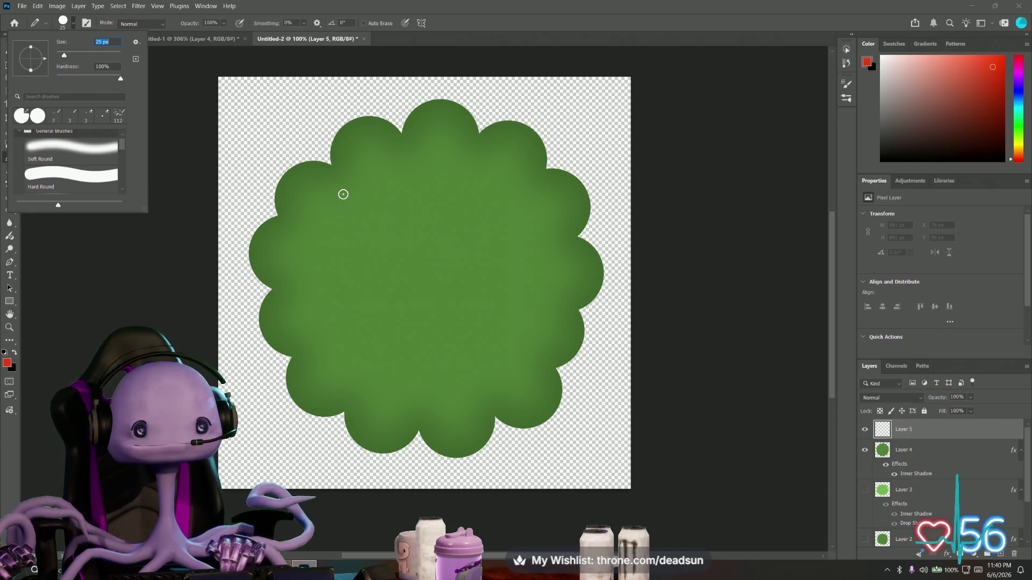
{"action": "left_click", "coordinate": [342, 192]}
{"action": "left_click", "coordinate": [343, 195]}
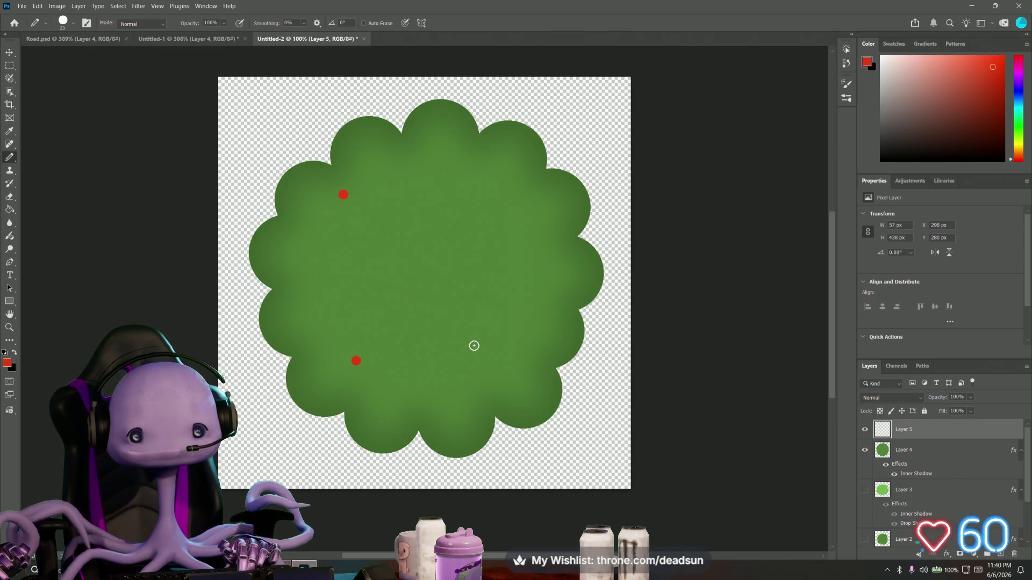
{"action": "left_click", "coordinate": [431, 264]}
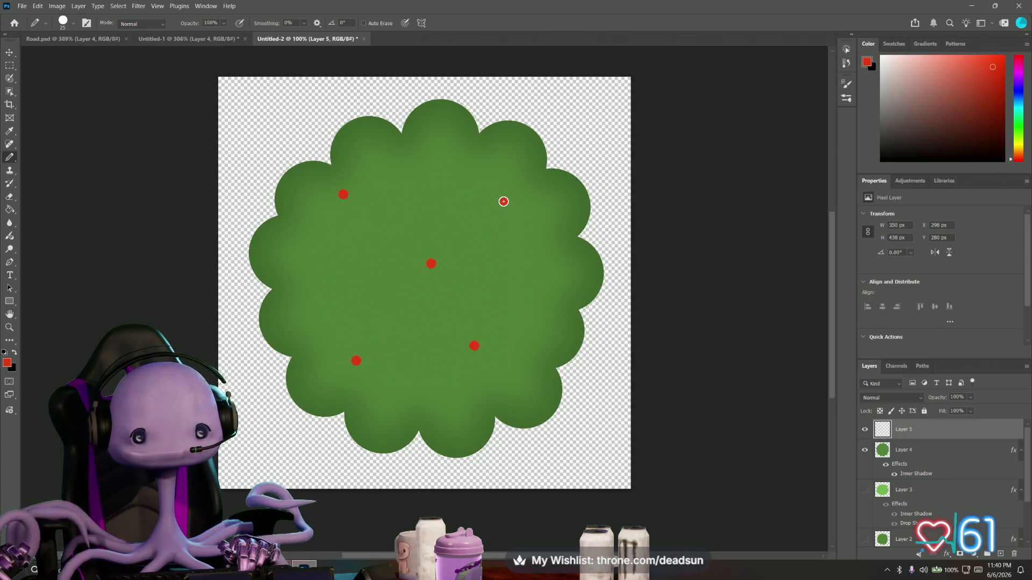
{"action": "left_click", "coordinate": [504, 202]}
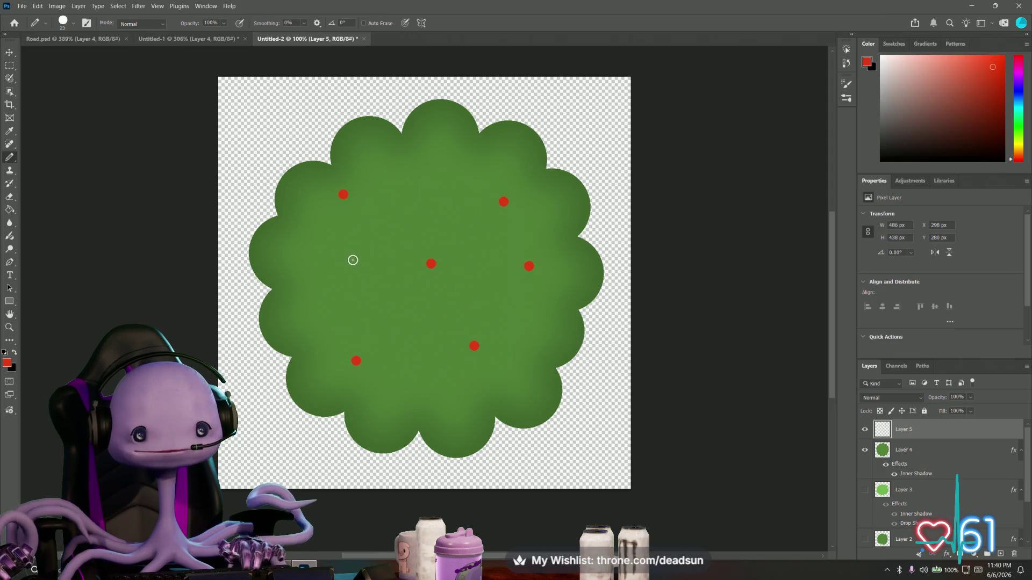
{"action": "left_click", "coordinate": [353, 273]}
{"action": "left_click", "coordinate": [428, 166]}
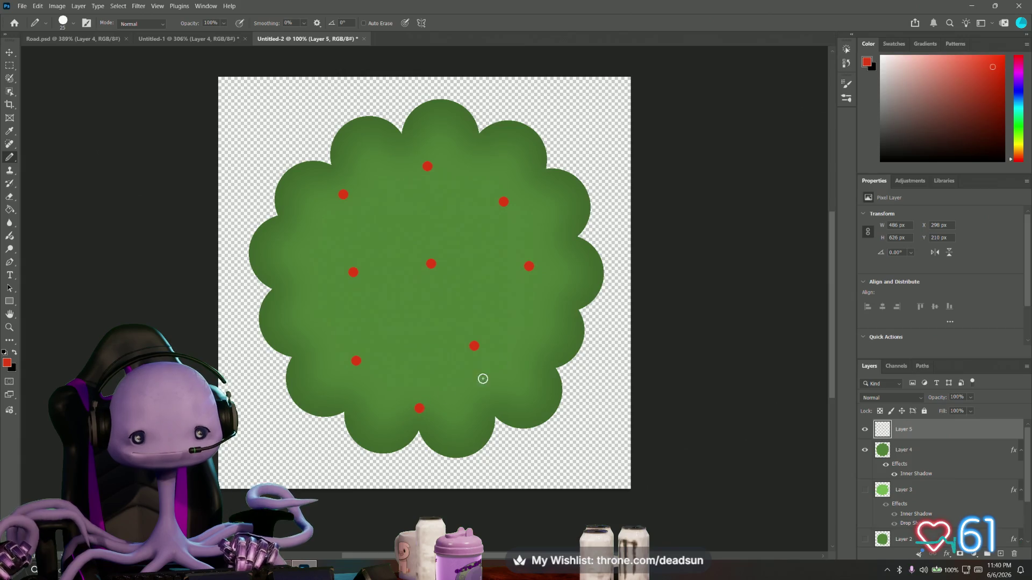
{"action": "left_click", "coordinate": [547, 326]}
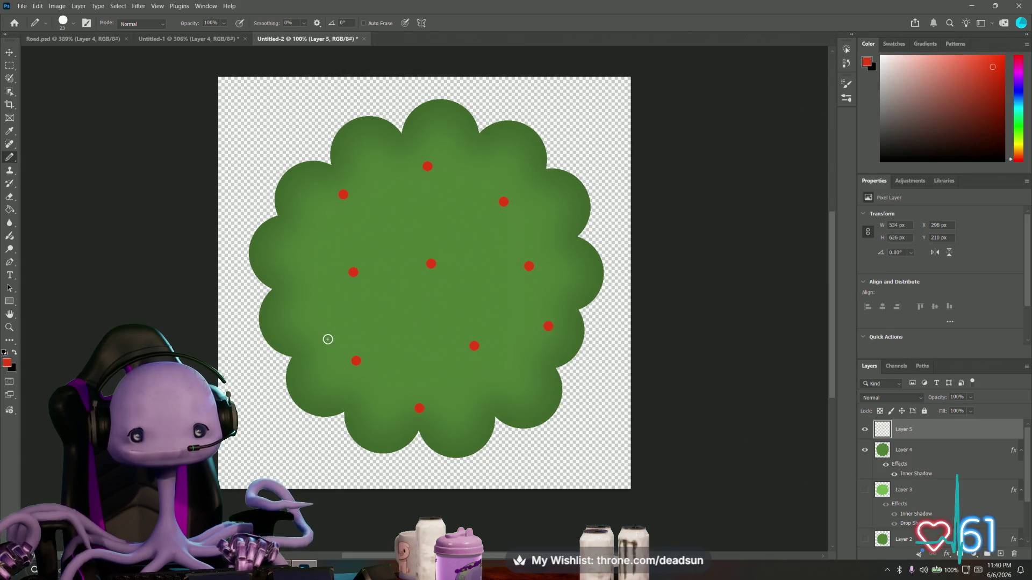
{"action": "left_click", "coordinate": [310, 320]}
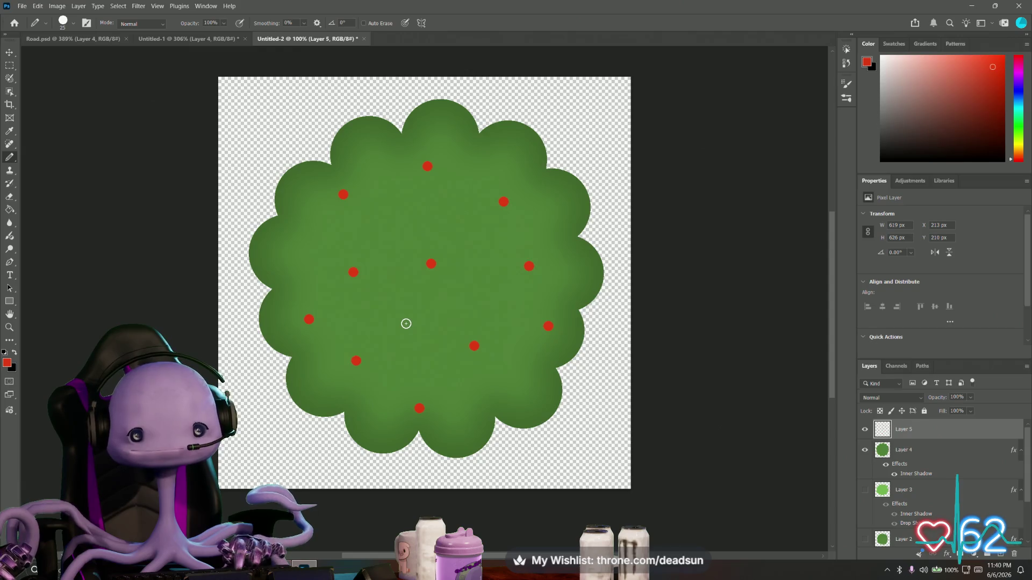
{"action": "left_click", "coordinate": [406, 324]}
{"action": "left_click", "coordinate": [393, 222]}
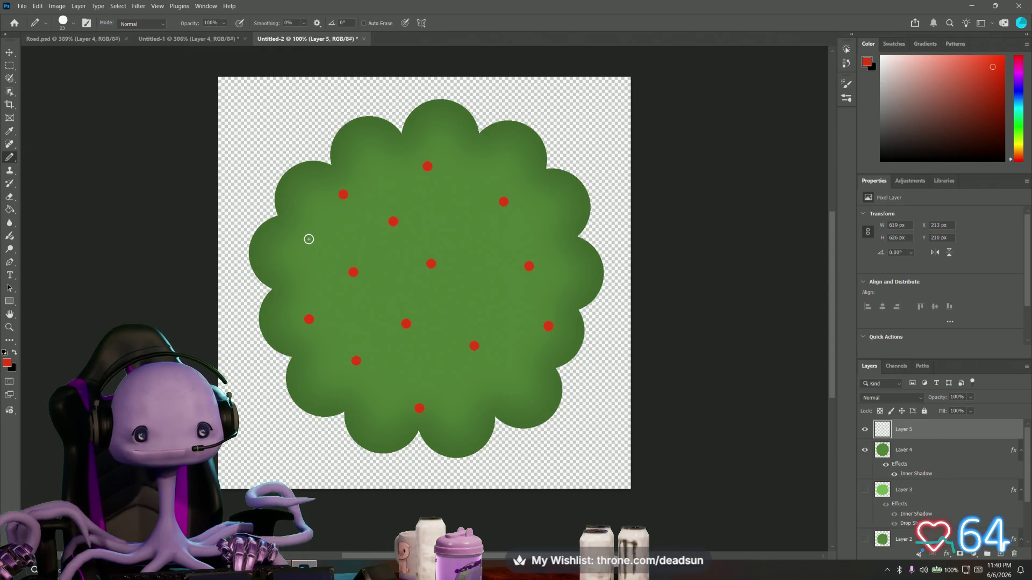
{"action": "left_click", "coordinate": [309, 239]}
{"action": "left_click", "coordinate": [466, 166]}
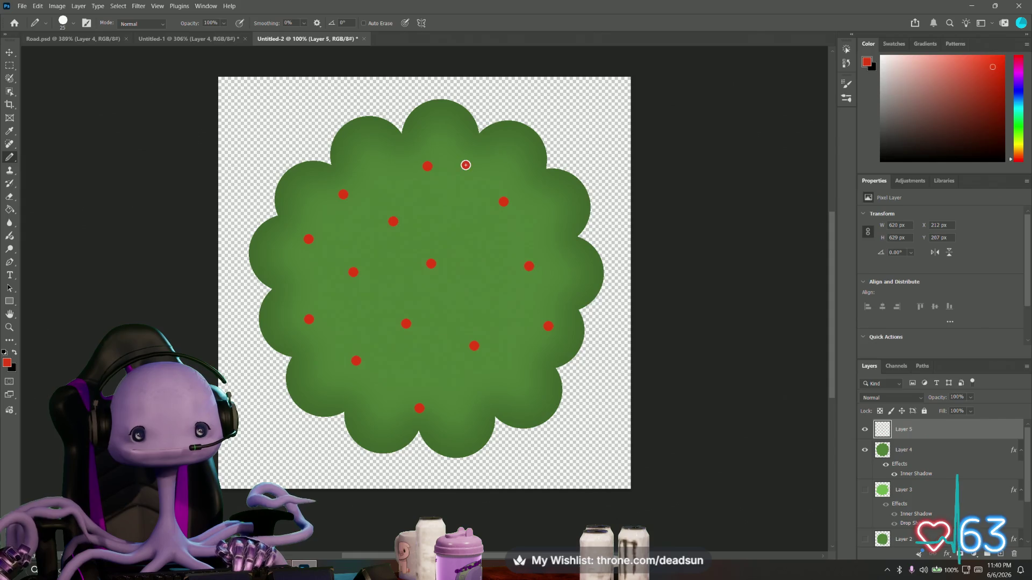
{"action": "left_click", "coordinate": [449, 214]}
{"action": "left_click", "coordinate": [485, 297]}
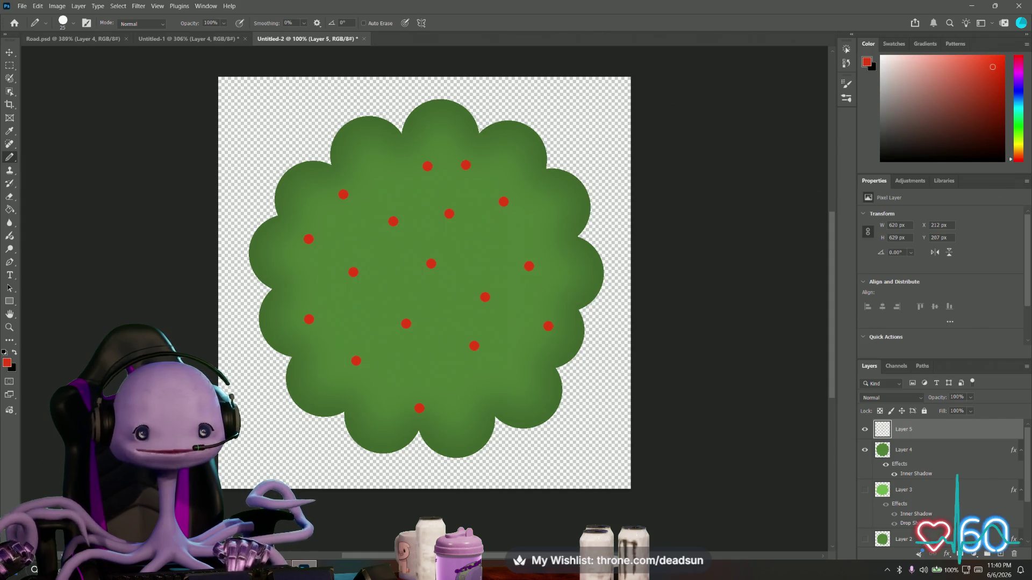
{"action": "left_click", "coordinate": [516, 388]}
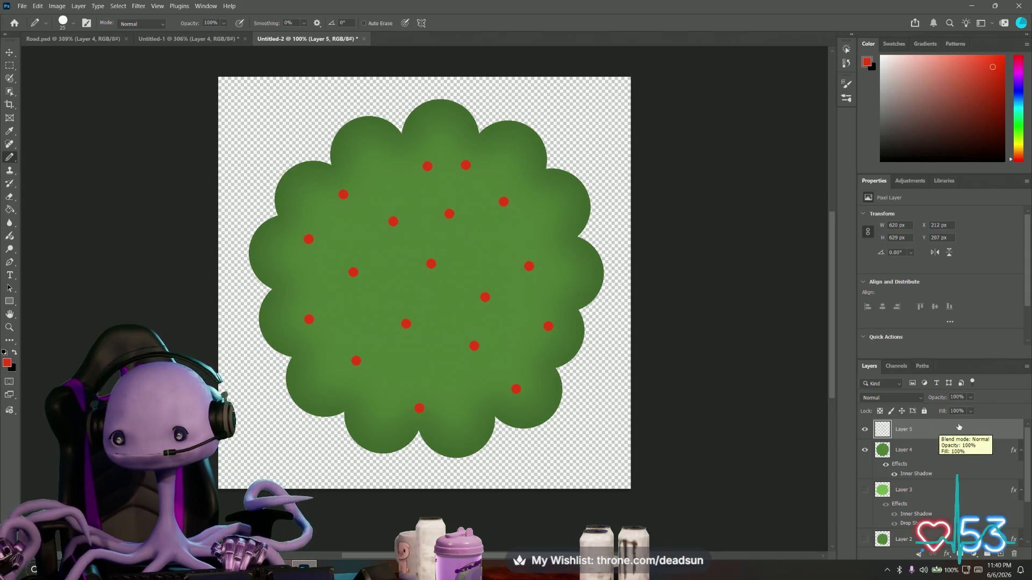
Give Layer 5's berries Bevel & Emboss at 53% depth plus a Drop Shadow, without Outer Glow
{"action": "double_click", "coordinate": [959, 427]}
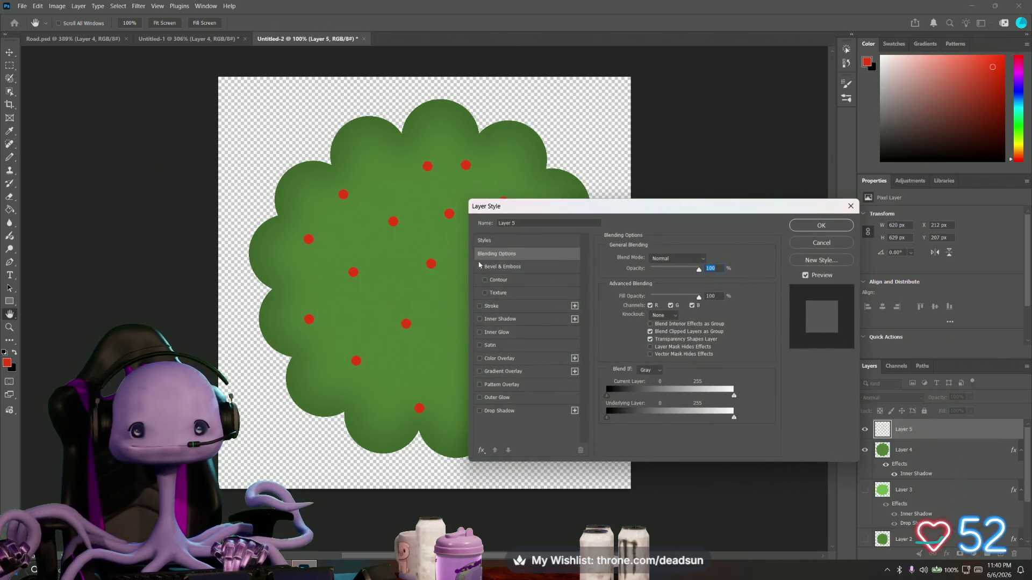
{"action": "left_click", "coordinate": [480, 266]}
{"action": "left_click", "coordinate": [506, 267]}
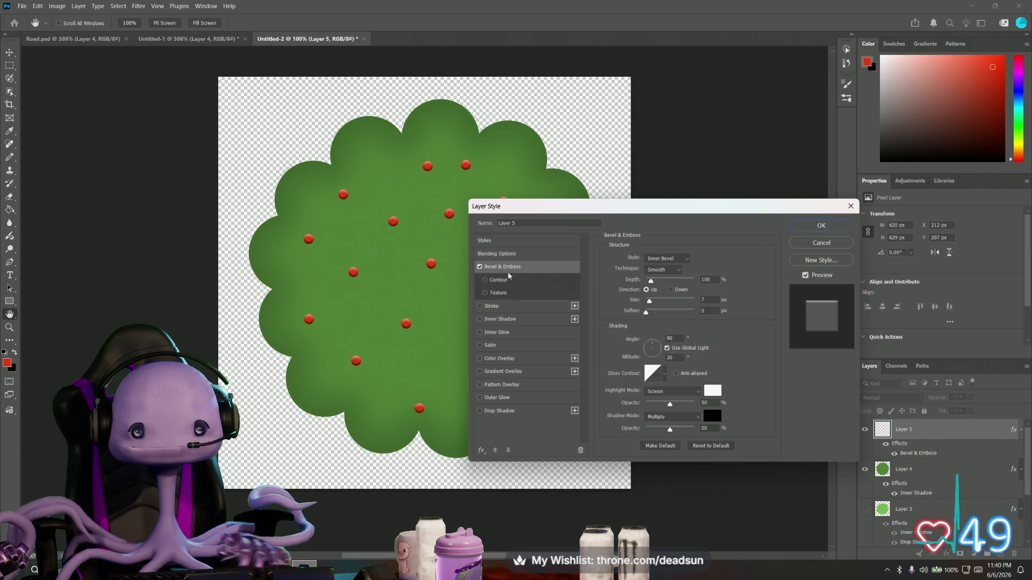
{"action": "left_click_drag", "start_coordinate": [650, 281], "coordinate": [649, 280]}
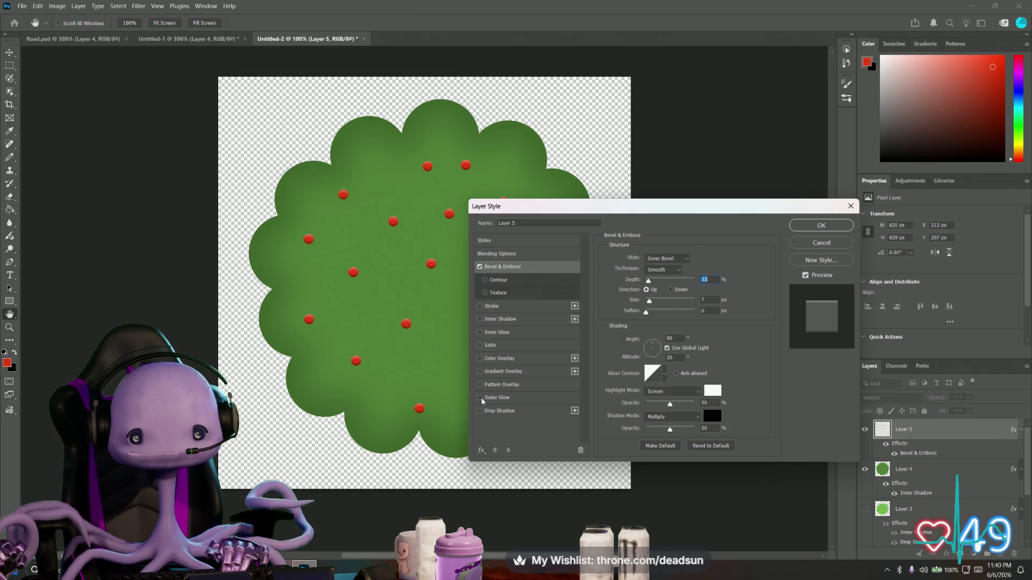
{"action": "left_click", "coordinate": [481, 398]}
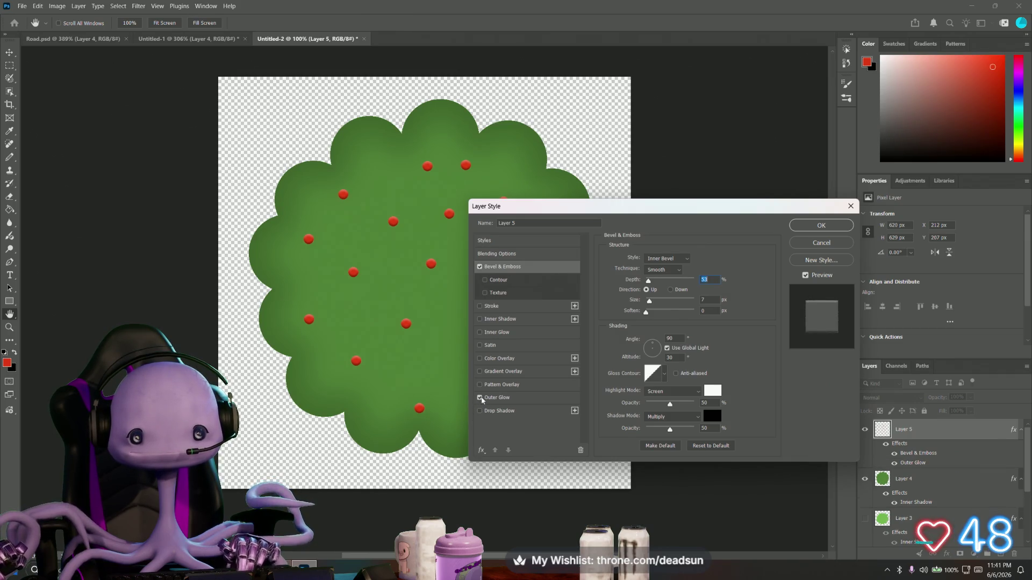
{"action": "left_click", "coordinate": [480, 397]}
{"action": "left_click", "coordinate": [480, 411]}
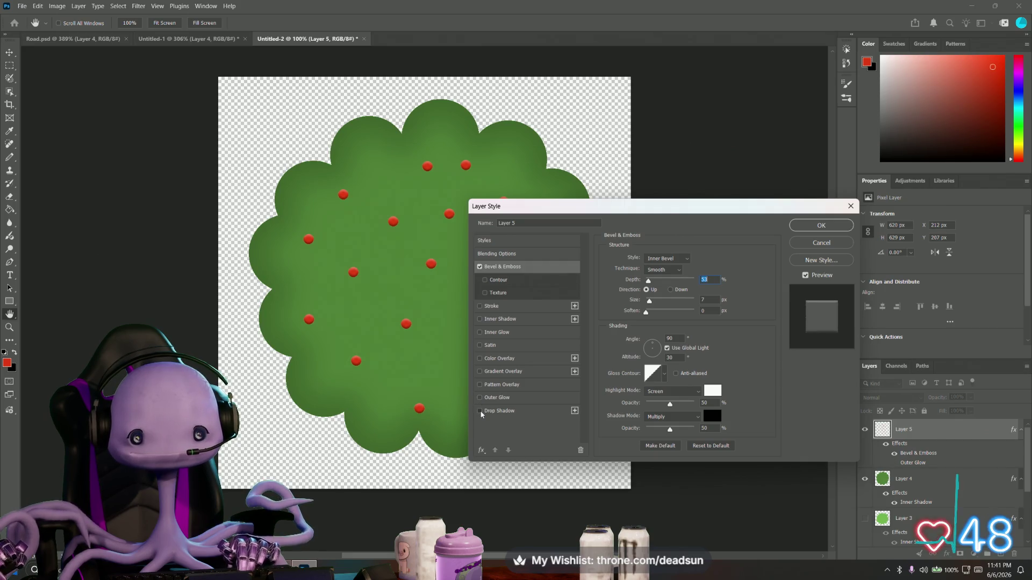
{"action": "key", "text": "Return"}
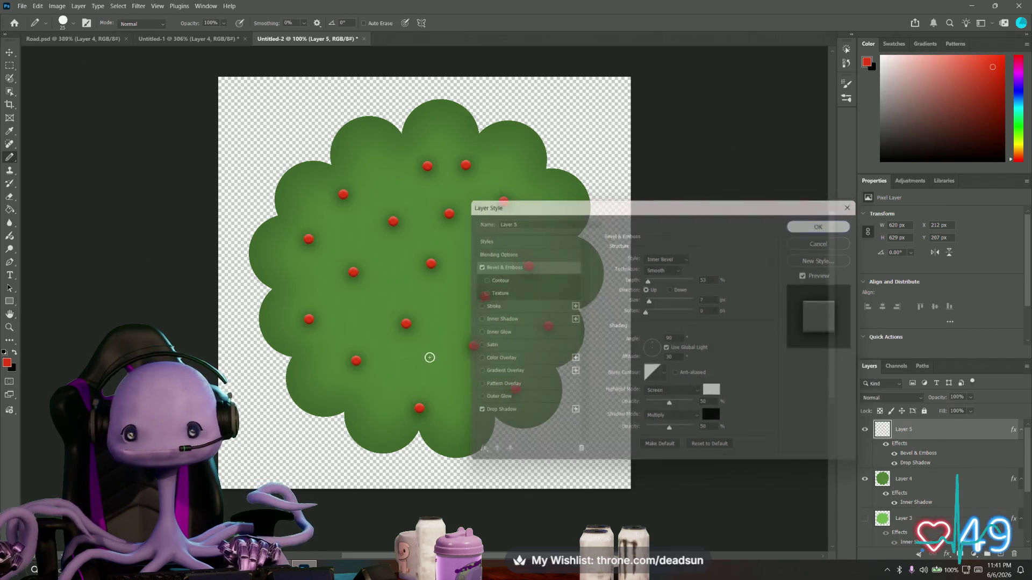
{"action": "key", "text": "b"}
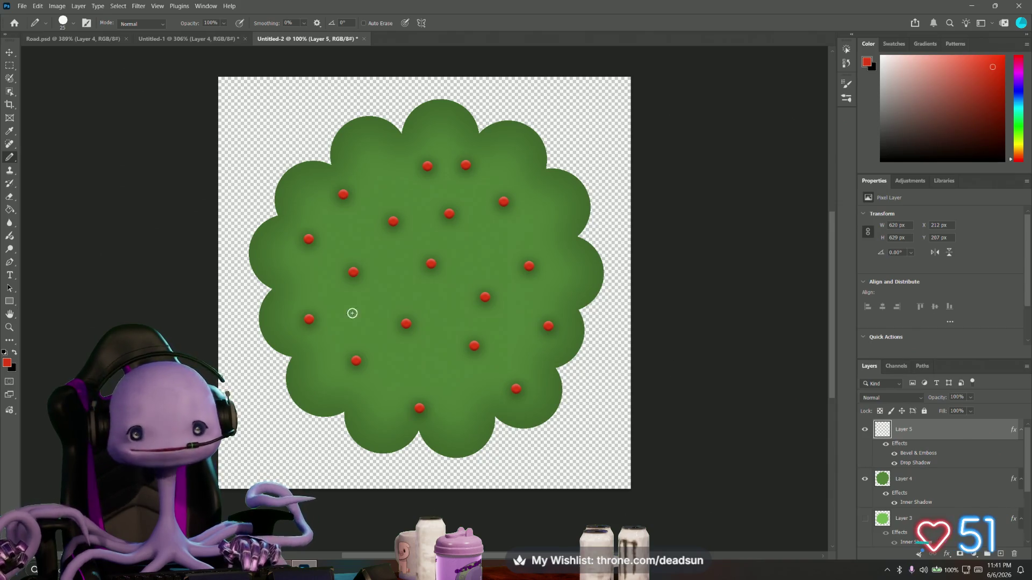
Save a PNG copy named Bush_02.png in the Textures folder, then switch back to Maya
{"action": "scroll", "scroll_direction": "down", "scroll_amount": 3}
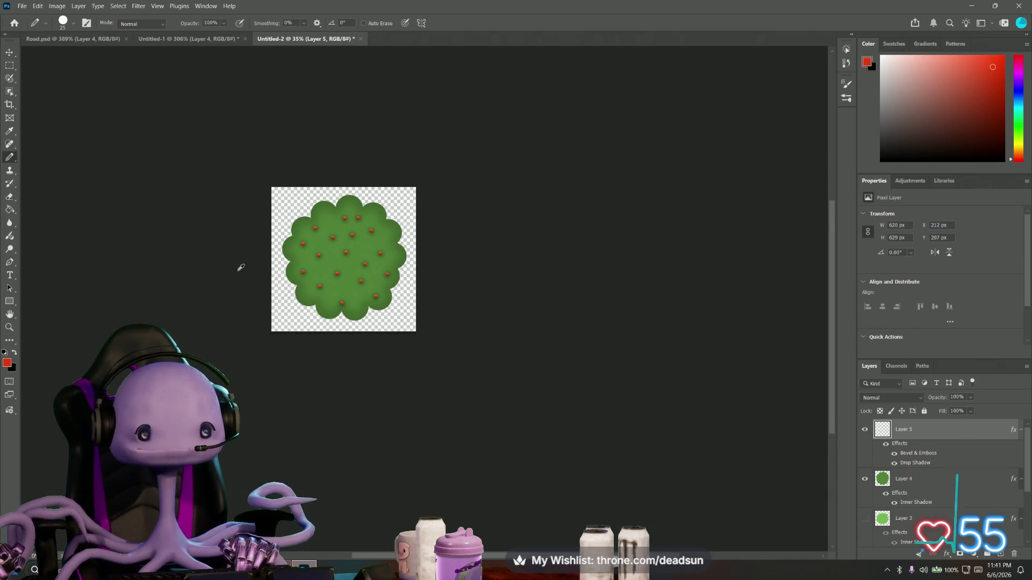
{"action": "scroll", "scroll_direction": "up", "scroll_amount": 3}
{"action": "left_click", "coordinate": [22, 6]}
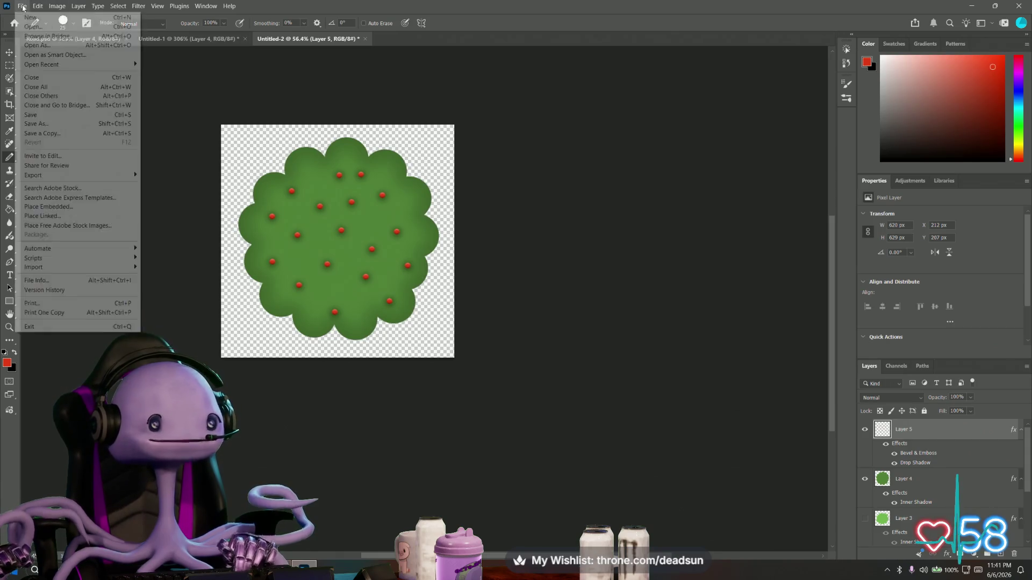
{"action": "left_click", "coordinate": [63, 135]}
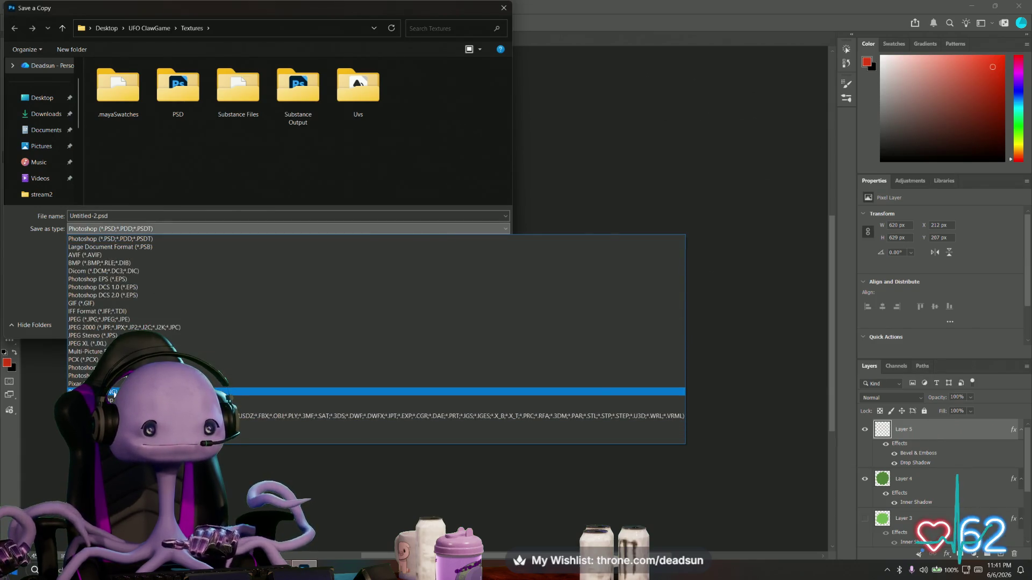
{"action": "left_click", "coordinate": [114, 392]}
{"action": "left_click", "coordinate": [415, 105]}
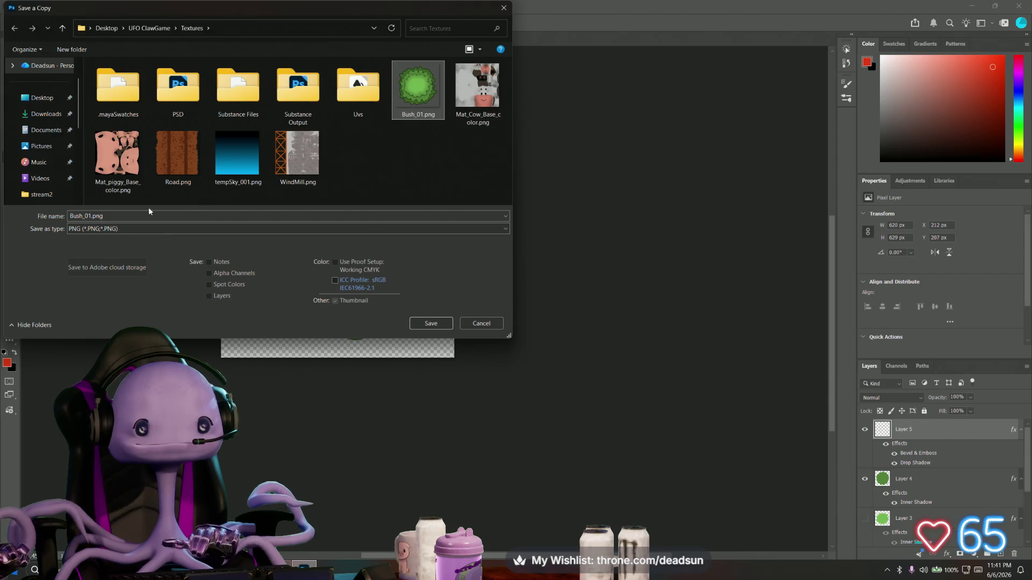
{"action": "left_click", "coordinate": [89, 216]}
{"action": "left_click", "coordinate": [90, 215]}
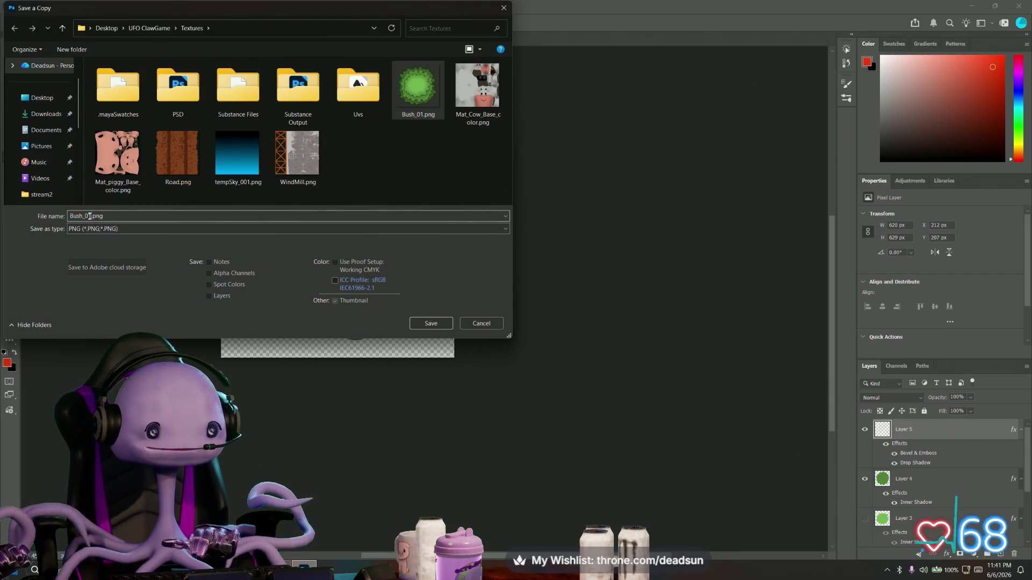
{"action": "key", "text": "BackSpace"}
{"action": "type", "text": "2"}
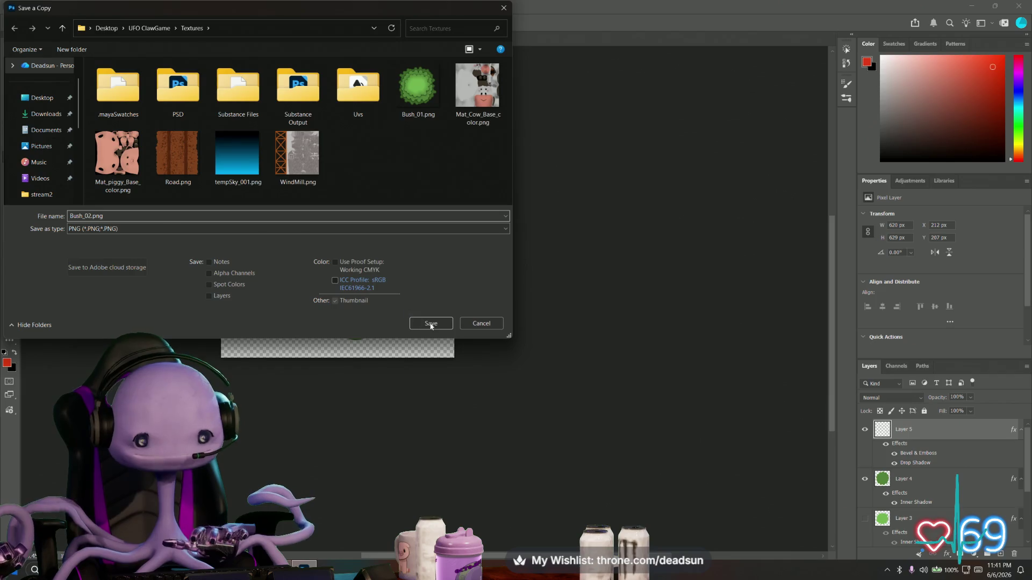
{"action": "left_click", "coordinate": [431, 323]}
{"action": "left_click", "coordinate": [594, 169]}
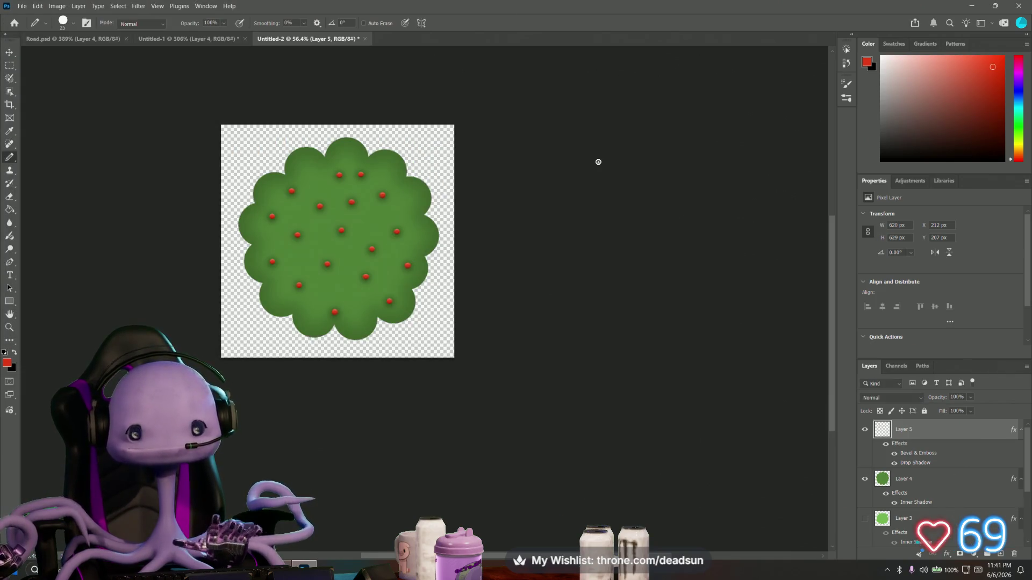
{"action": "key", "text": "alt+Tab"}
{"action": "left_click", "coordinate": [357, 230]}
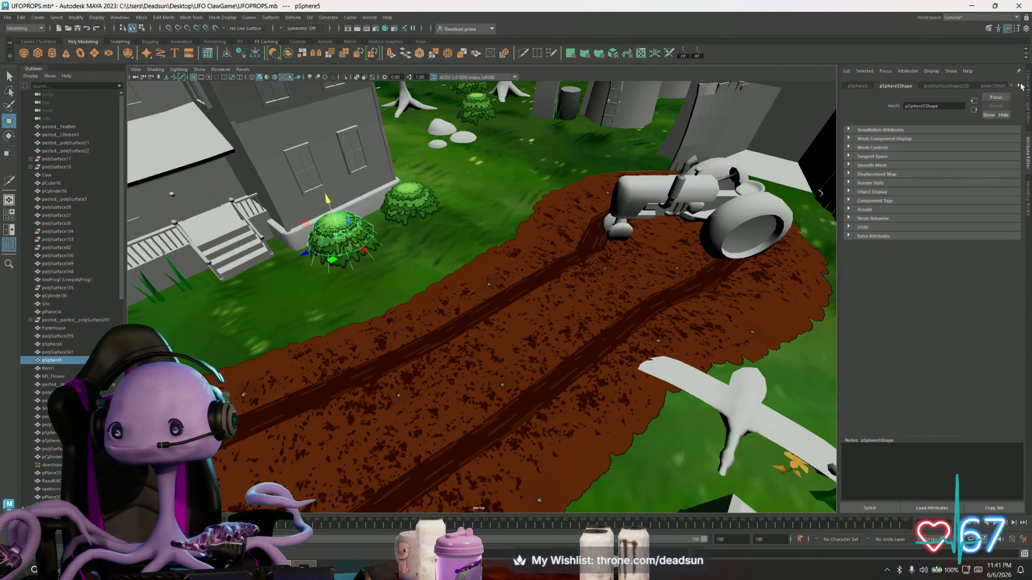
Load Bush_02.png as file11's image in the blinn12MAT_berryBush material
{"action": "left_click", "coordinate": [1020, 86]}
{"action": "left_click", "coordinate": [988, 86]}
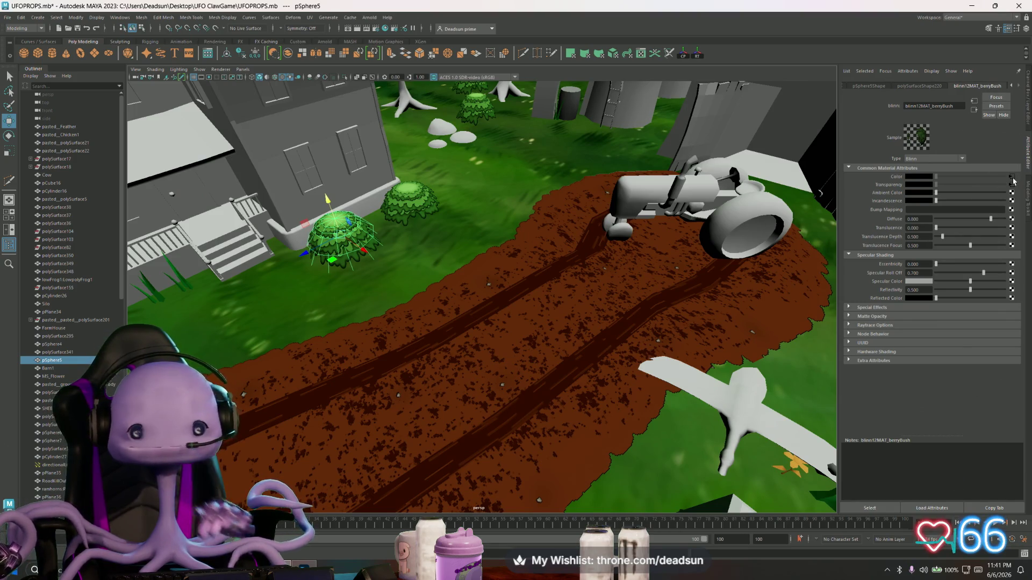
{"action": "left_click", "coordinate": [1013, 178]}
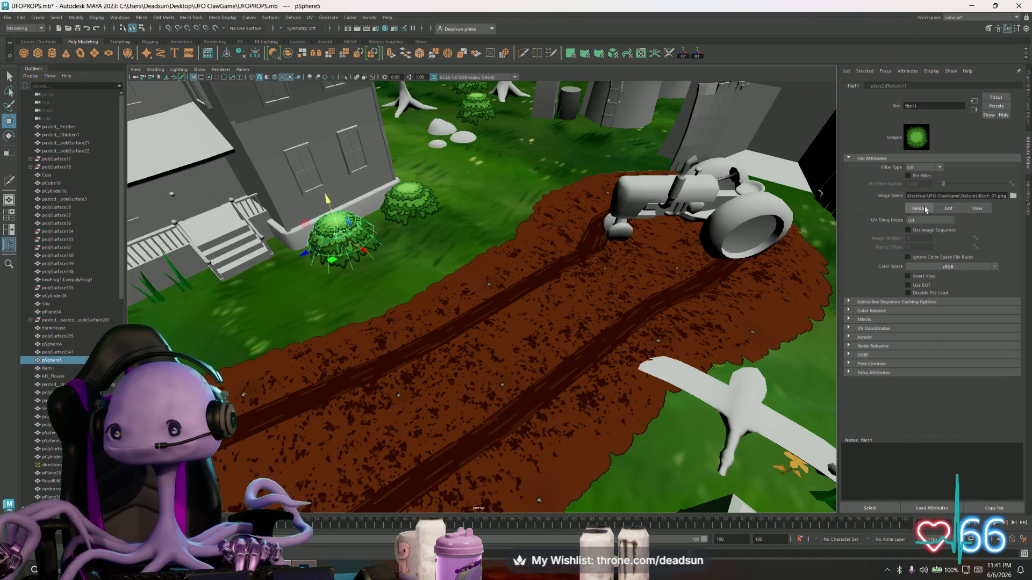
{"action": "left_click", "coordinate": [1013, 196]}
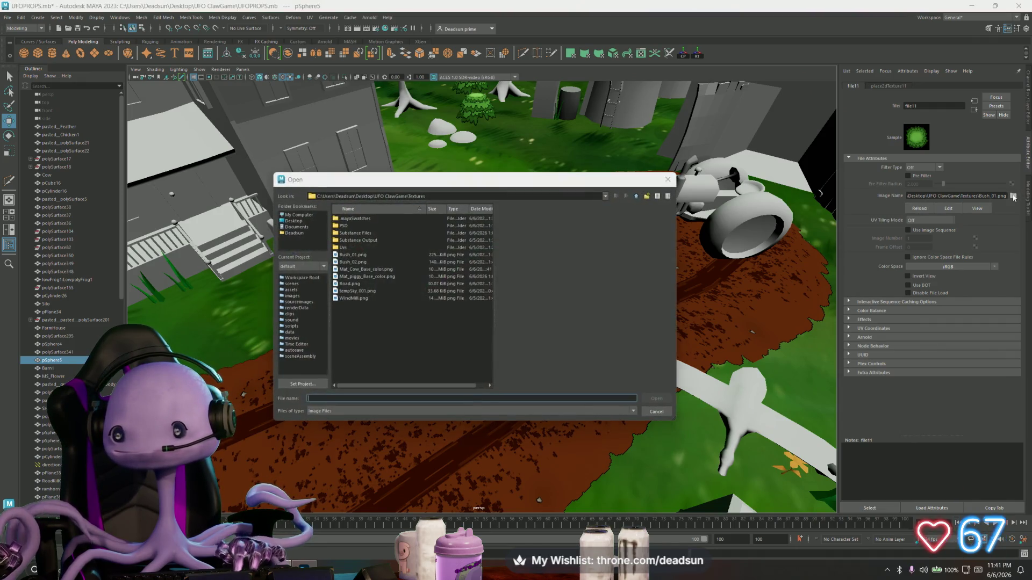
{"action": "left_click", "coordinate": [355, 262]}
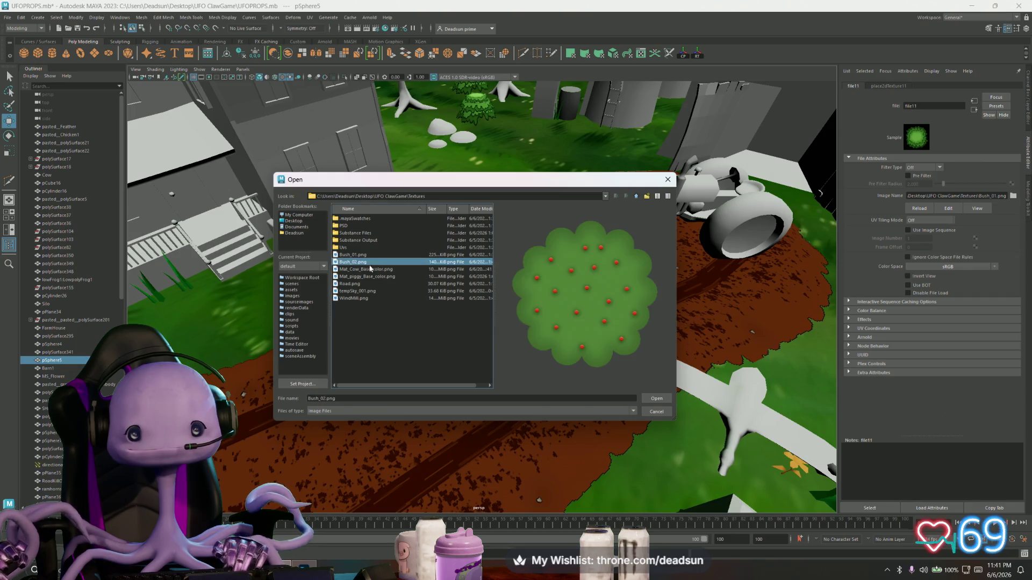
{"action": "left_click", "coordinate": [650, 398]}
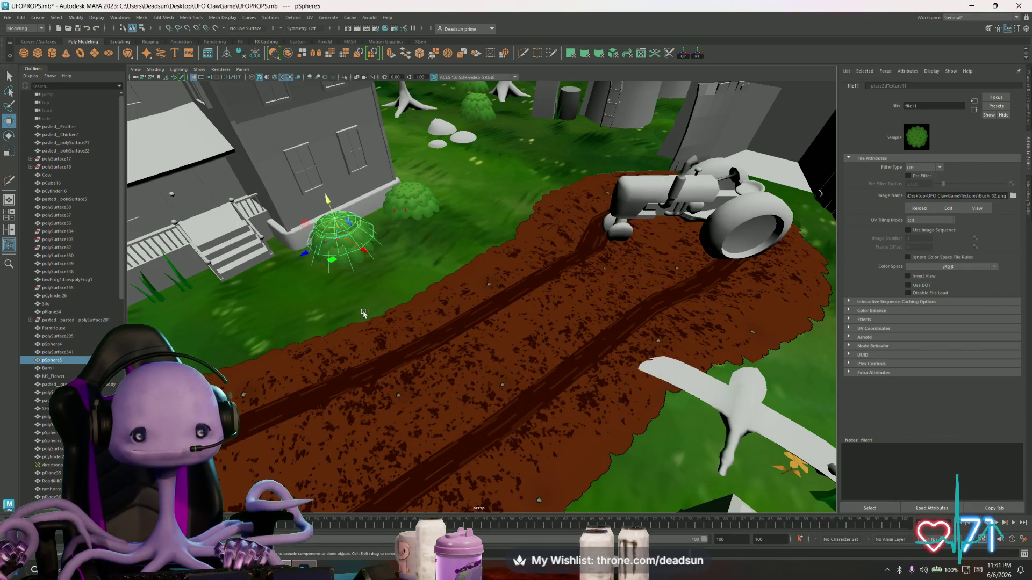
Orbit and zoom around the farm to inspect the berry-textured bushes near the house
{"action": "left_click_drag", "start_coordinate": [363, 314], "coordinate": [398, 330]}
{"action": "scroll", "scroll_direction": "up", "scroll_amount": 3}
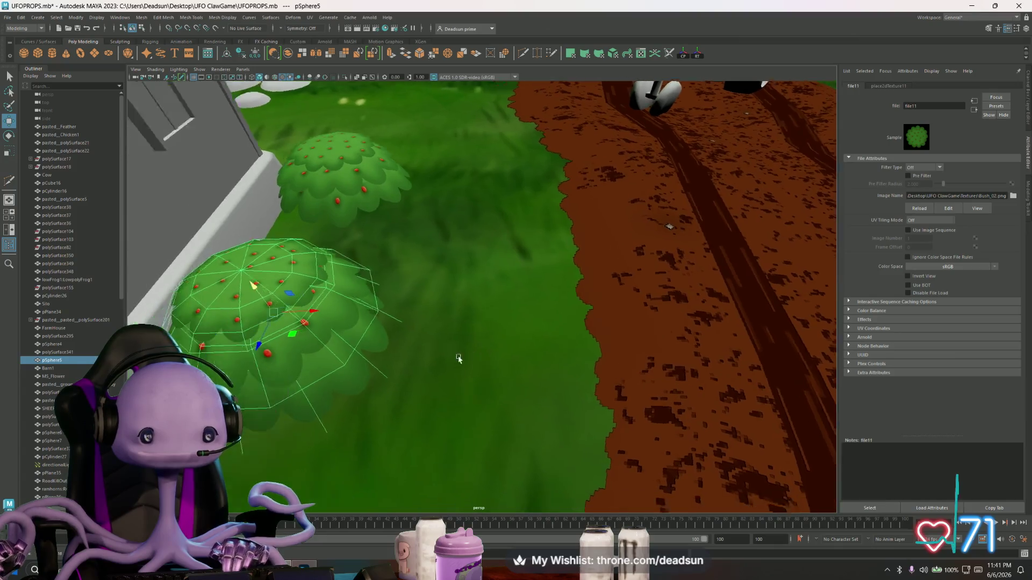
{"action": "scroll", "scroll_direction": "down", "scroll_amount": 3}
{"action": "left_click_drag", "start_coordinate": [461, 359], "coordinate": [314, 215]}
{"action": "scroll", "scroll_direction": "down", "scroll_amount": 3}
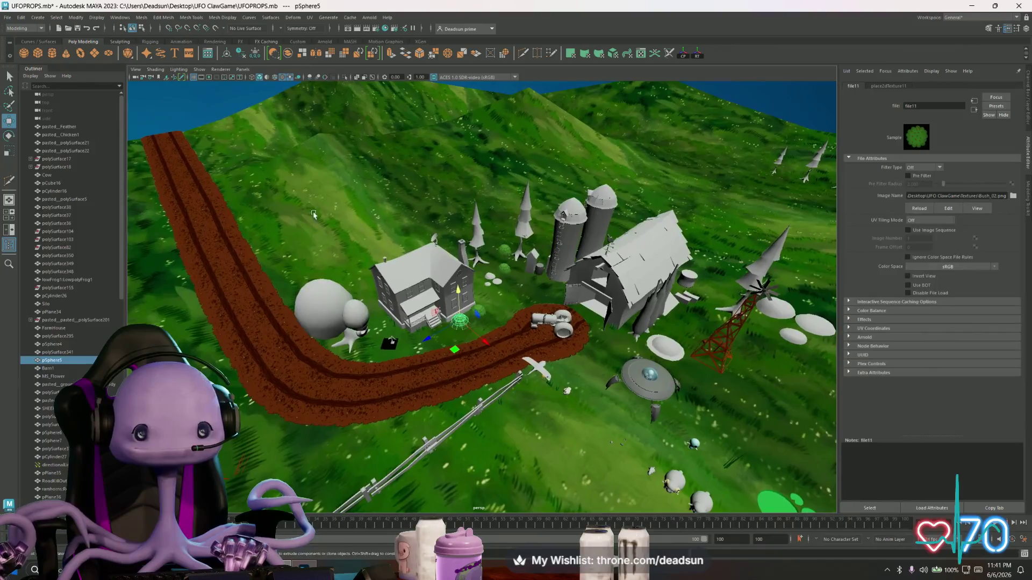
{"action": "scroll", "scroll_direction": "up", "scroll_amount": 3}
{"action": "left_click", "coordinate": [617, 150]}
{"action": "scroll", "scroll_direction": "up", "scroll_amount": 3}
{"action": "left_click_drag", "start_coordinate": [617, 151], "coordinate": [372, 249]}
{"action": "scroll", "scroll_direction": "up", "scroll_amount": 3}
{"action": "left_click_drag", "start_coordinate": [371, 250], "coordinate": [422, 269]}
{"action": "key", "text": "alt+Tab"}
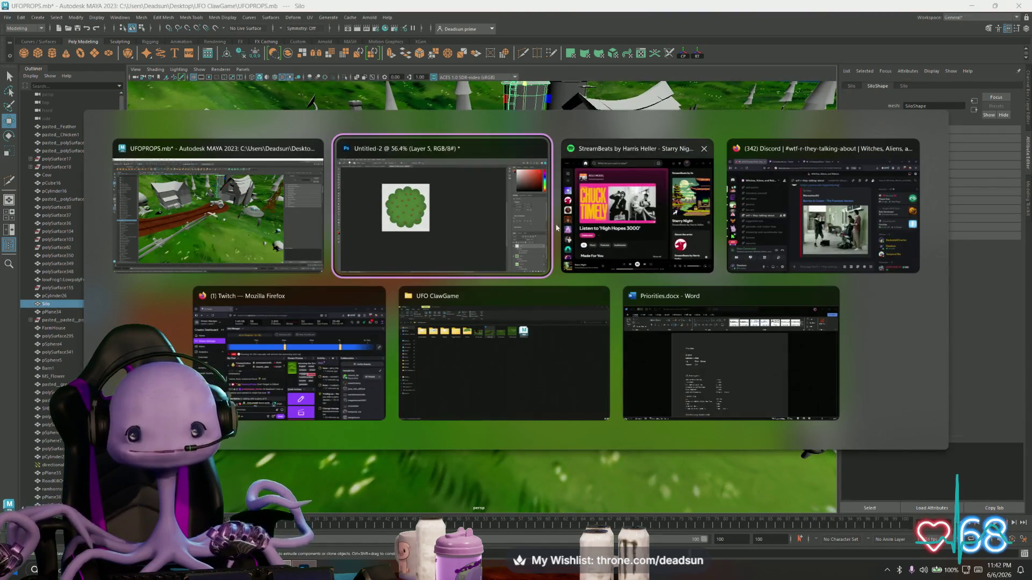
Open farm.png in Photos and zoom to its bushes for comparison, then return to Maya
{"action": "left_click", "coordinate": [430, 304]}
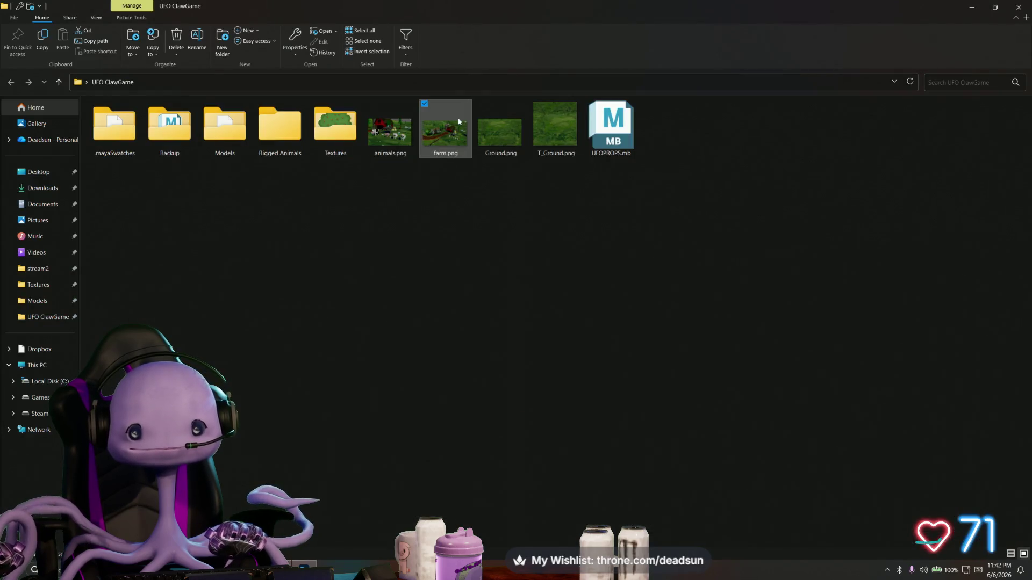
{"action": "double_click", "coordinate": [460, 121]}
{"action": "scroll", "scroll_direction": "up", "scroll_amount": 3}
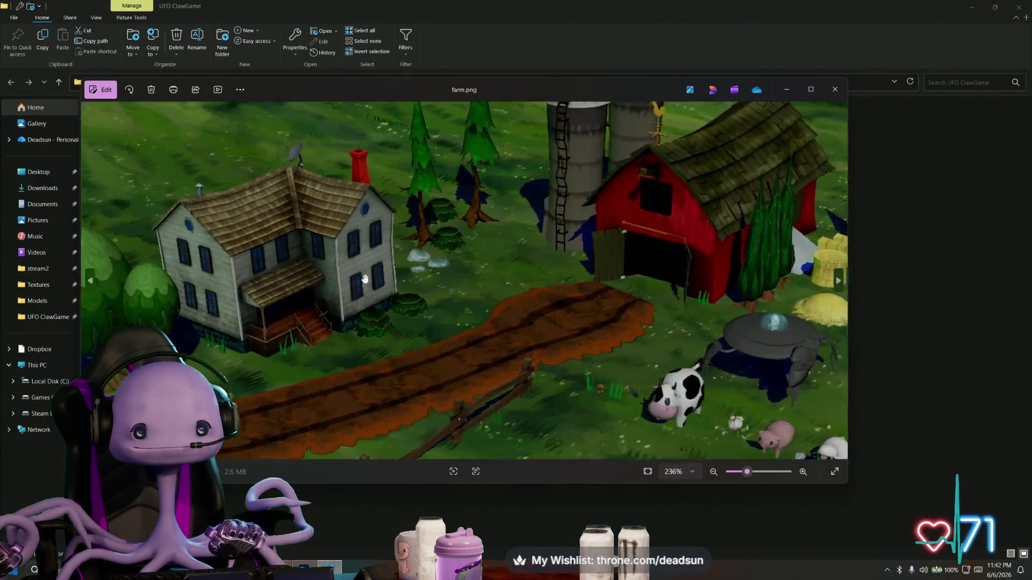
{"action": "left_click_drag", "start_coordinate": [391, 333], "coordinate": [370, 260]}
{"action": "scroll", "scroll_direction": "up", "scroll_amount": 3}
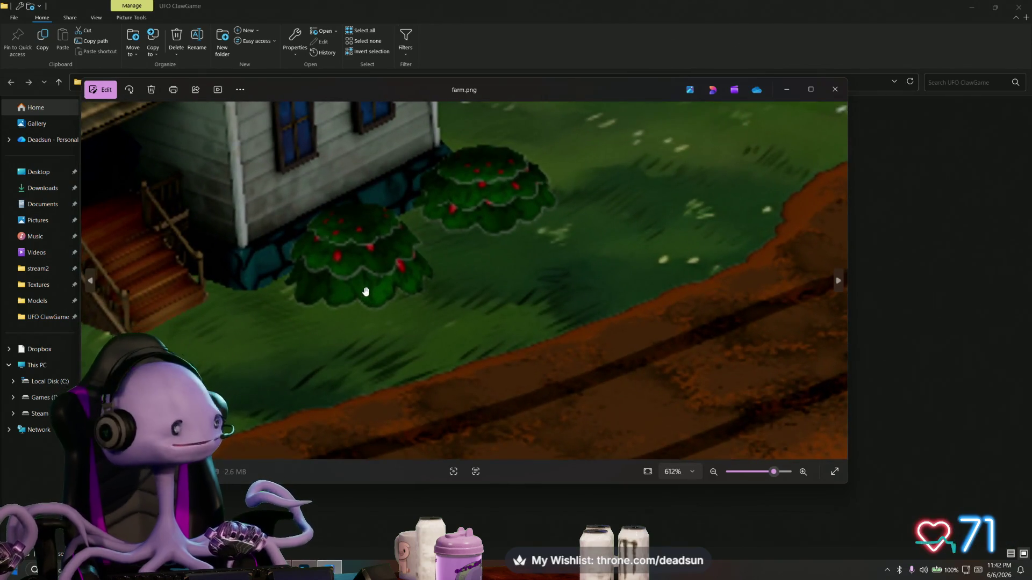
{"action": "scroll", "scroll_direction": "down", "scroll_amount": 3}
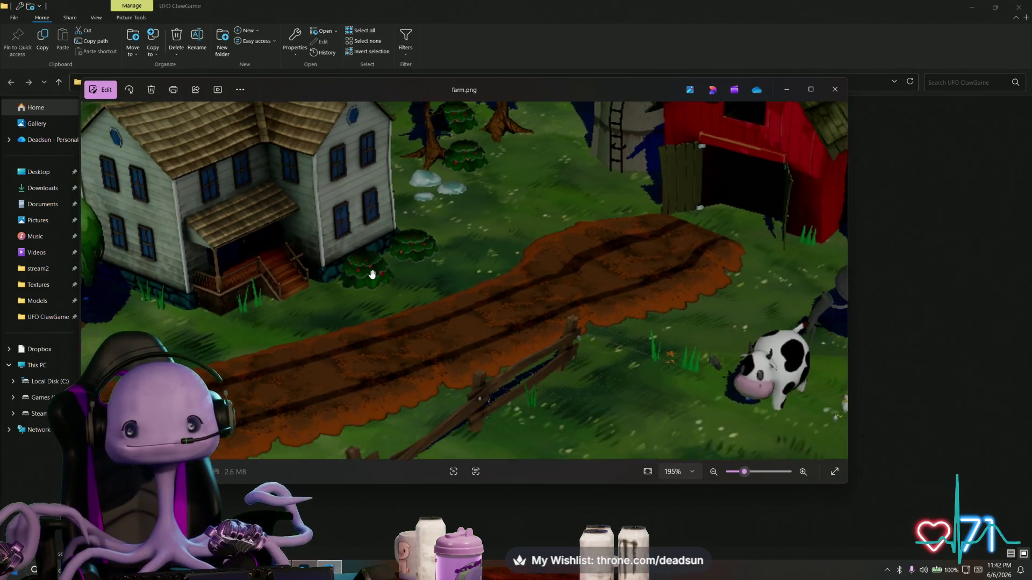
{"action": "key", "text": "alt+Tab"}
{"action": "key", "text": "Tab"}
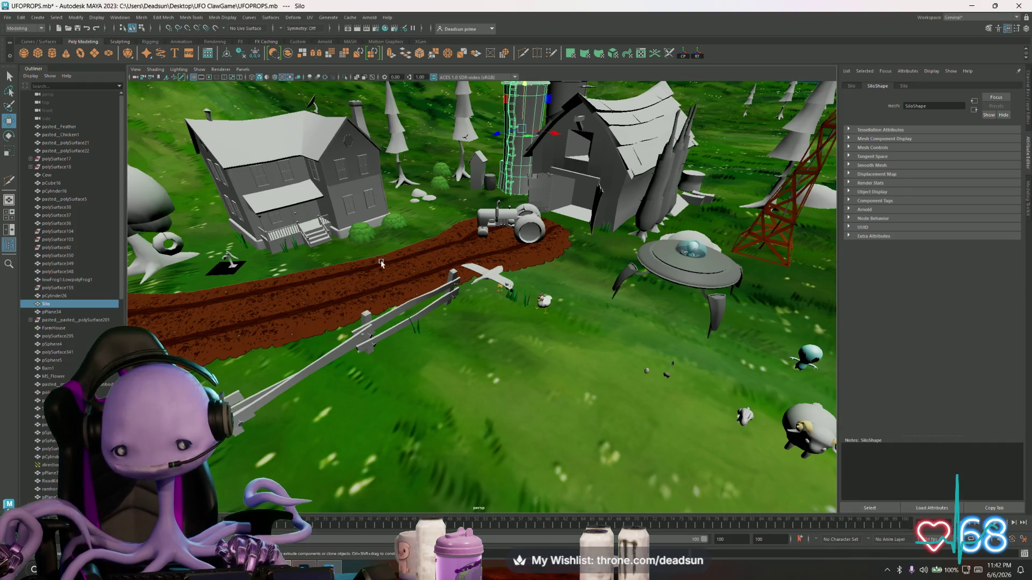
Orbit around the farmhouse bushes and select another small bush
{"action": "scroll", "scroll_direction": "up", "scroll_amount": 3}
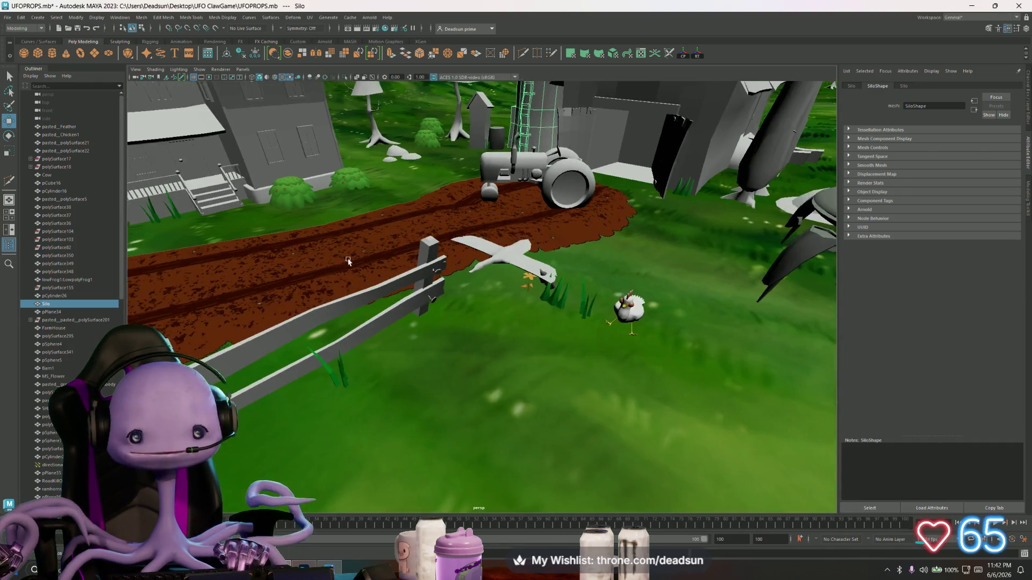
{"action": "left_click_drag", "start_coordinate": [408, 271], "coordinate": [538, 285]}
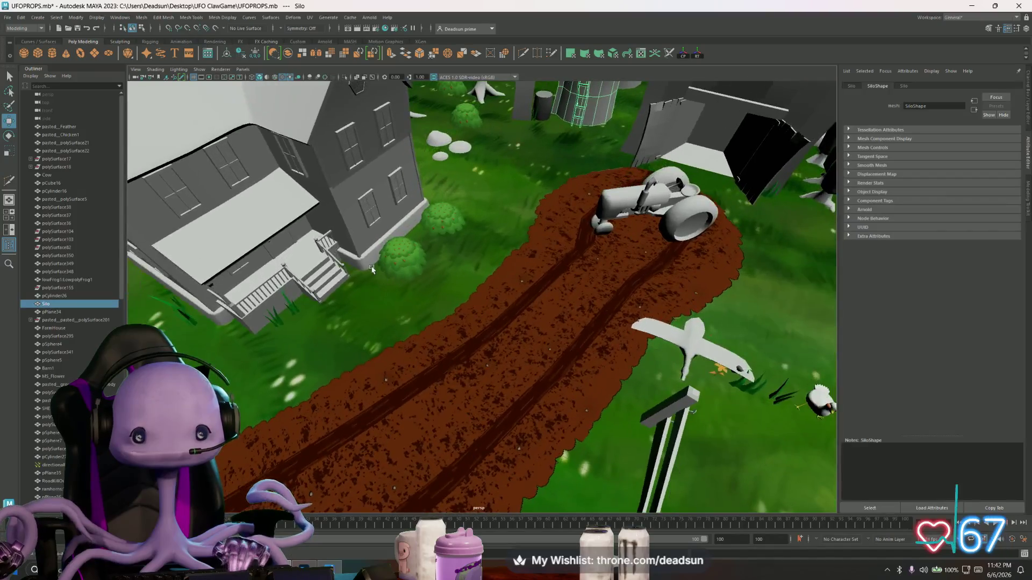
{"action": "scroll", "scroll_direction": "up", "scroll_amount": 3}
{"action": "scroll", "scroll_direction": "down", "scroll_amount": 3}
{"action": "left_click_drag", "start_coordinate": [369, 246], "coordinate": [417, 297]}
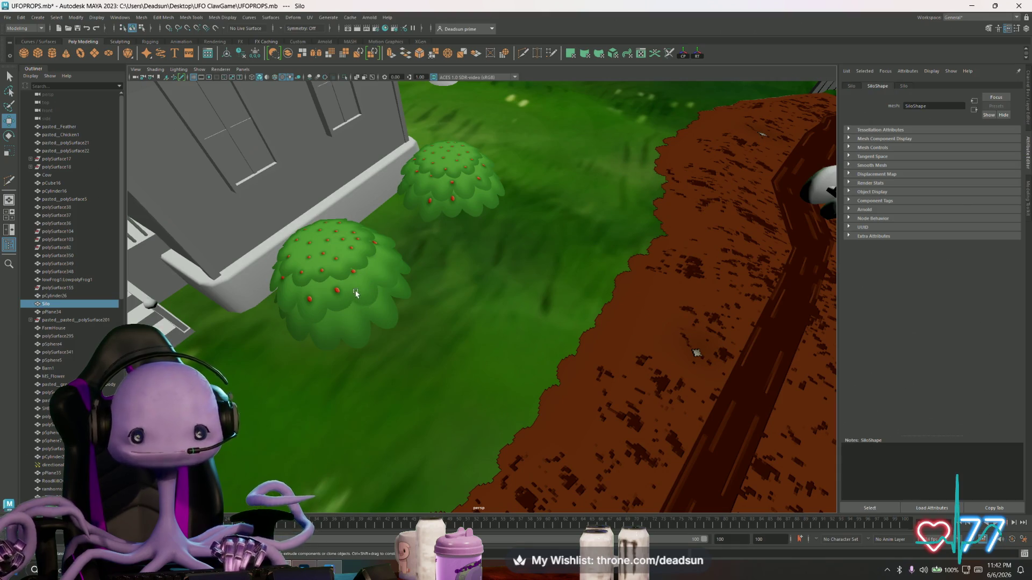
{"action": "left_click_drag", "start_coordinate": [351, 300], "coordinate": [407, 264]}
{"action": "scroll", "scroll_direction": "down", "scroll_amount": 3}
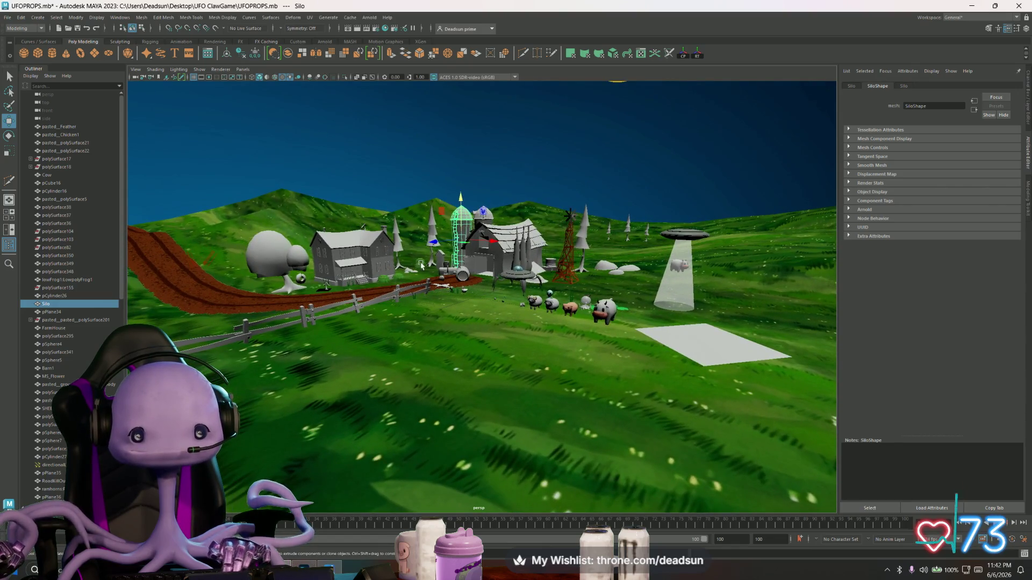
{"action": "left_click", "coordinate": [420, 265]}
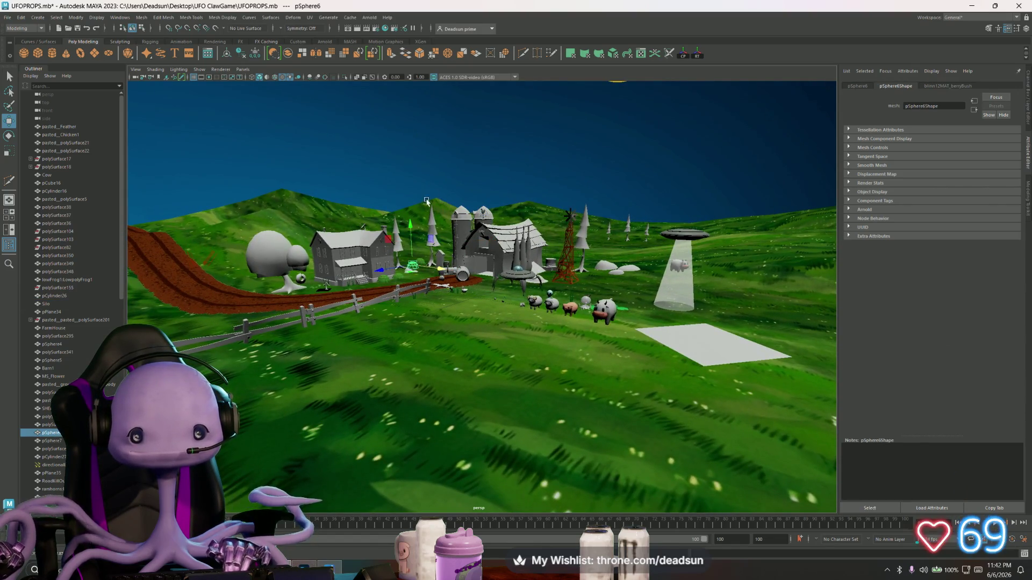
Move in on the farmhouse, tractor and fence, and select the RoadKillOut mesh beside the path
{"action": "scroll", "scroll_direction": "up", "scroll_amount": 3}
{"action": "left_click_drag", "start_coordinate": [426, 201], "coordinate": [313, 316]}
{"action": "scroll", "scroll_direction": "down", "scroll_amount": 3}
{"action": "left_click", "coordinate": [250, 291]}
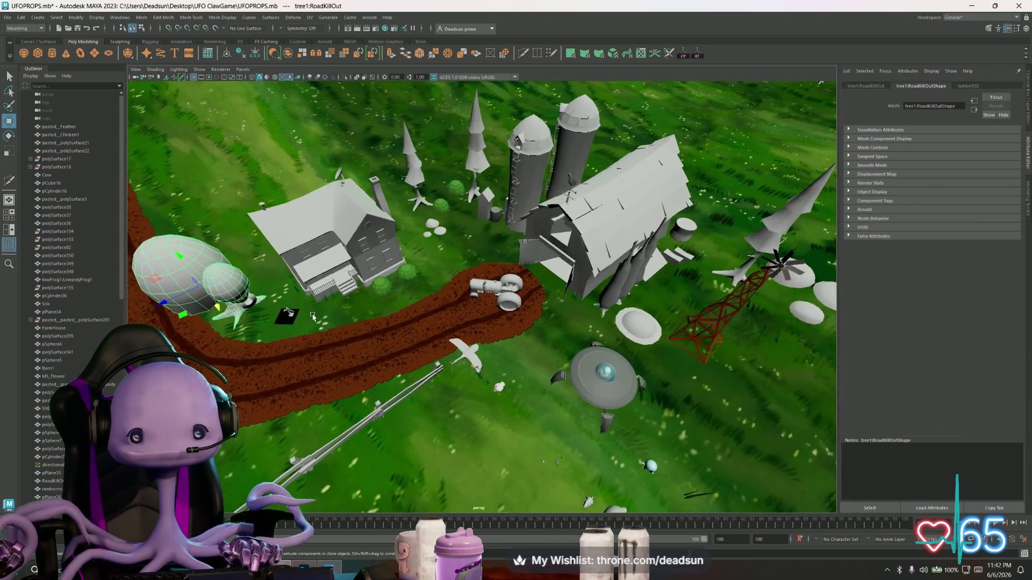
{"action": "scroll", "scroll_direction": "down", "scroll_amount": 3}
{"action": "scroll", "scroll_direction": "up", "scroll_amount": 3}
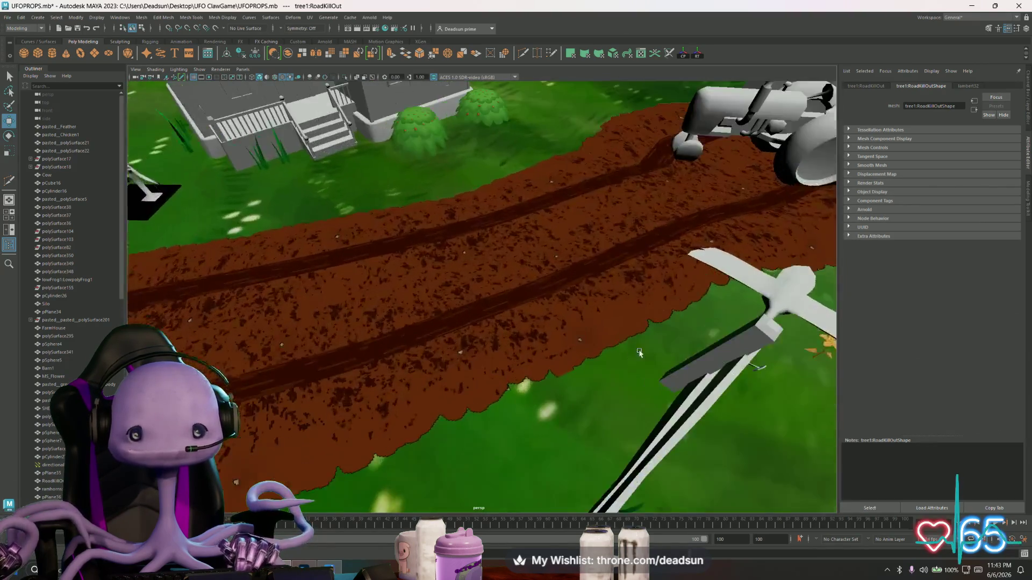
{"action": "scroll", "scroll_direction": "down", "scroll_amount": 3}
Switch to the farm.png reference and zoom in and out over its bushes and dirt path
{"action": "key", "text": "alt+Tab"}
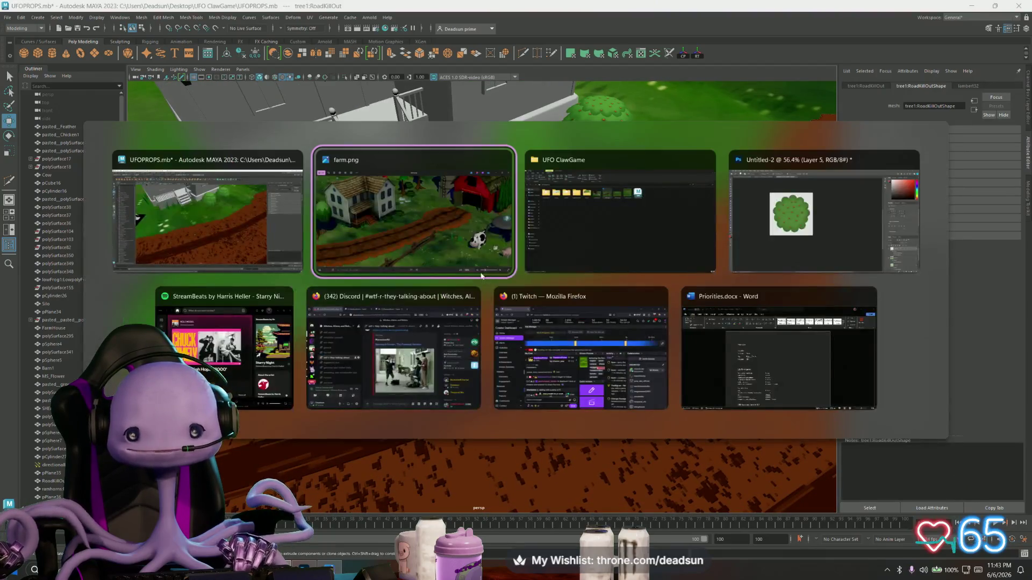
{"action": "scroll", "scroll_direction": "up", "scroll_amount": 3}
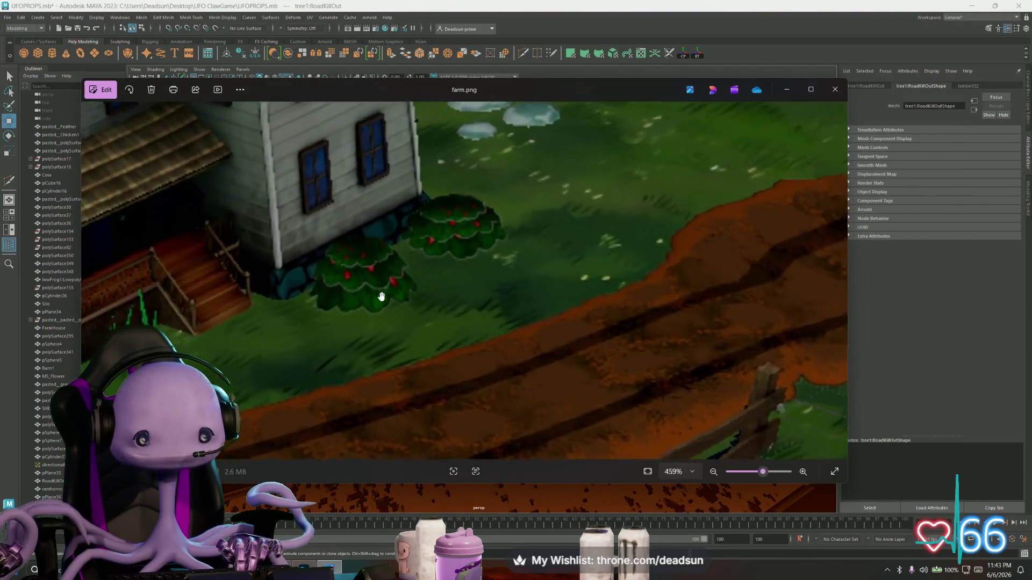
{"action": "scroll", "scroll_direction": "down", "scroll_amount": 3}
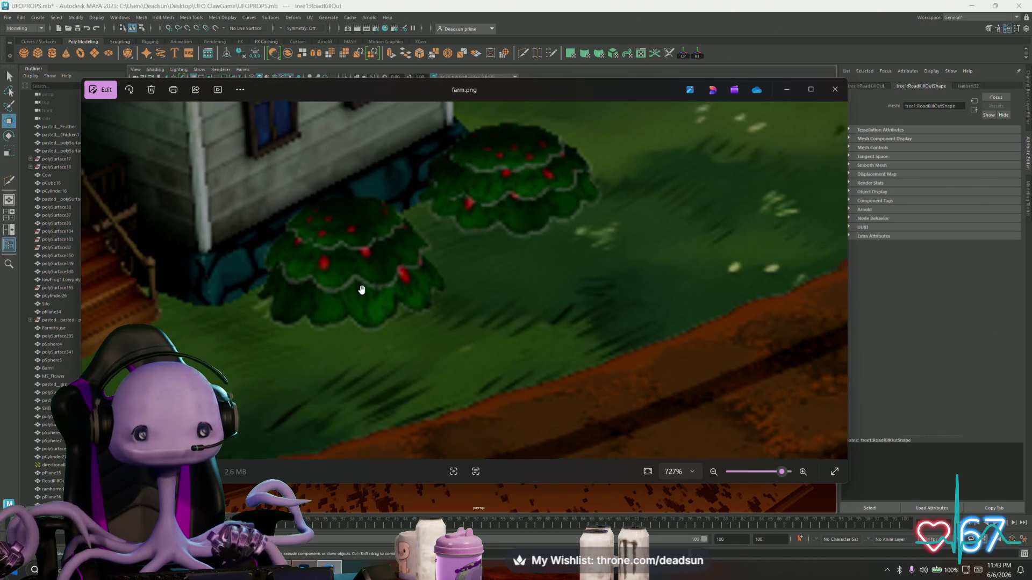
{"action": "scroll", "scroll_direction": "down", "scroll_amount": 3}
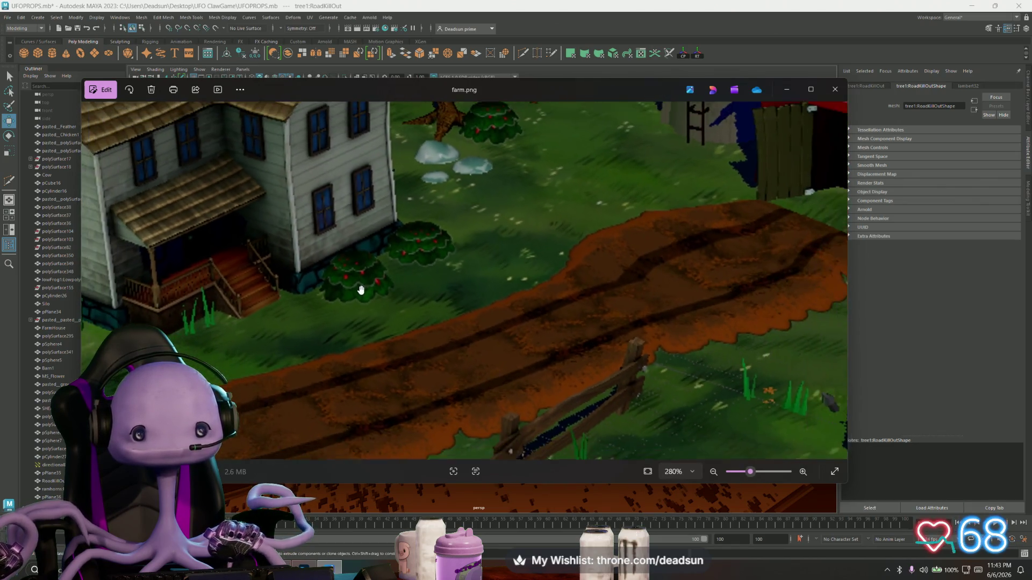
{"action": "scroll", "scroll_direction": "down", "scroll_amount": 3}
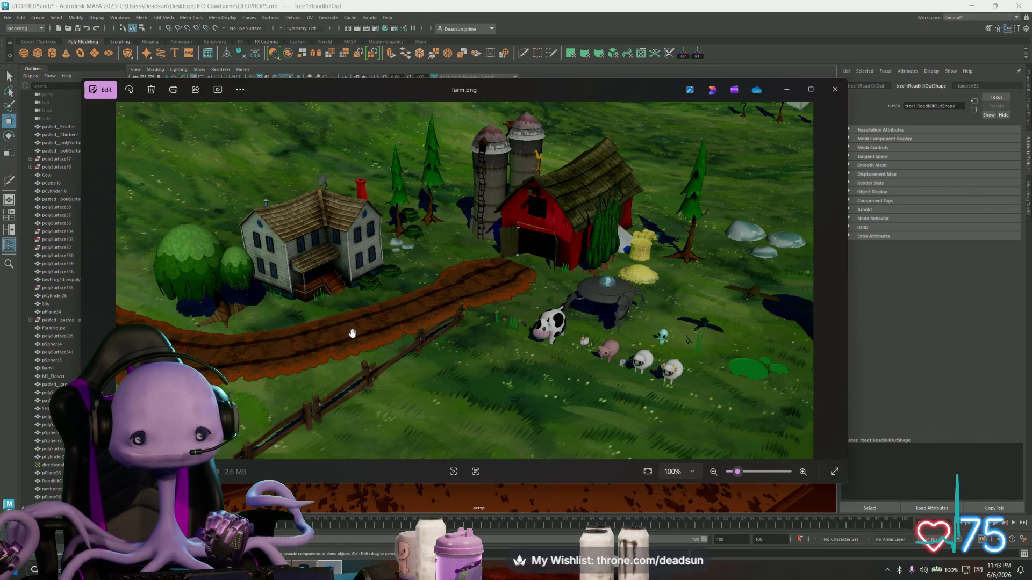
Back in Maya, select pPlane40 under the water pump and the long pole polySurface341
{"action": "left_click", "coordinate": [940, 327]}
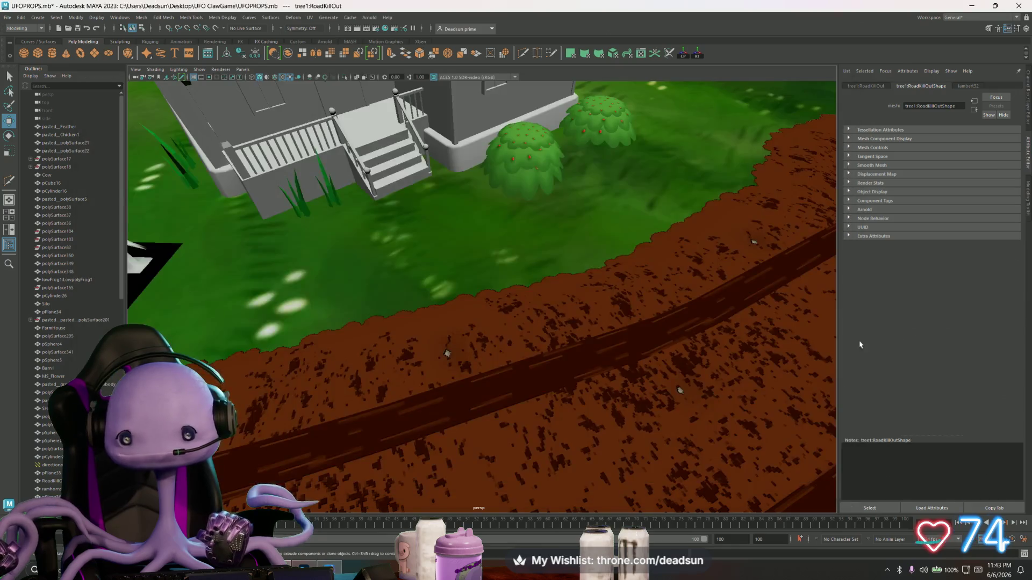
{"action": "left_click_drag", "start_coordinate": [591, 344], "coordinate": [419, 374]}
{"action": "left_click", "coordinate": [375, 285]}
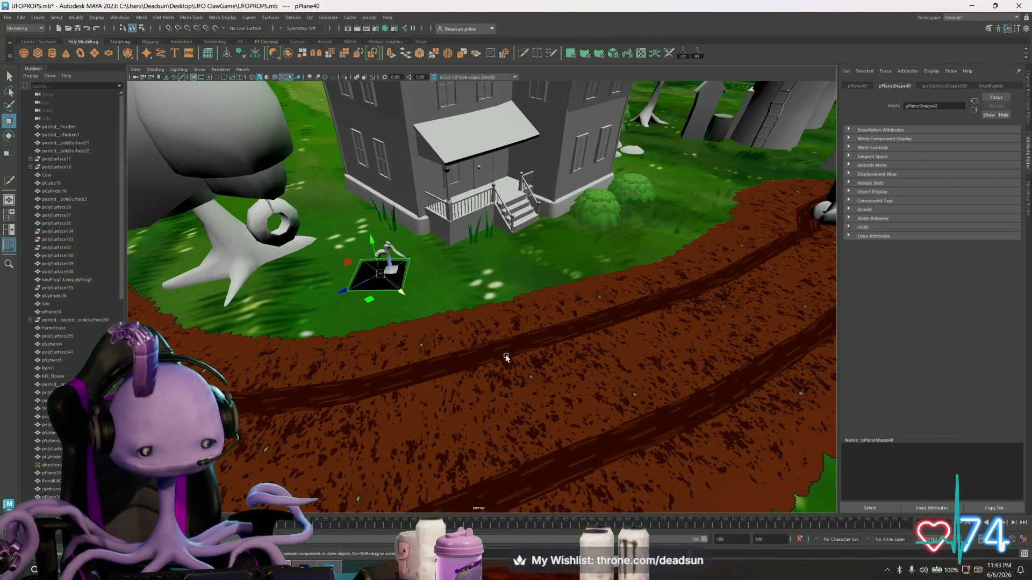
{"action": "scroll", "scroll_direction": "down", "scroll_amount": 3}
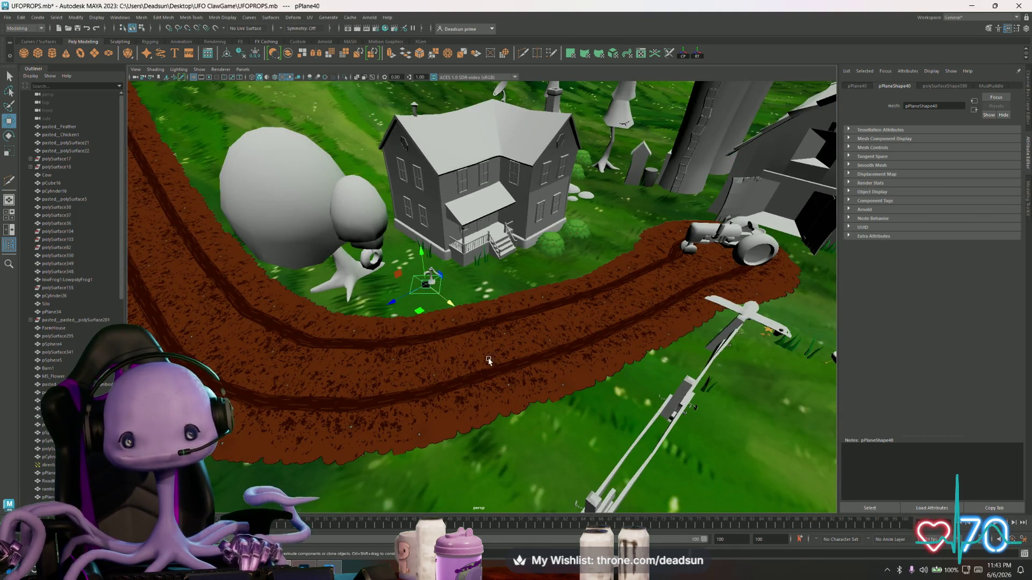
{"action": "left_click", "coordinate": [671, 385]}
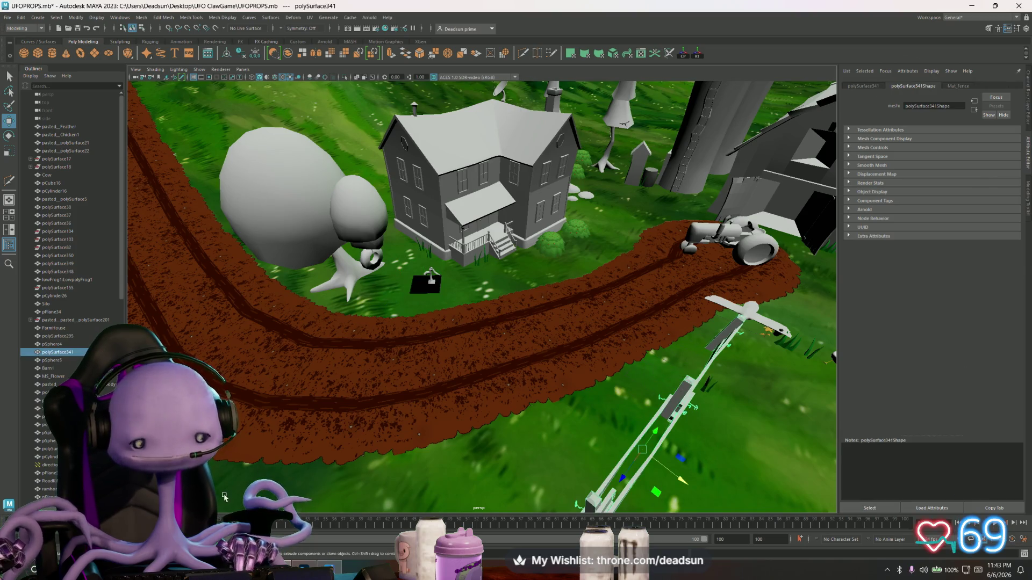
{"action": "key", "text": "super"}
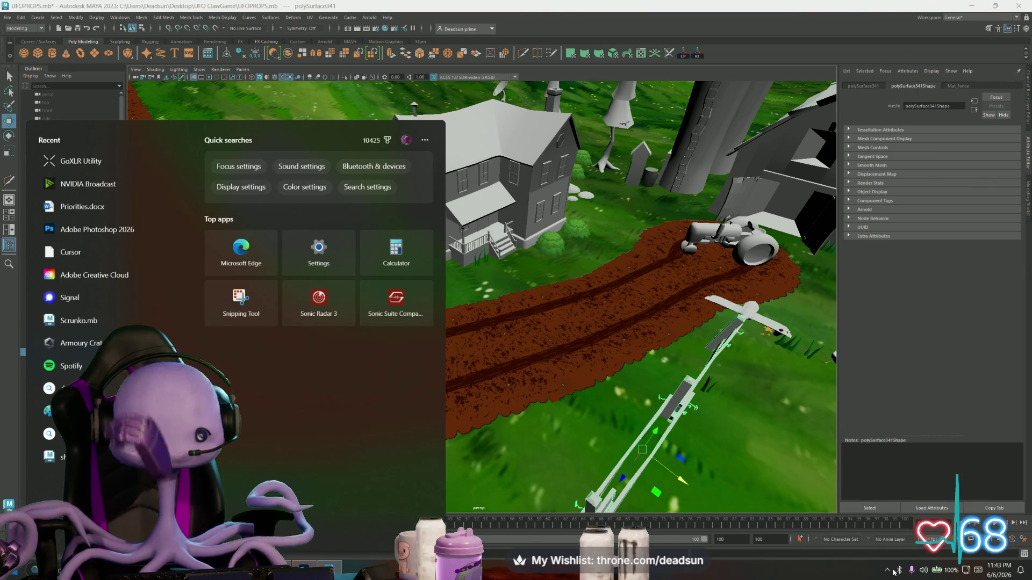
Launch Substance 3D Painter from the Steam tray icon's game list
{"action": "left_click", "coordinate": [887, 570]}
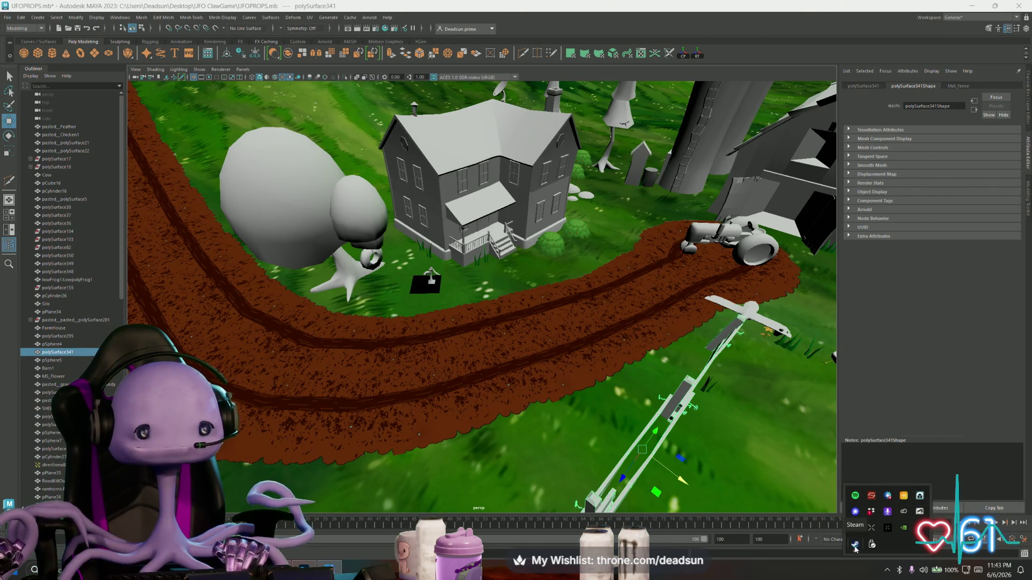
{"action": "right_click", "coordinate": [855, 546]}
{"action": "left_click", "coordinate": [908, 328]}
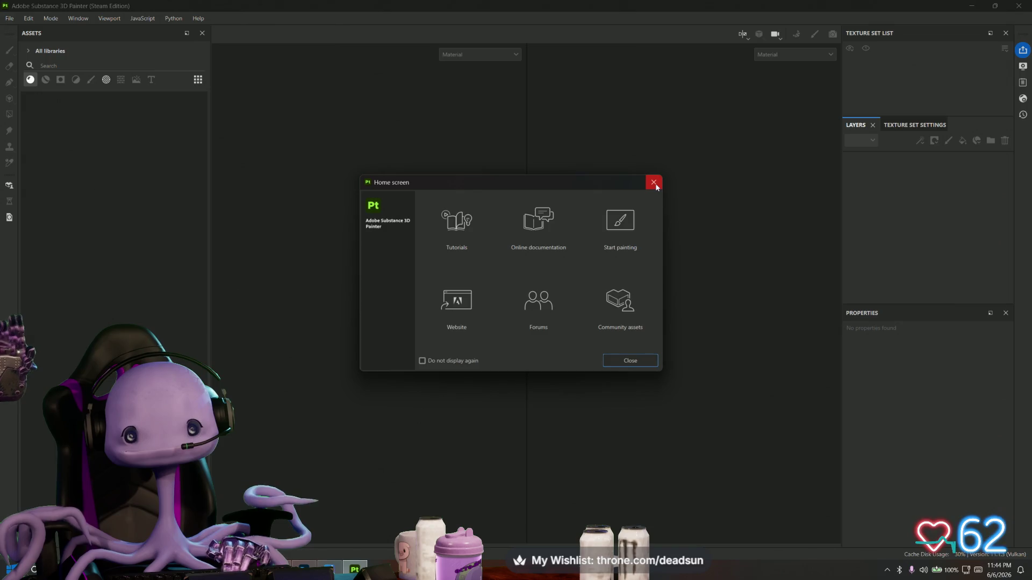
Close the Home screen and start a new project with File > New
{"action": "left_click", "coordinate": [654, 183]}
{"action": "left_click", "coordinate": [9, 19]}
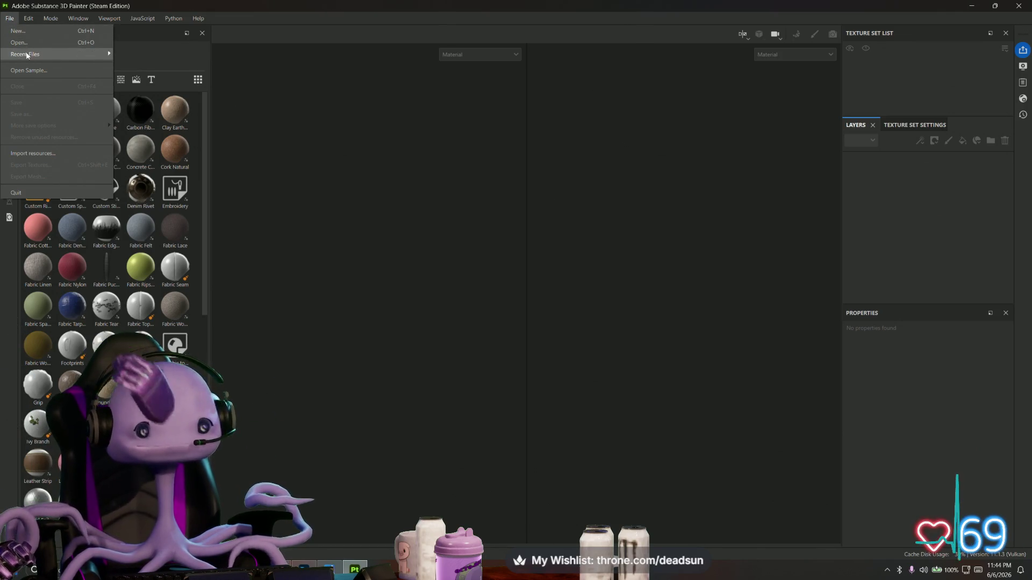
{"action": "mouse_move", "coordinate": [26, 54]}
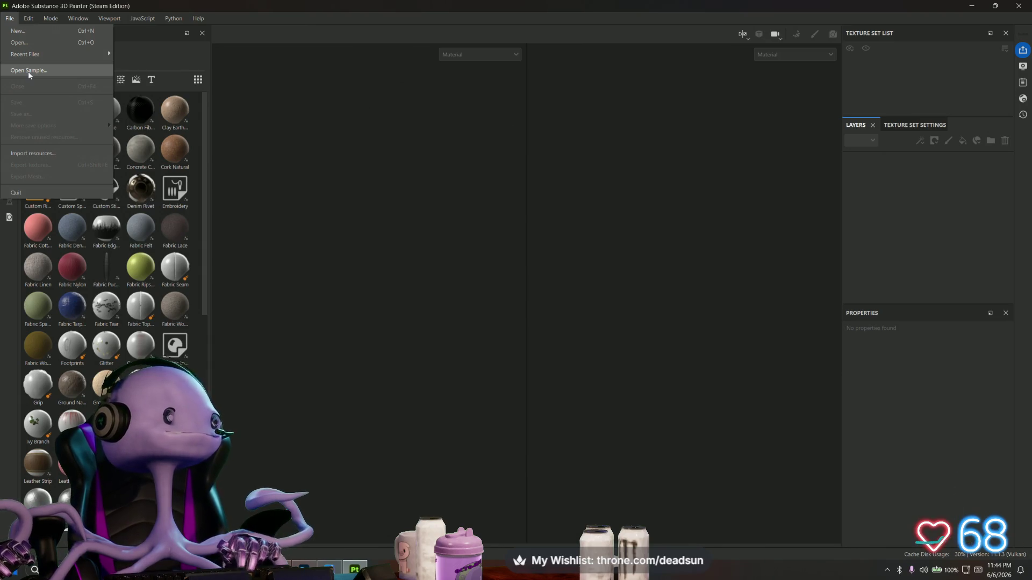
{"action": "mouse_move", "coordinate": [36, 57]}
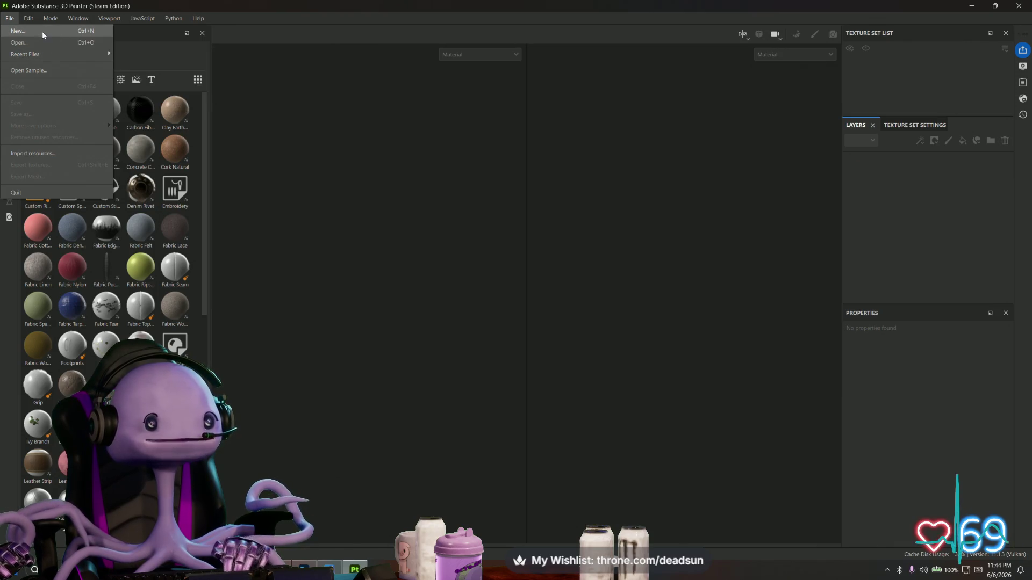
{"action": "left_click", "coordinate": [40, 31]}
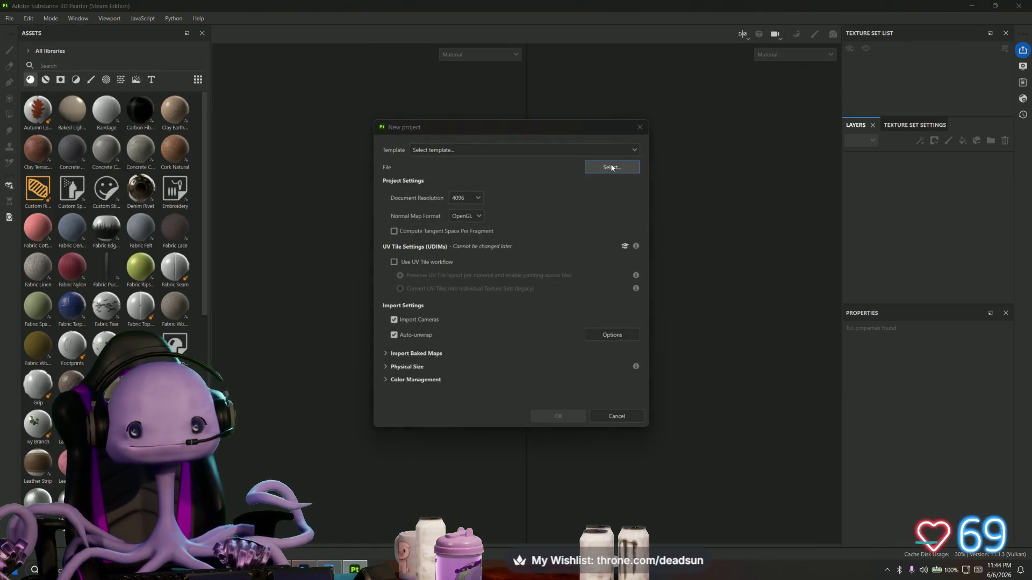
Create the project with Fence.fbx from Models as the mesh, then switch to Bake Mesh Maps
{"action": "left_click", "coordinate": [611, 167]}
{"action": "scroll", "scroll_direction": "down", "scroll_amount": 3}
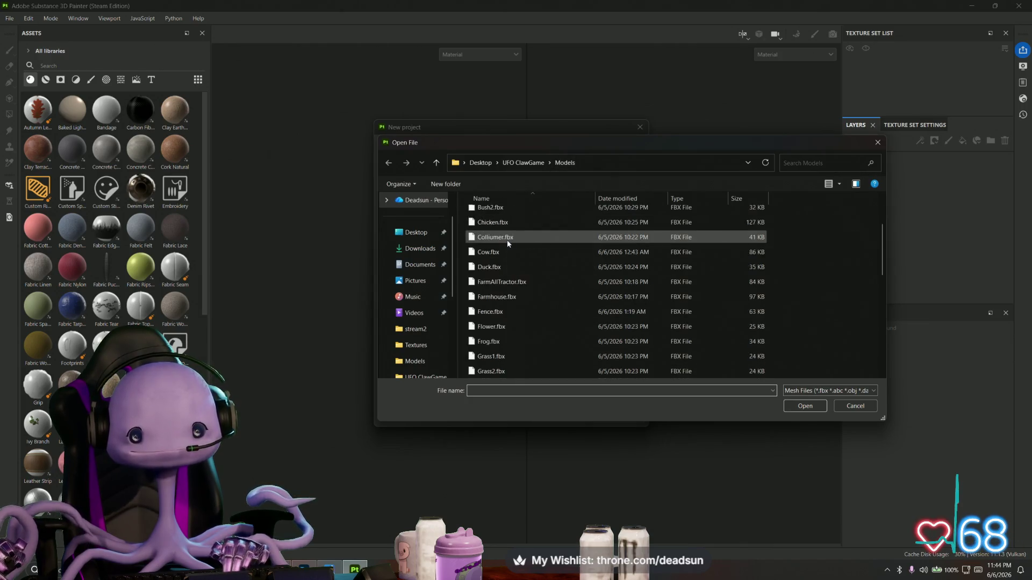
{"action": "left_click", "coordinate": [515, 240]}
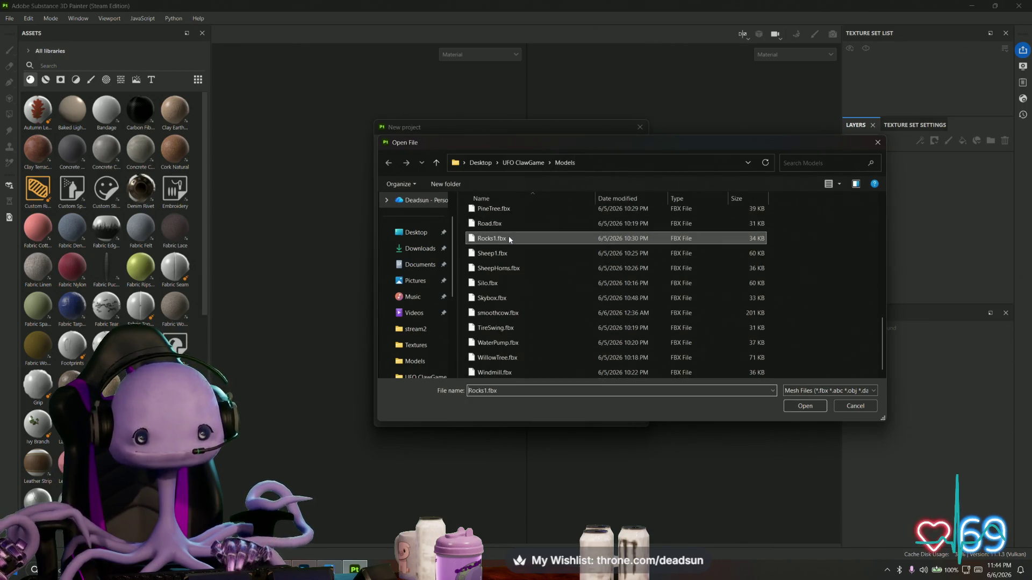
{"action": "key", "text": "f"}
{"action": "key", "text": "f"}
{"action": "key", "text": "f"}
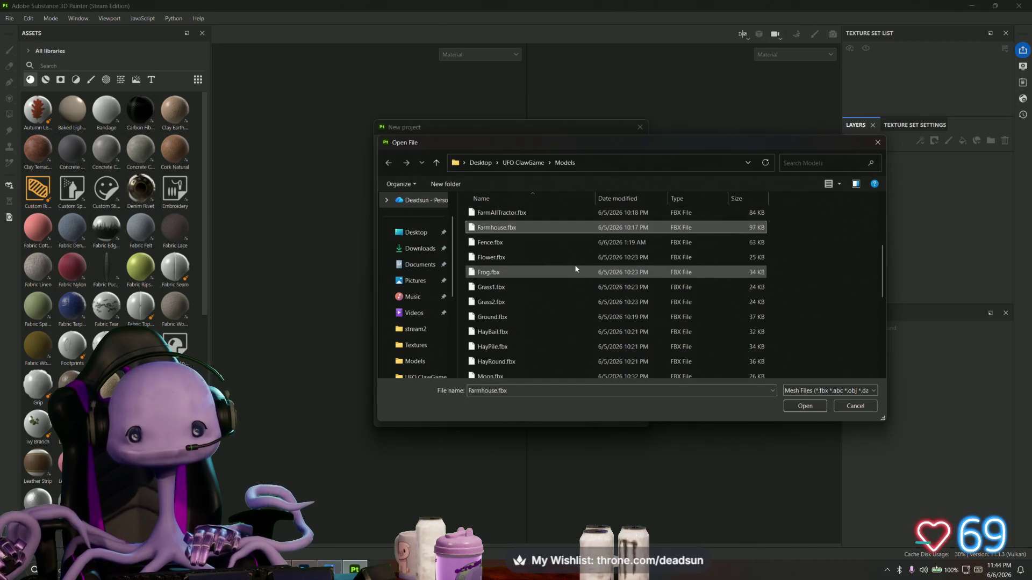
{"action": "left_click", "coordinate": [794, 407]}
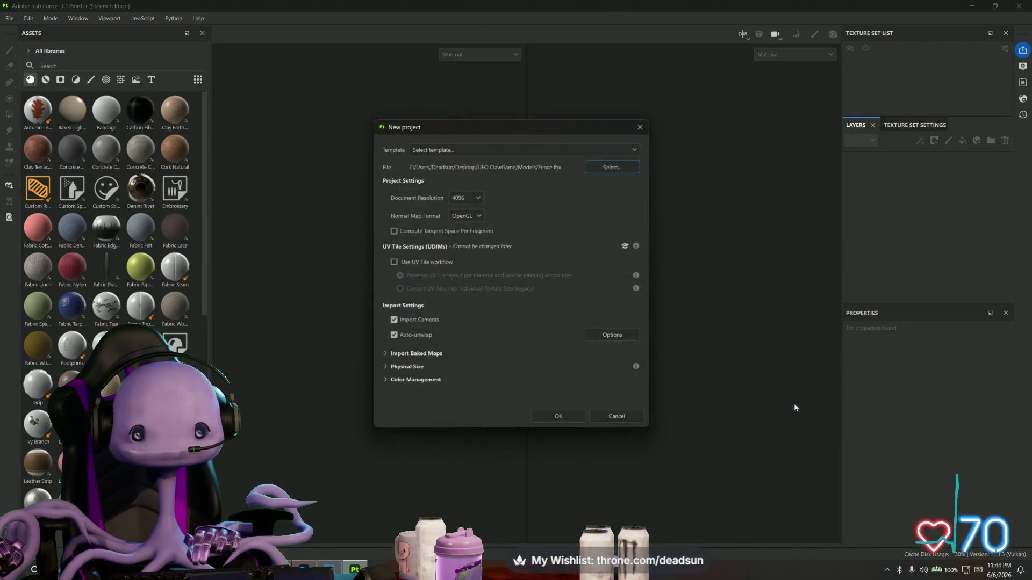
{"action": "left_click", "coordinate": [567, 413]}
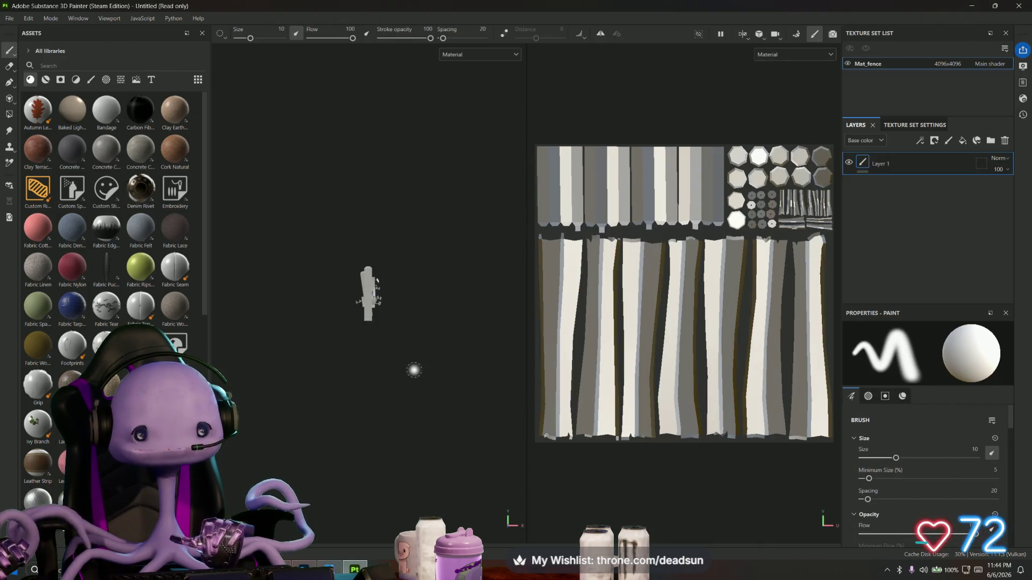
{"action": "left_click_drag", "start_coordinate": [414, 370], "coordinate": [405, 383]}
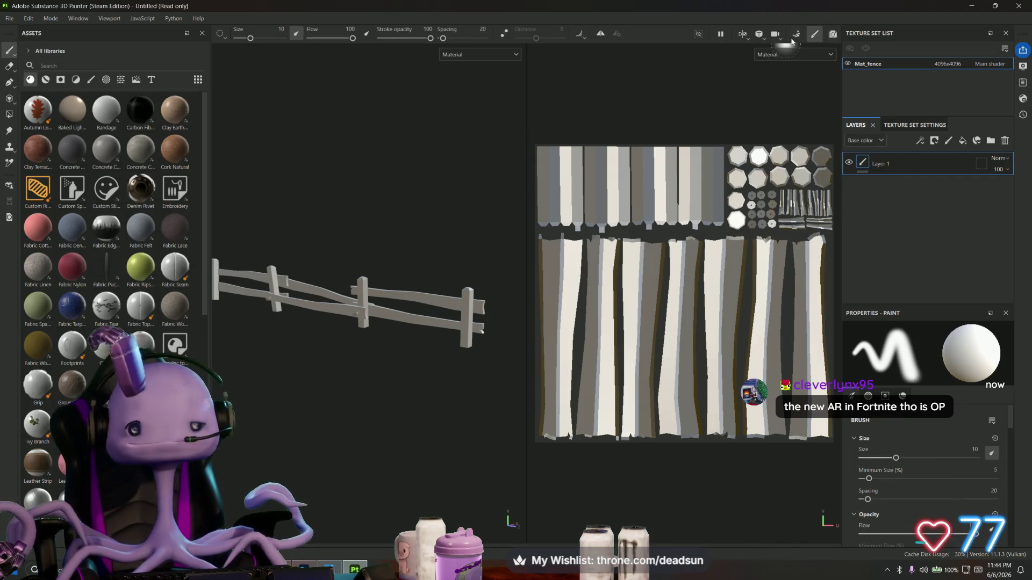
{"action": "left_click", "coordinate": [796, 35]}
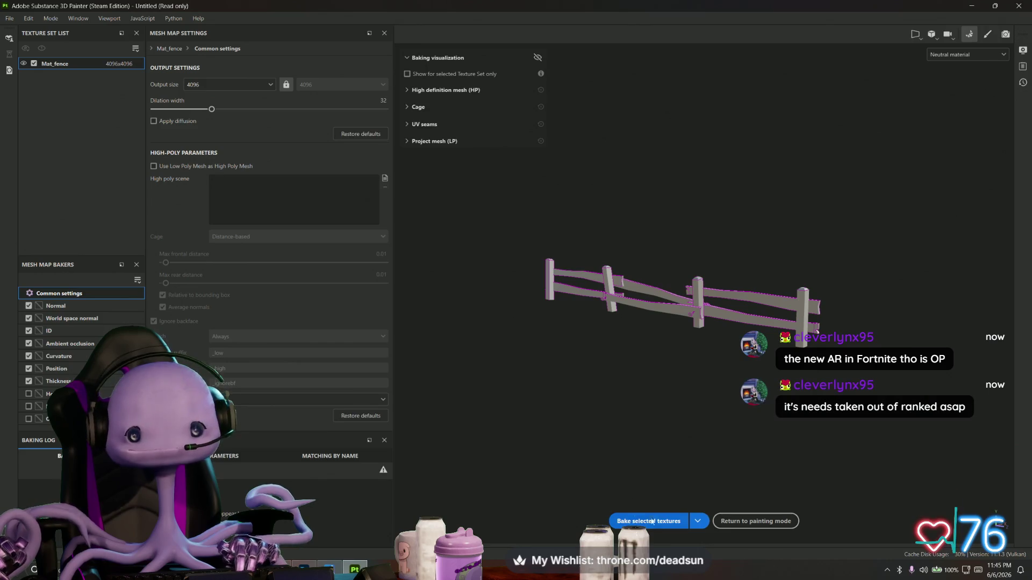
Bake the selected fence mesh maps, then return to painting mode to view the shaded fence
{"action": "left_click", "coordinate": [652, 522]}
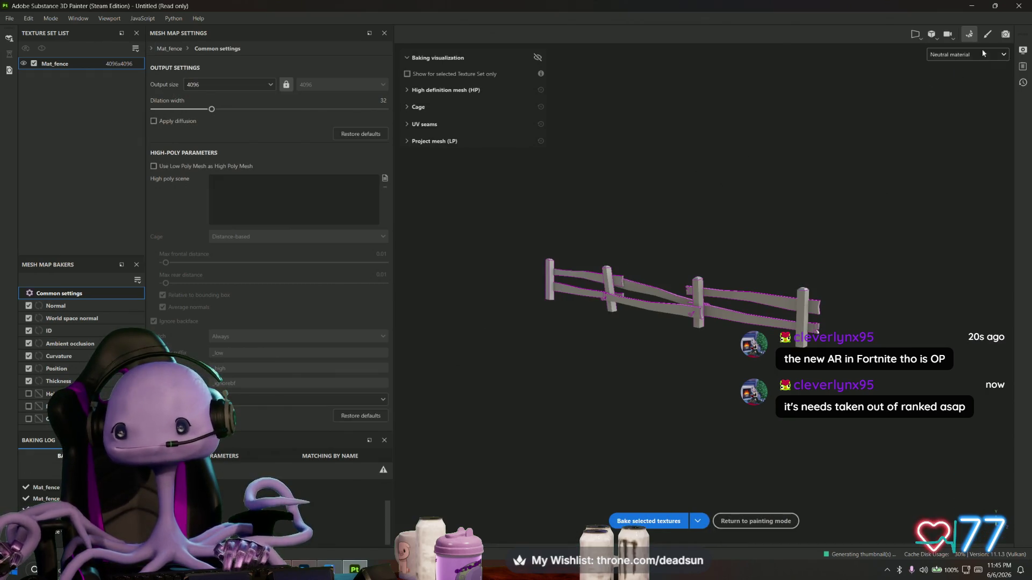
{"action": "left_click", "coordinate": [988, 34]}
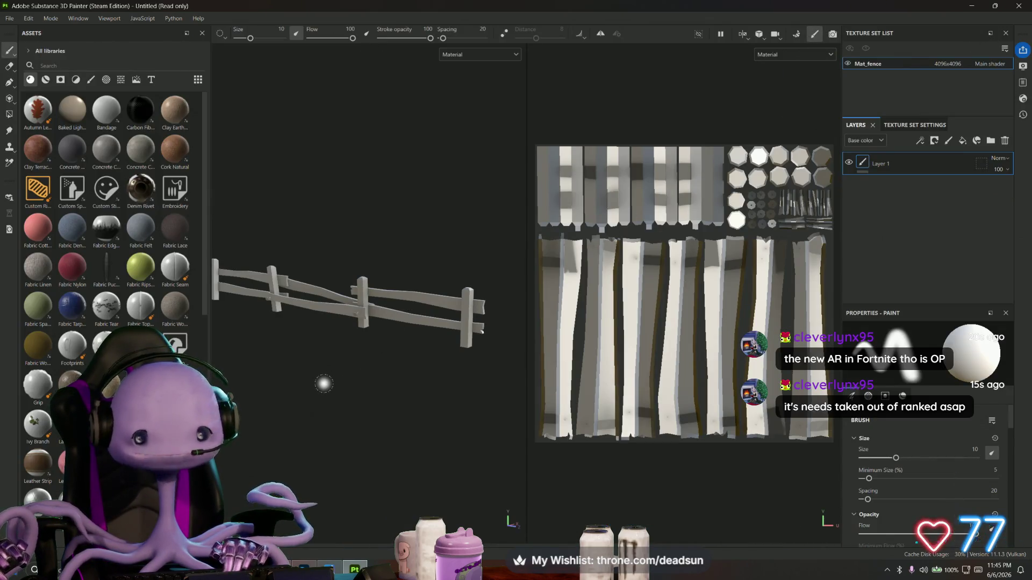
{"action": "left_click_drag", "start_coordinate": [322, 385], "coordinate": [410, 362]}
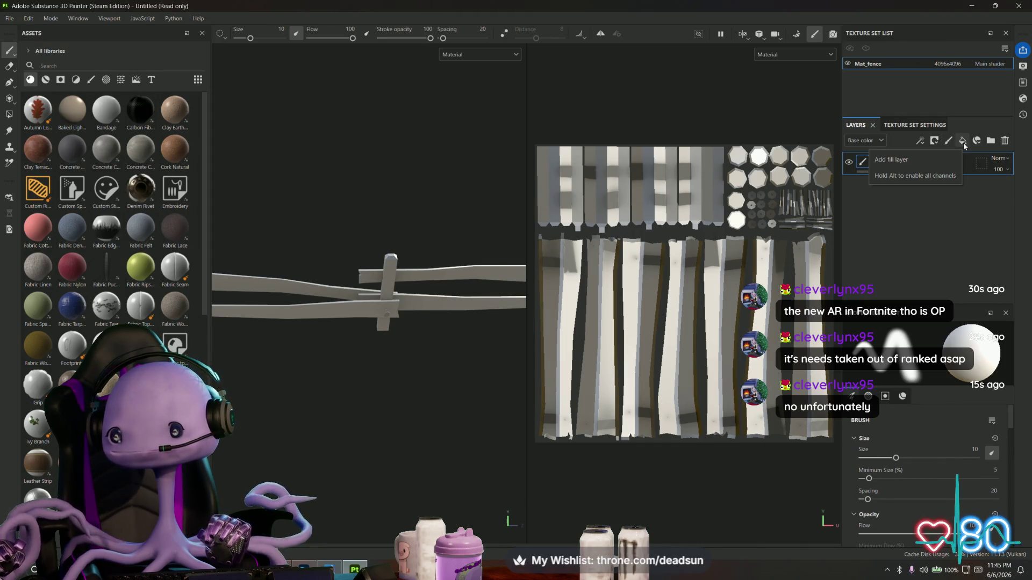
Search 'wood' and drop Stylized Wood Bark onto Fill layer 1, covering the whole fence
{"action": "left_click", "coordinate": [963, 141]}
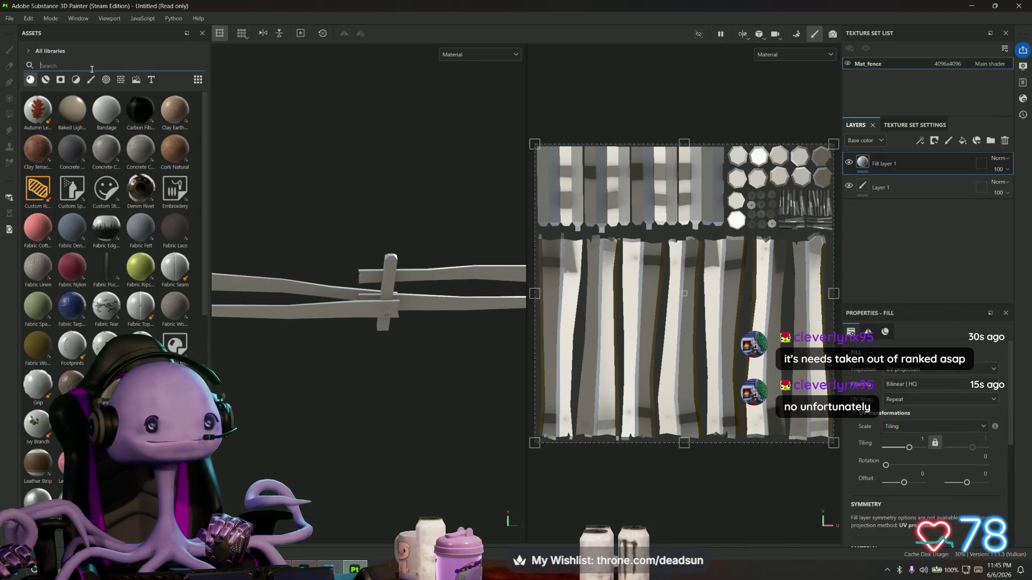
{"action": "type", "text": "wood"}
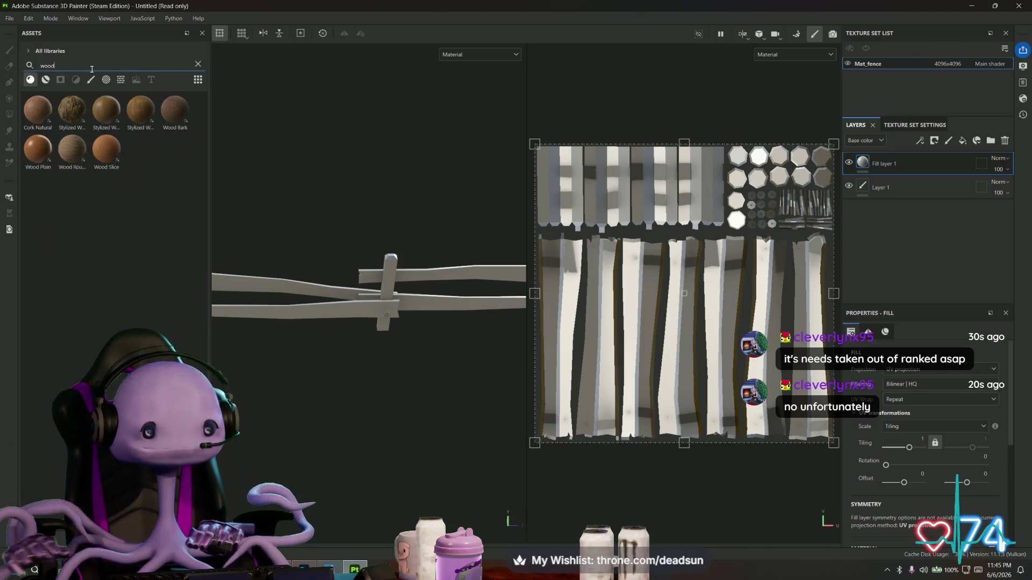
{"action": "left_click_drag", "start_coordinate": [72, 111], "coordinate": [865, 161]}
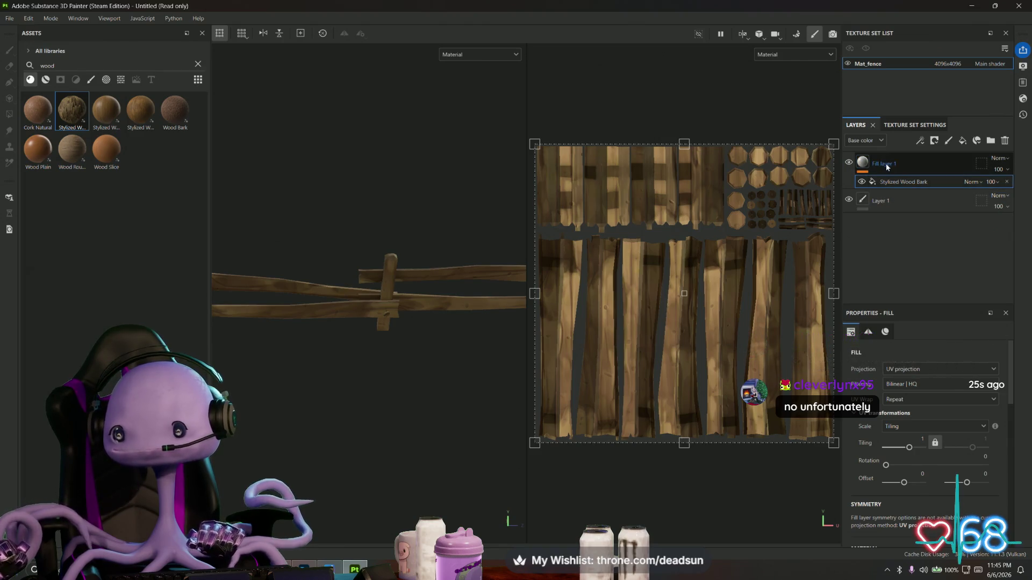
{"action": "left_click_drag", "start_coordinate": [375, 359], "coordinate": [364, 328]}
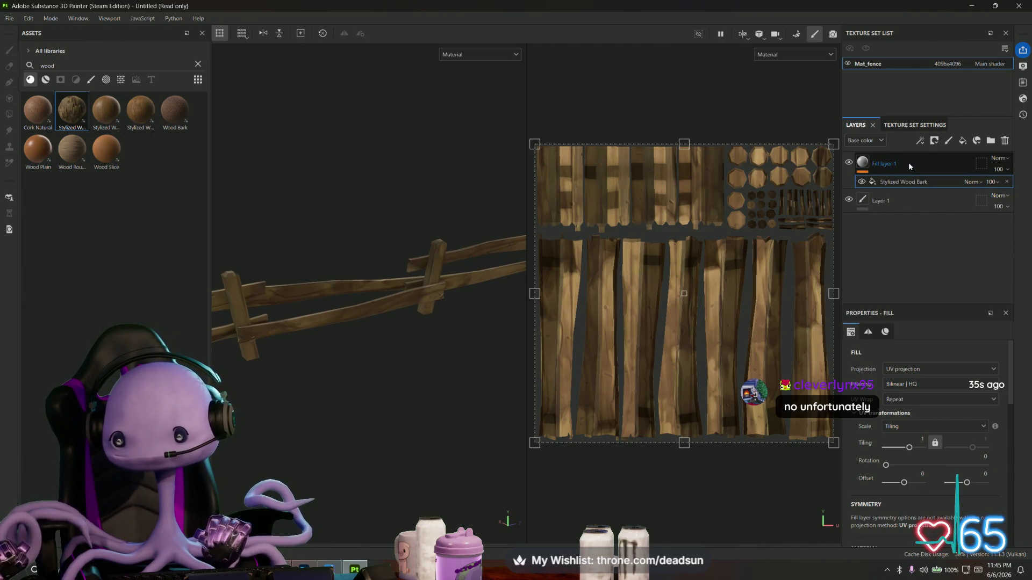
{"action": "right_click", "coordinate": [909, 163]}
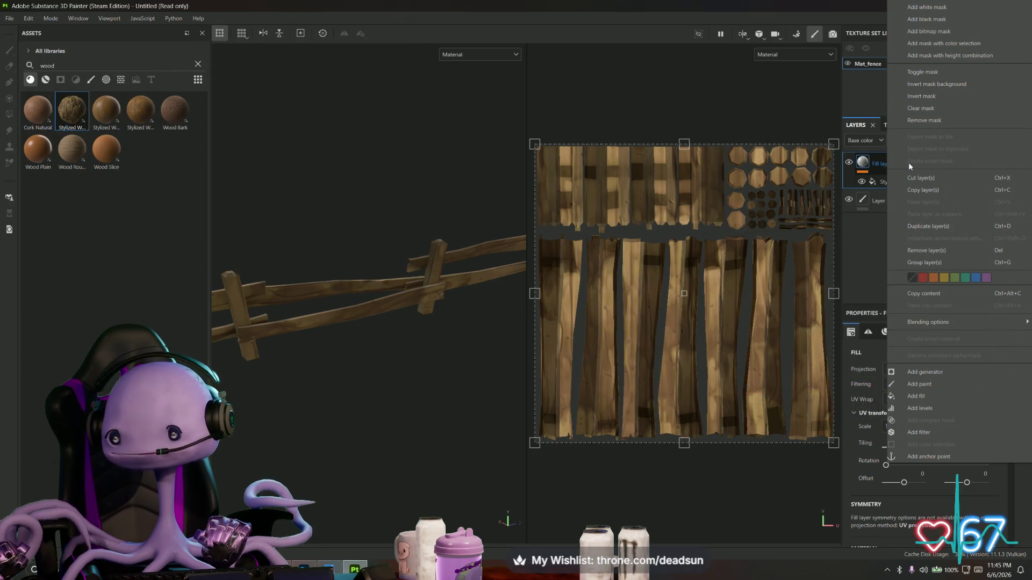
Add a black mask to Fill layer 1 and polygon-fill the first two plank islands
{"action": "left_click", "coordinate": [937, 20]}
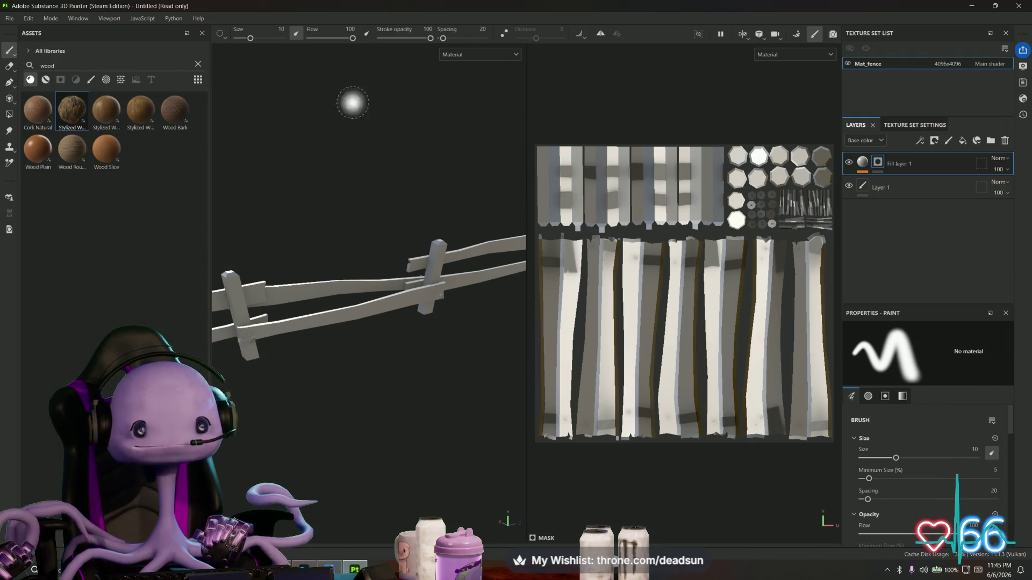
{"action": "left_click", "coordinate": [10, 114]}
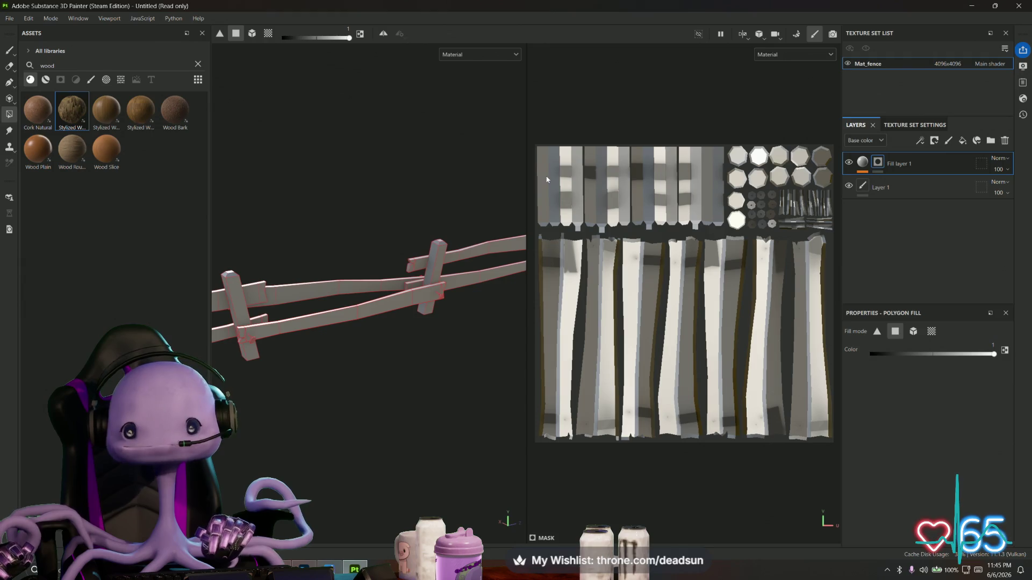
{"action": "left_click", "coordinate": [547, 179]}
{"action": "left_click", "coordinate": [557, 199]}
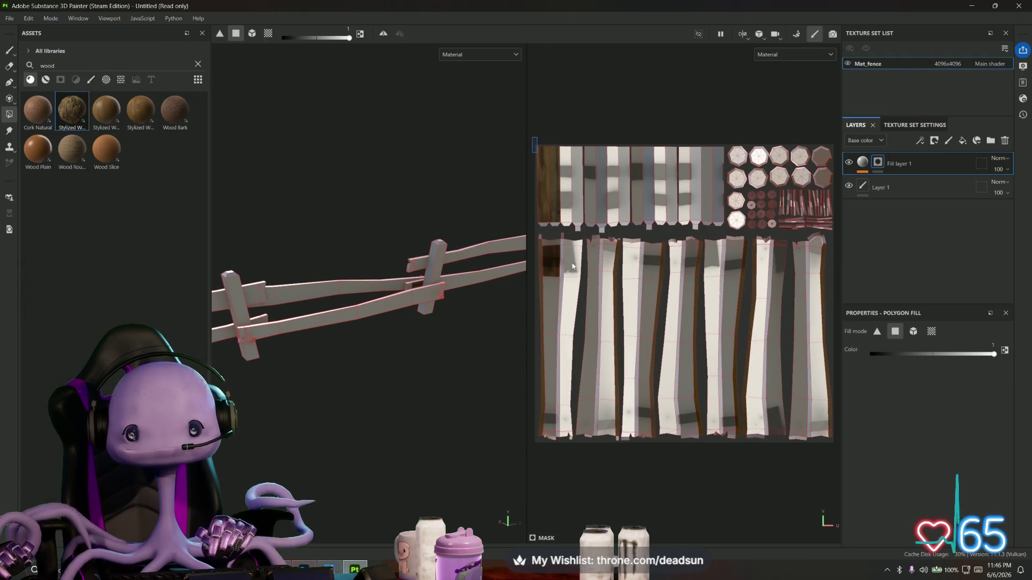
Box-fill the remaining plank and post UV islands with wood, then orbit to check coverage
{"action": "left_click_drag", "start_coordinate": [573, 266], "coordinate": [718, 450]}
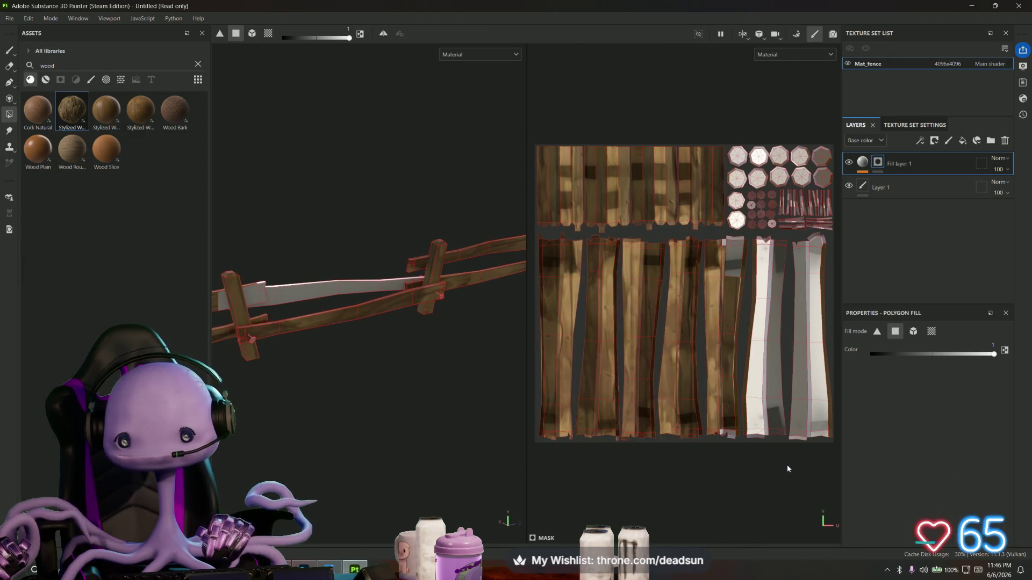
{"action": "left_click_drag", "start_coordinate": [787, 468], "coordinate": [741, 477]}
{"action": "left_click_drag", "start_coordinate": [707, 388], "coordinate": [654, 245]}
{"action": "scroll", "scroll_direction": "up", "scroll_amount": 3}
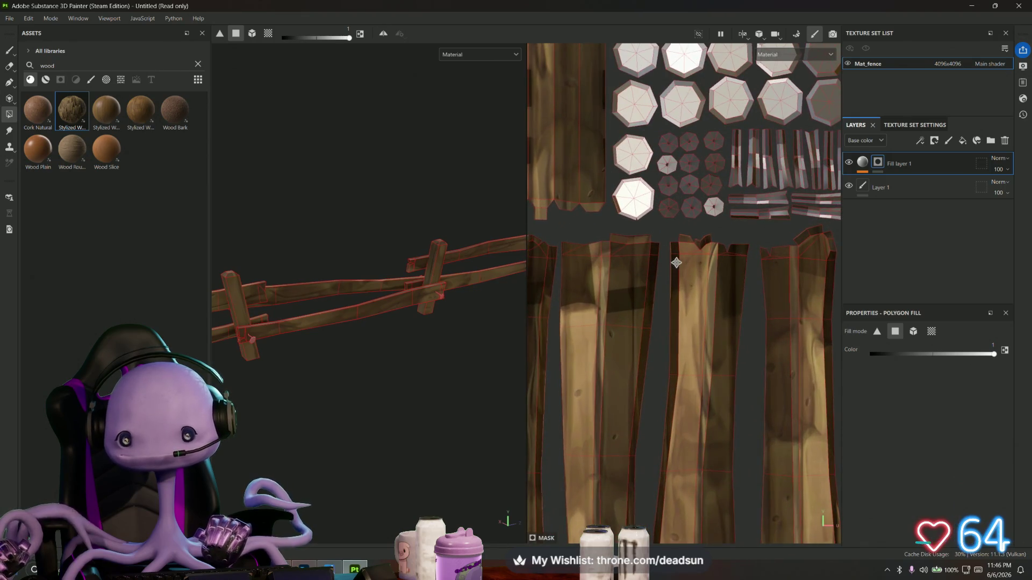
{"action": "scroll", "scroll_direction": "down", "scroll_amount": 3}
{"action": "scroll", "scroll_direction": "up", "scroll_amount": 3}
{"action": "left_click_drag", "start_coordinate": [649, 393], "coordinate": [695, 375]}
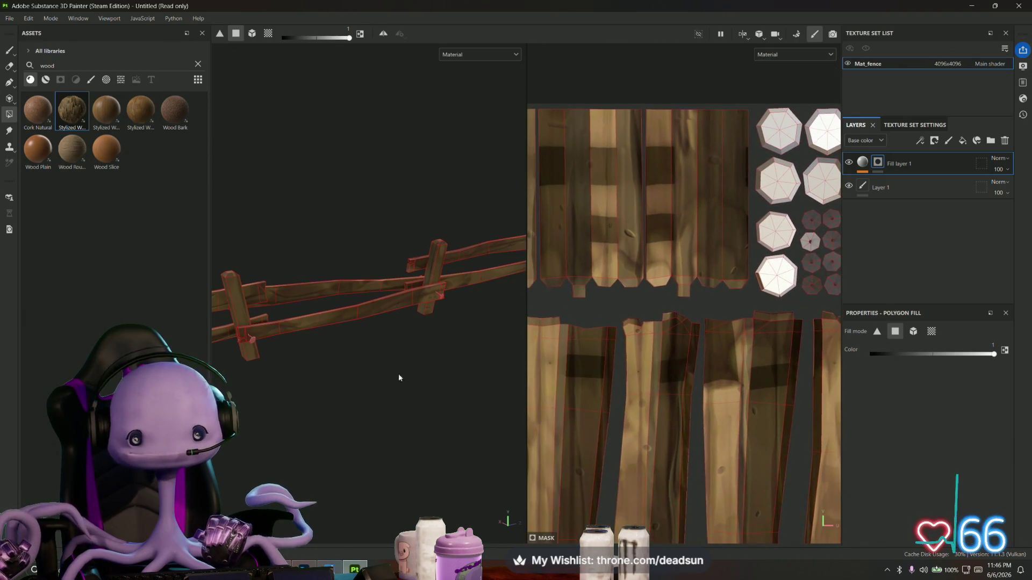
{"action": "left_click_drag", "start_coordinate": [396, 373], "coordinate": [376, 333]}
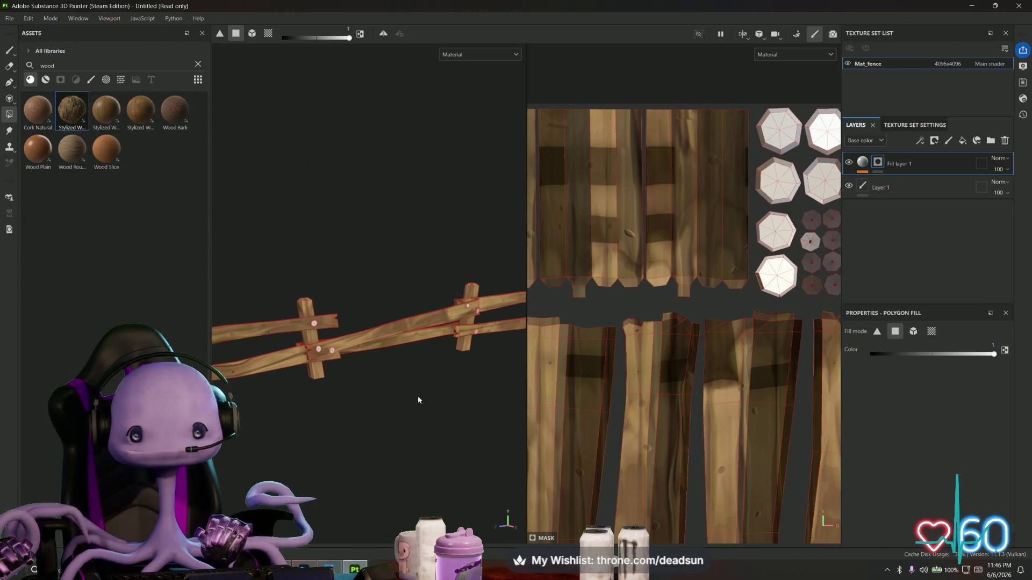
{"action": "left_click_drag", "start_coordinate": [418, 400], "coordinate": [391, 403]}
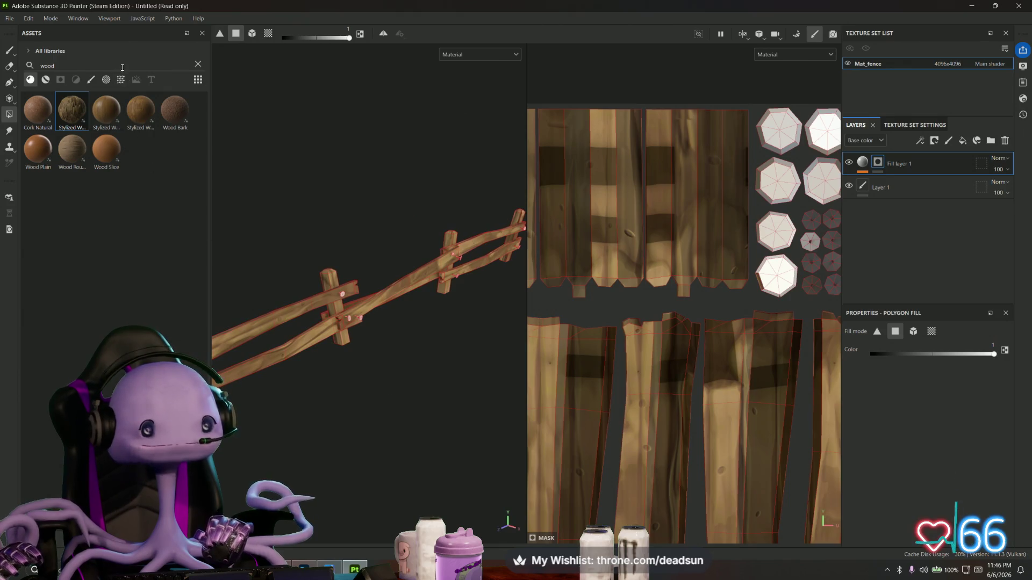
Browse asset categories for wood items, widen the assets panel, and clear the 'wood' search
{"action": "left_click", "coordinate": [123, 81]}
{"action": "left_click", "coordinate": [137, 81]}
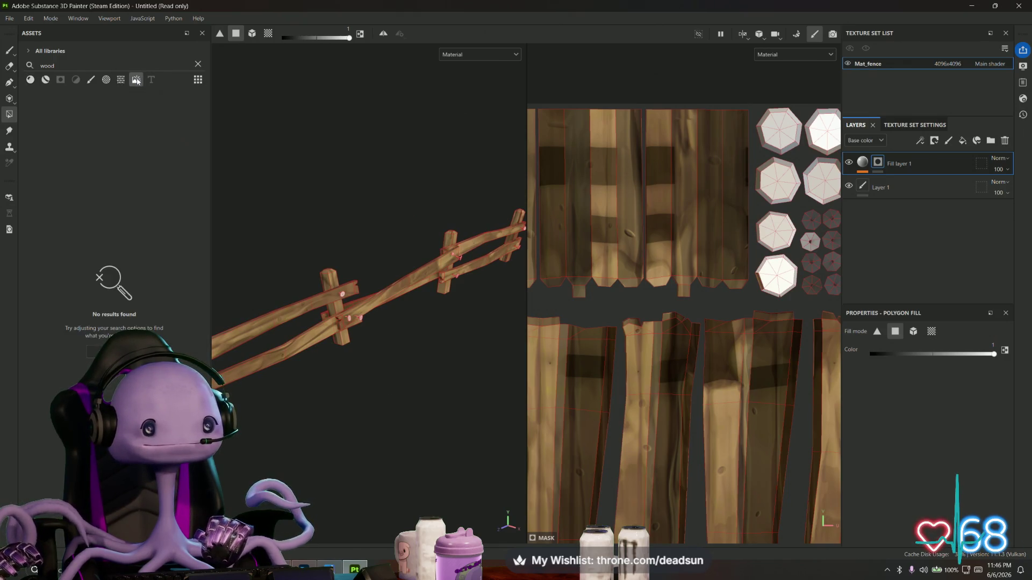
{"action": "left_click", "coordinate": [106, 79]}
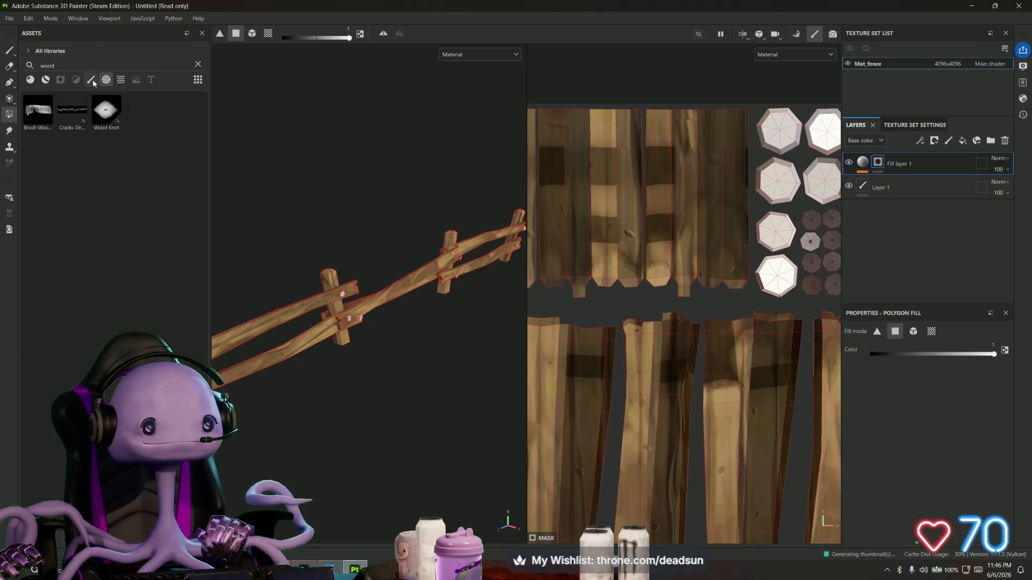
{"action": "left_click_drag", "start_coordinate": [210, 129], "coordinate": [238, 115]}
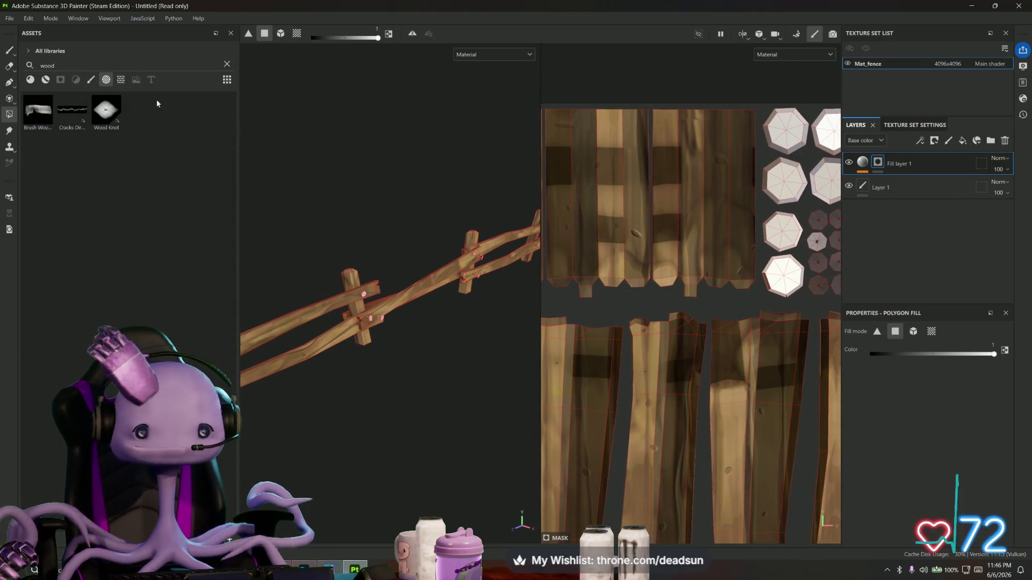
{"action": "key", "text": "BackSpace"}
Add the AmbientOcclusion map as a Base color fill layer on top, blended with Multiply
{"action": "left_click", "coordinate": [121, 80]}
{"action": "left_click_drag", "start_coordinate": [140, 150], "coordinate": [876, 212]}
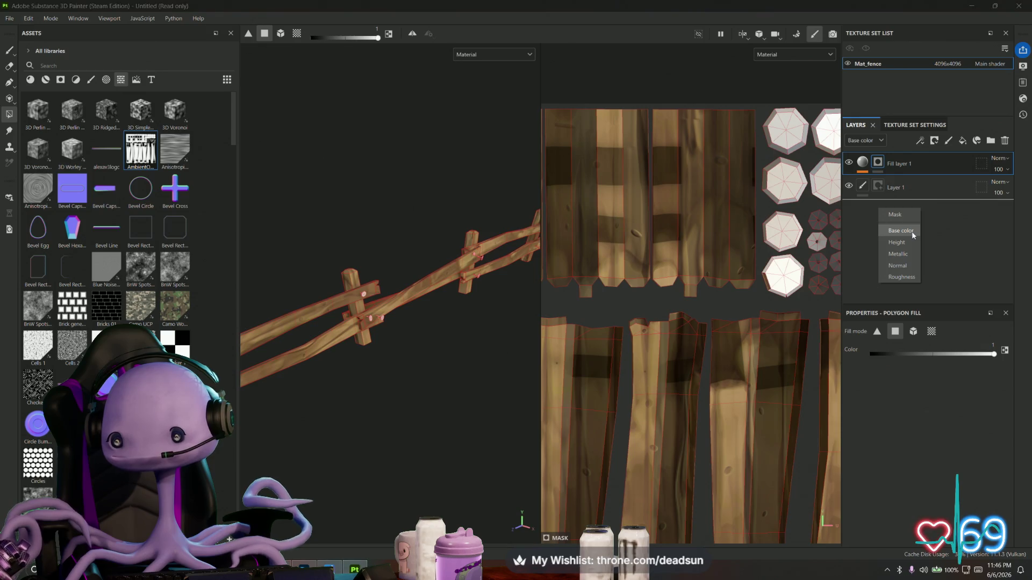
{"action": "left_click", "coordinate": [912, 235]}
{"action": "left_click_drag", "start_coordinate": [921, 213], "coordinate": [917, 156]}
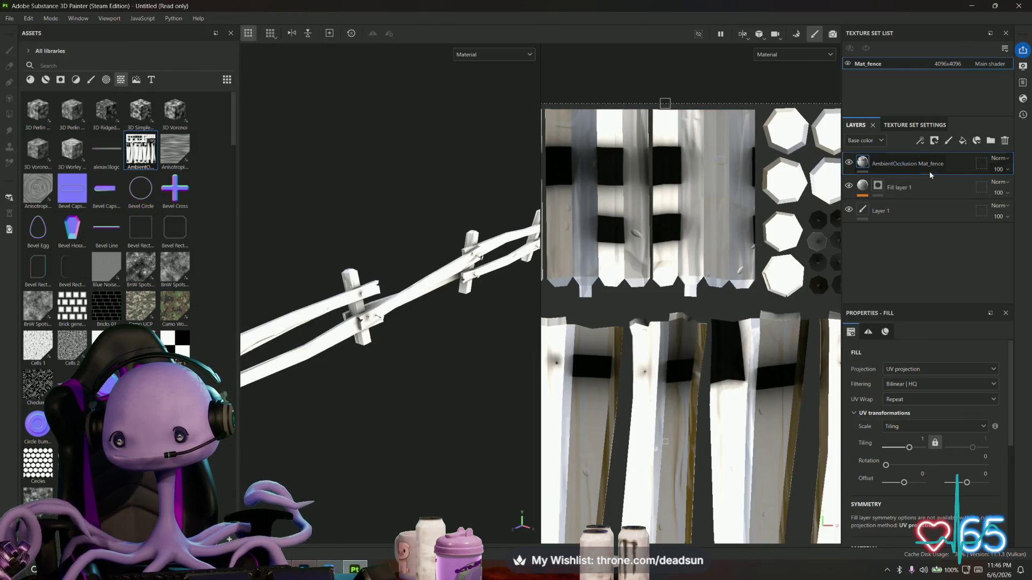
{"action": "left_click", "coordinate": [1003, 159]}
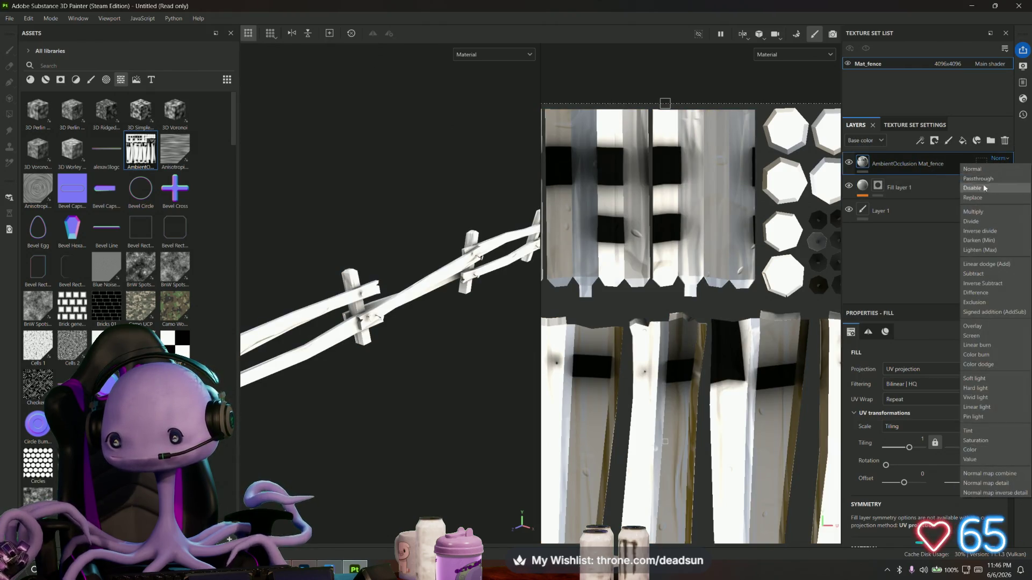
{"action": "left_click", "coordinate": [976, 212]}
{"action": "left_click_drag", "start_coordinate": [510, 312], "coordinate": [388, 365]}
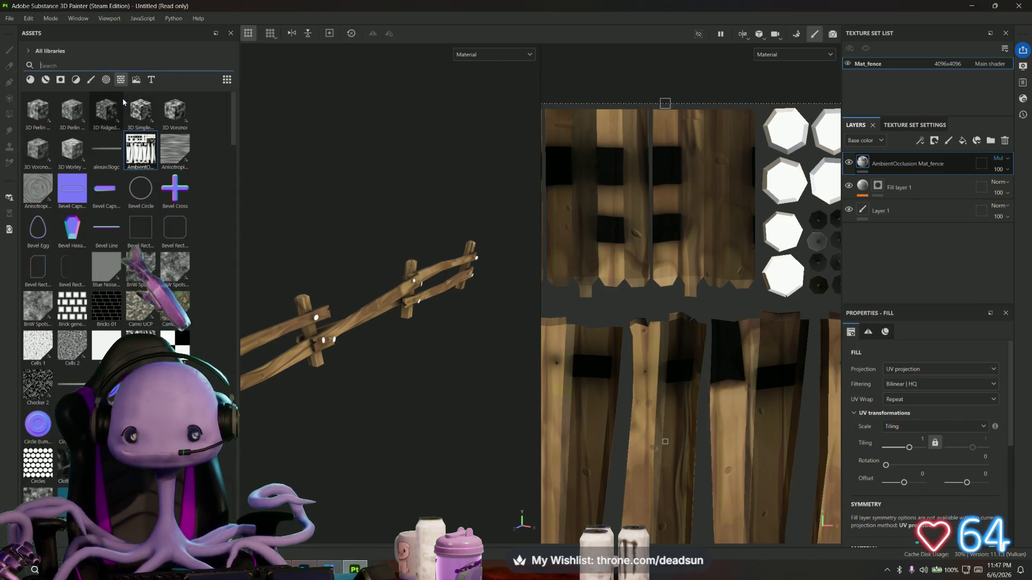
Search 'metal', filter to Materials, and apply Metal Foil to the top fill layer
{"action": "mouse_move", "coordinate": [133, 106]}
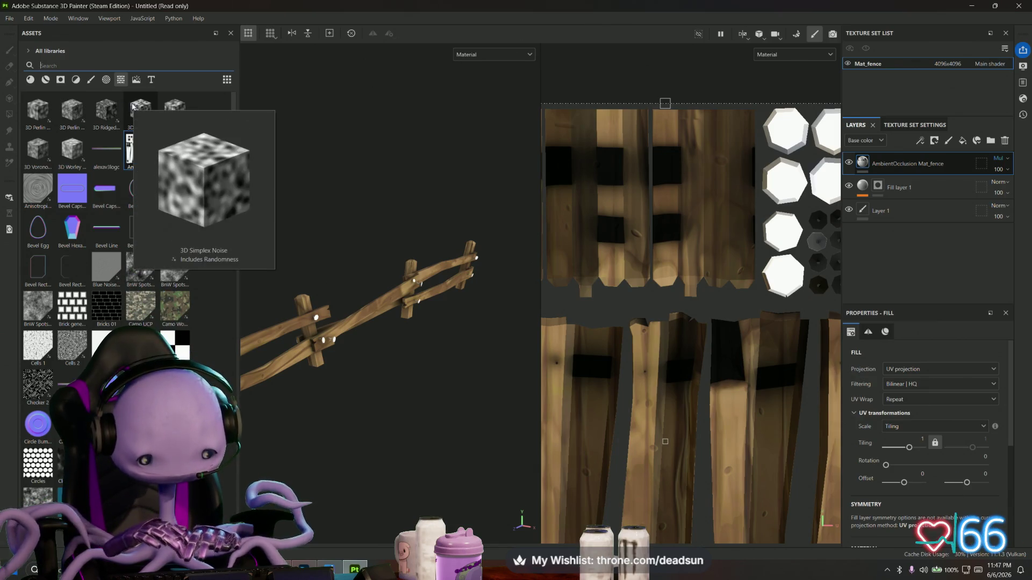
{"action": "type", "text": "metal"}
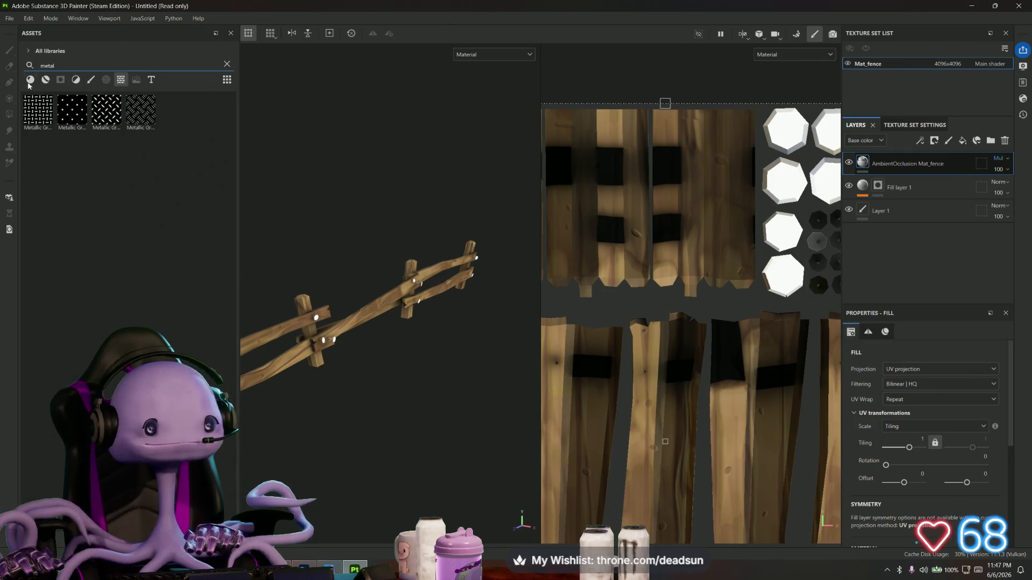
{"action": "left_click", "coordinate": [32, 79]}
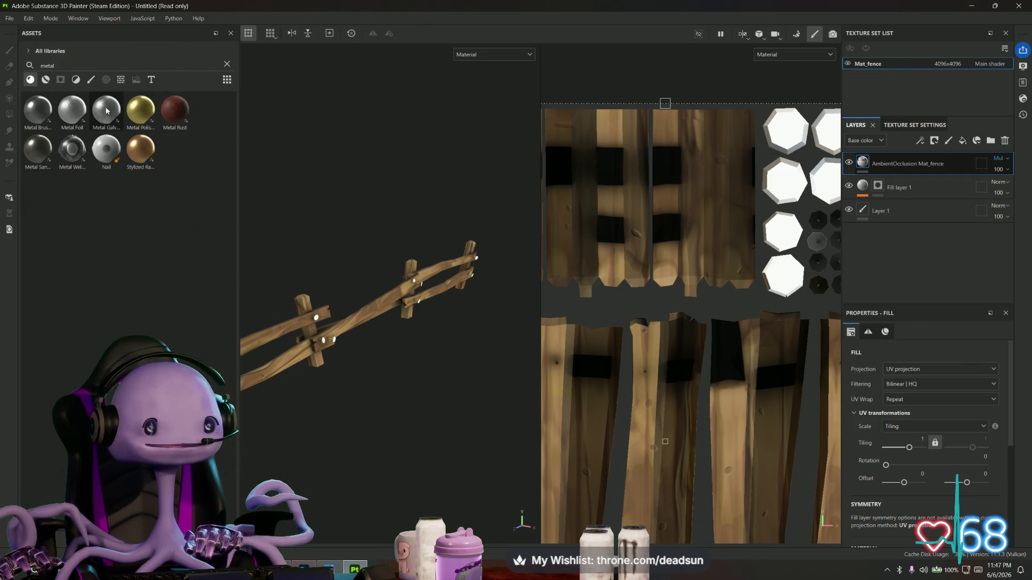
{"action": "mouse_move", "coordinate": [77, 113]}
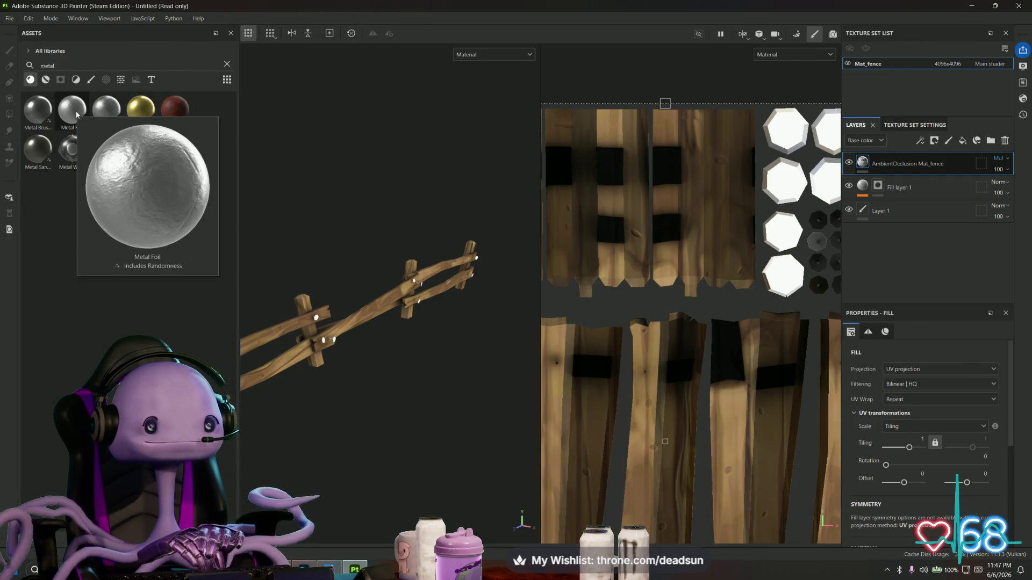
{"action": "mouse_move", "coordinate": [73, 150]}
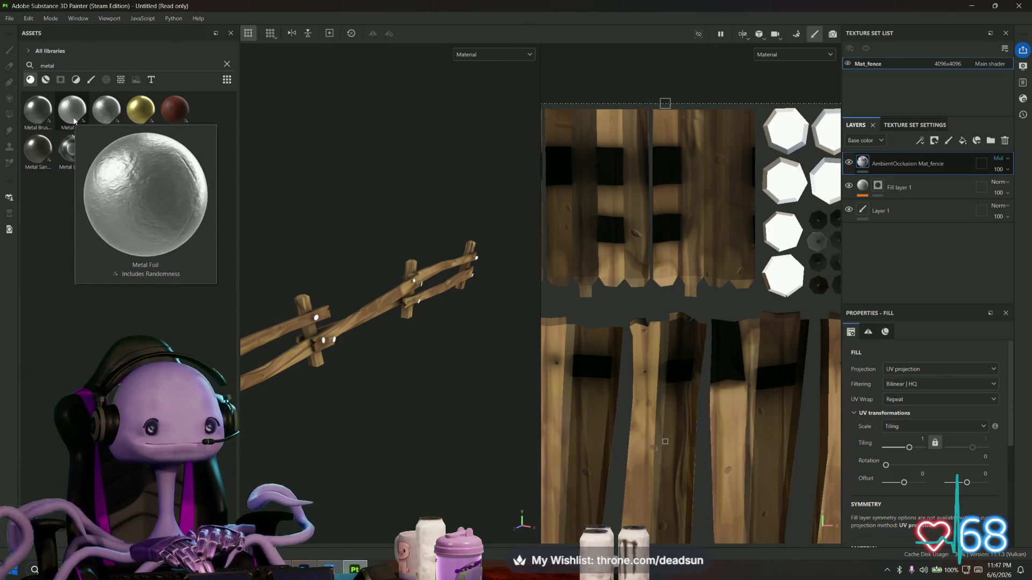
{"action": "left_click", "coordinate": [75, 121]}
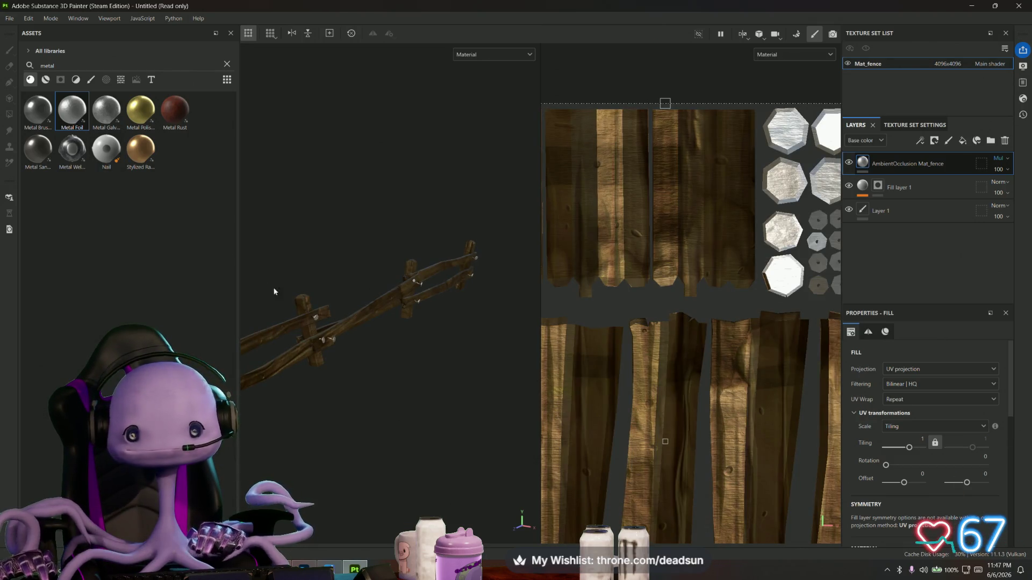
{"action": "scroll", "scroll_direction": "up", "scroll_amount": 3}
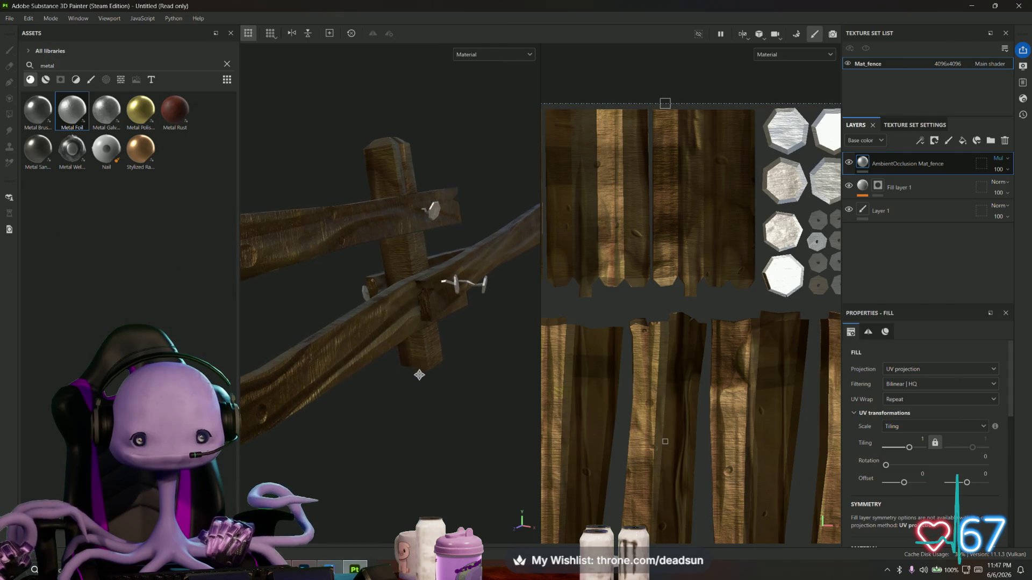
{"action": "left_click_drag", "start_coordinate": [453, 393], "coordinate": [344, 333]}
{"action": "right_click", "coordinate": [892, 163]}
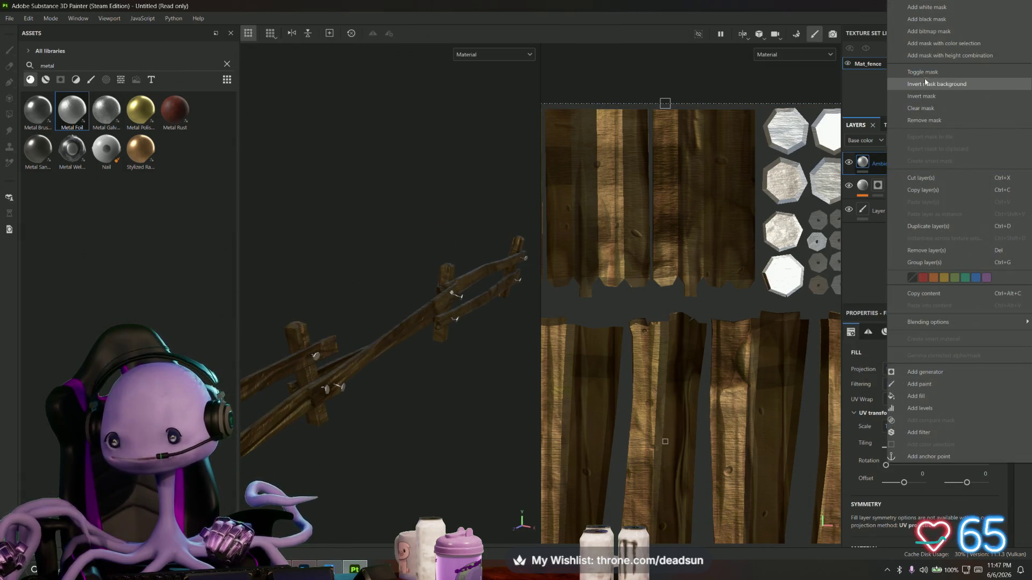
{"action": "left_click", "coordinate": [949, 34]}
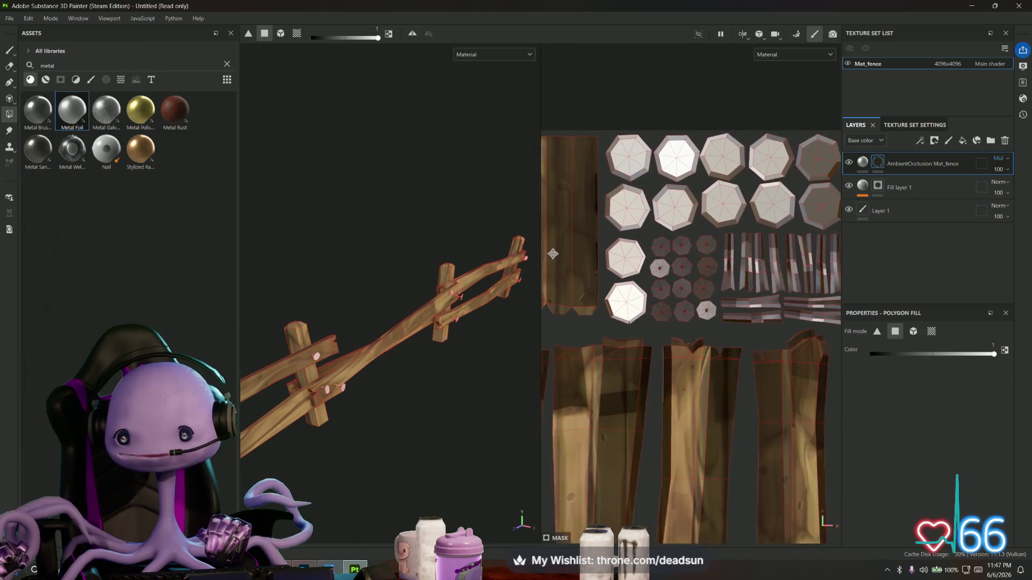
{"action": "left_click_drag", "start_coordinate": [645, 258], "coordinate": [661, 251]}
{"action": "left_click_drag", "start_coordinate": [836, 109], "coordinate": [578, 329]}
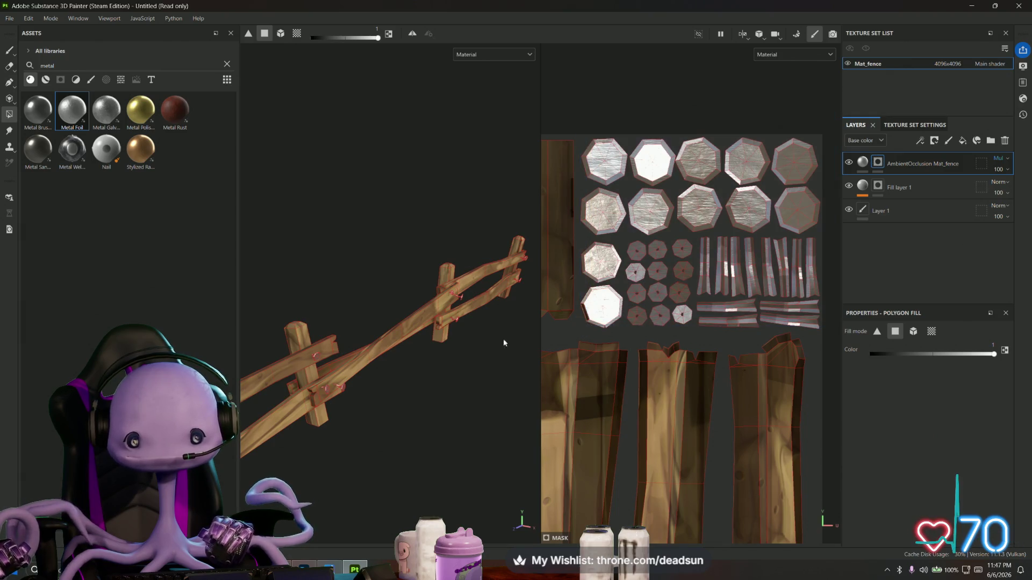
{"action": "left_click_drag", "start_coordinate": [503, 339], "coordinate": [413, 371]}
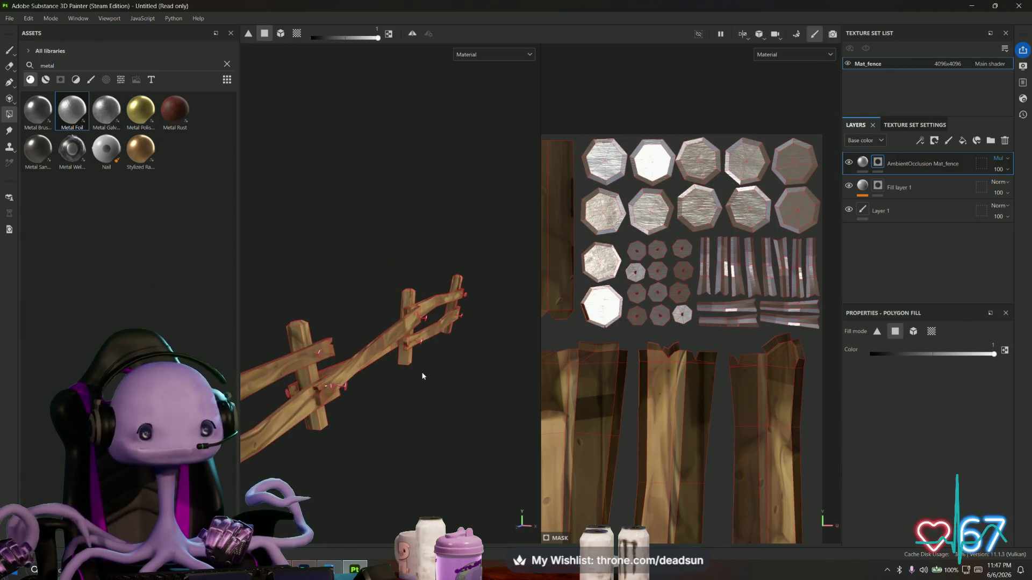
{"action": "left_click_drag", "start_coordinate": [422, 376], "coordinate": [236, 334]}
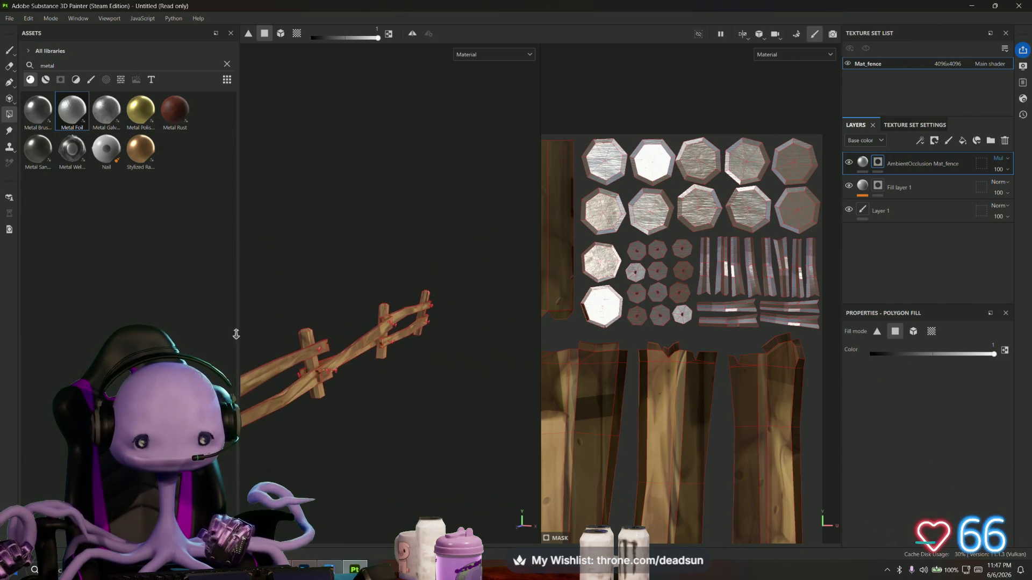
{"action": "left_click_drag", "start_coordinate": [268, 376], "coordinate": [386, 408]}
{"action": "left_click_drag", "start_coordinate": [371, 386], "coordinate": [382, 382]}
Set the AmbientOcclusion fill's Metal Color to dark blue-gray 586A7B
{"action": "left_click", "coordinate": [863, 162]}
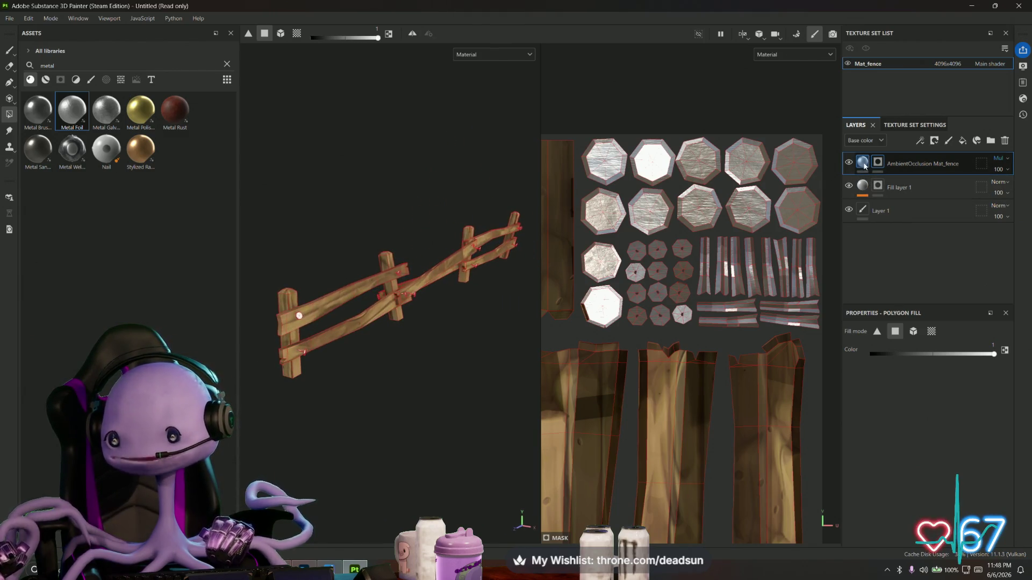
{"action": "scroll", "scroll_direction": "down", "scroll_amount": 3}
{"action": "scroll", "scroll_direction": "down", "scroll_amount": 3}
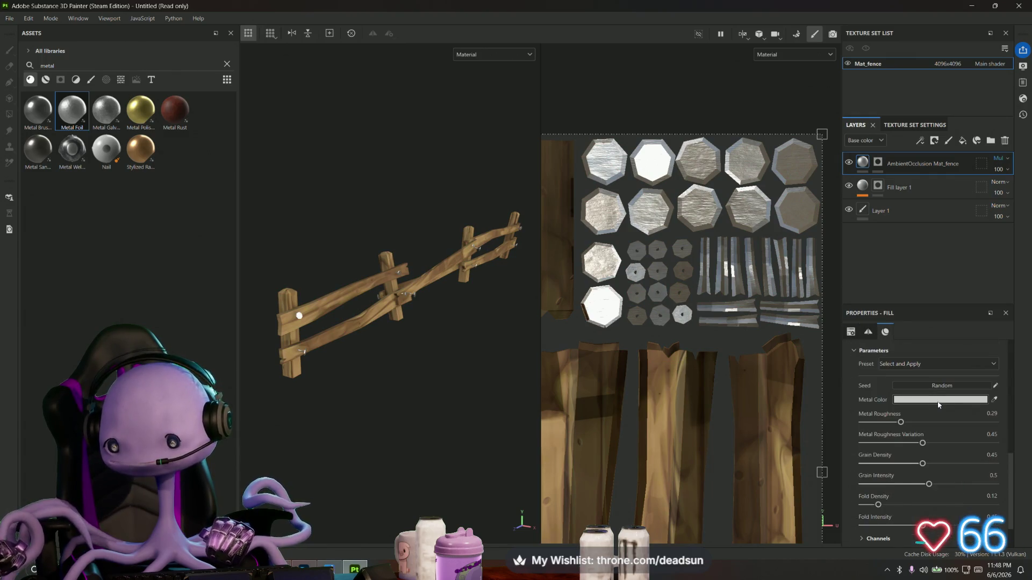
{"action": "left_click", "coordinate": [919, 400]}
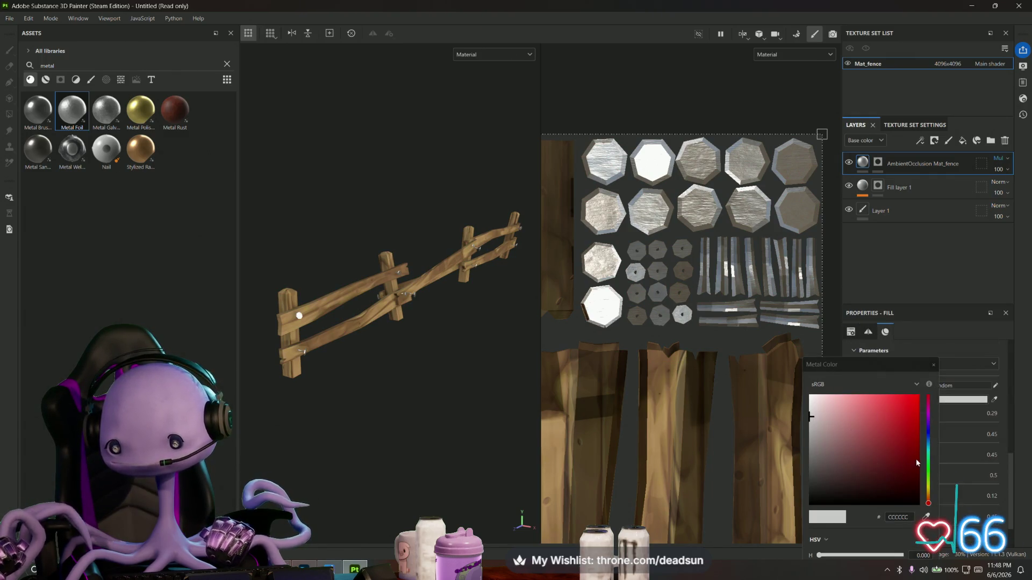
{"action": "left_click_drag", "start_coordinate": [929, 463], "coordinate": [928, 444]}
{"action": "left_click_drag", "start_coordinate": [819, 476], "coordinate": [840, 451]}
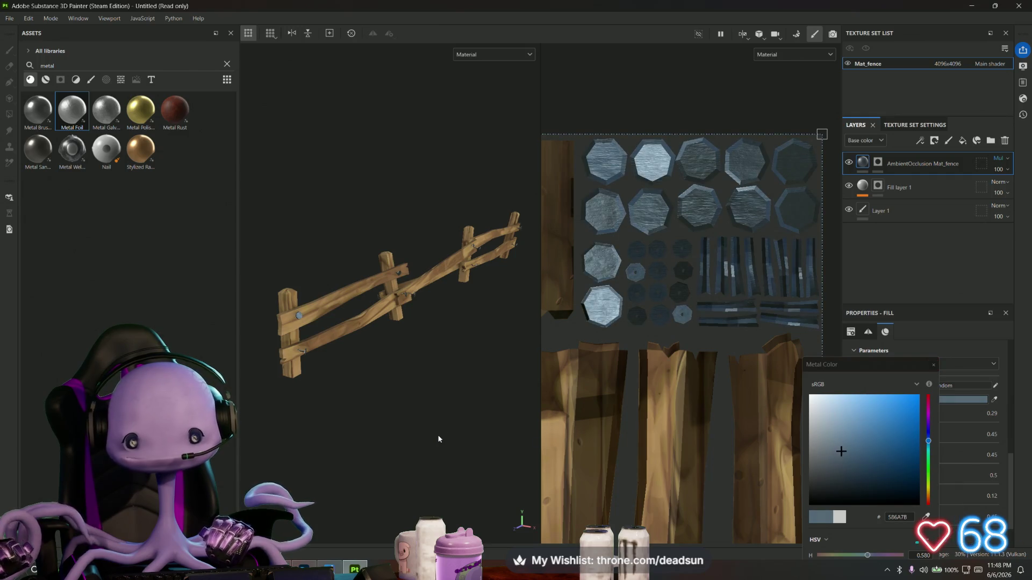
{"action": "left_click_drag", "start_coordinate": [451, 456], "coordinate": [336, 413]}
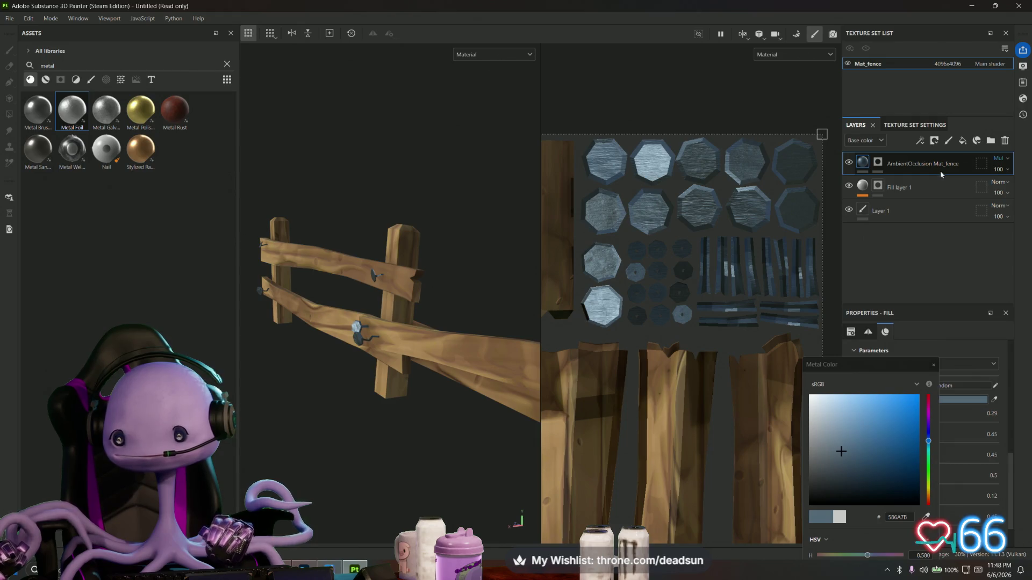
{"action": "left_click_drag", "start_coordinate": [424, 398], "coordinate": [544, 382]}
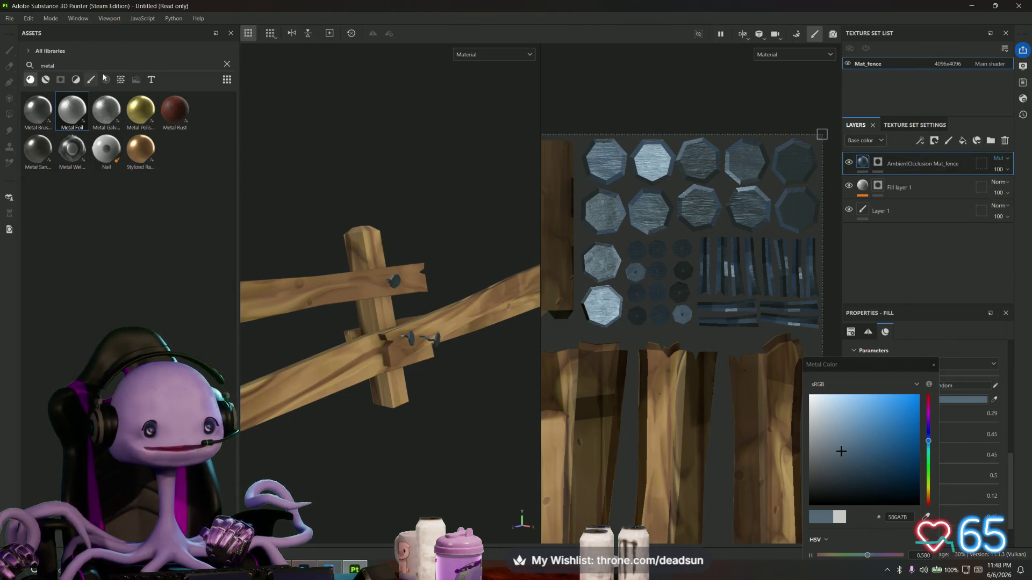
Filter the asset library to textures and clear the metal search
{"action": "left_click", "coordinate": [106, 80]}
{"action": "left_click", "coordinate": [120, 80]}
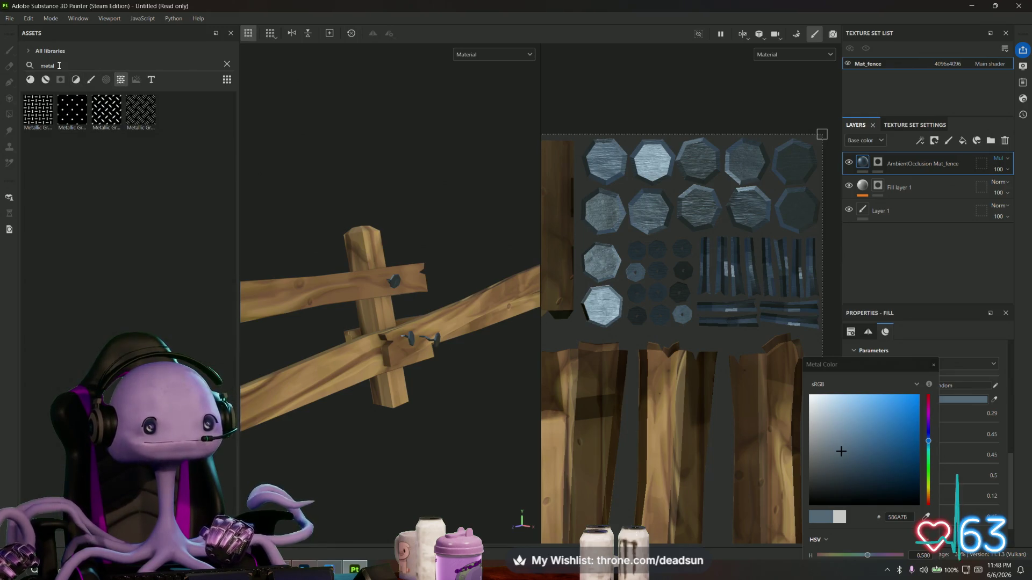
{"action": "key", "text": "BackSpace"}
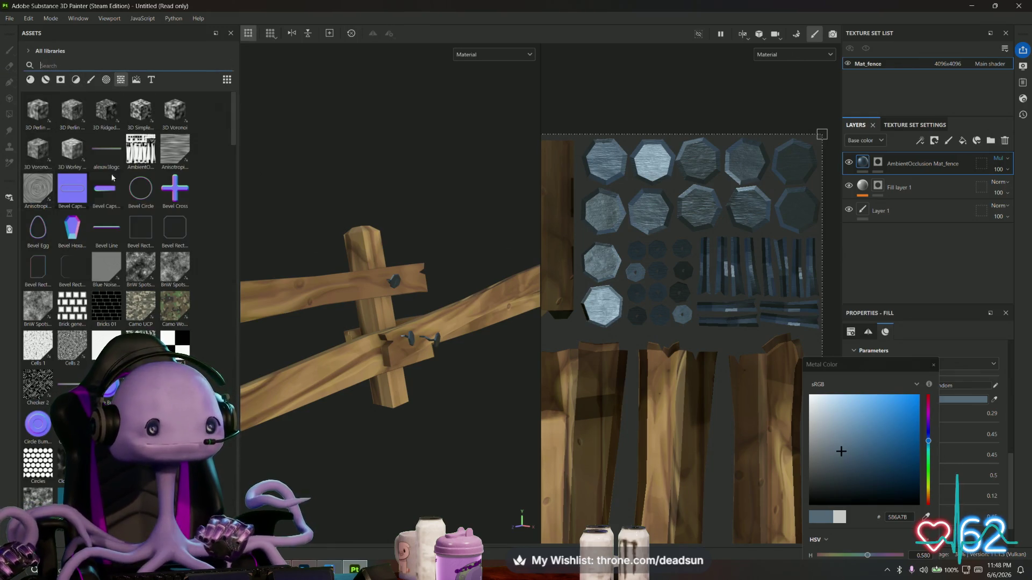
Add the AmbientOcclusion map as a new layer on the Base color channel
{"action": "left_click_drag", "start_coordinate": [141, 153], "coordinate": [901, 244]}
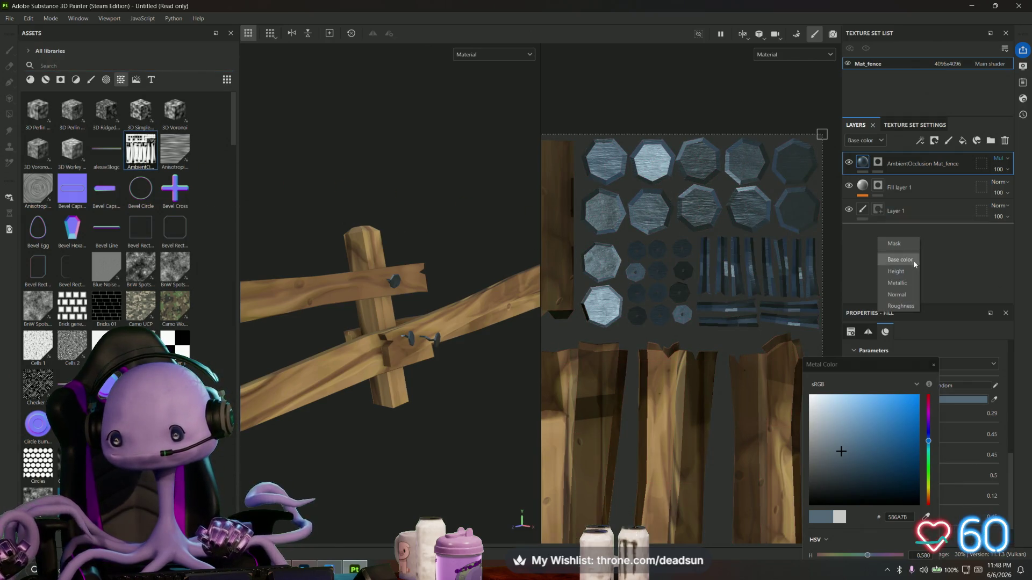
{"action": "left_click", "coordinate": [913, 260]}
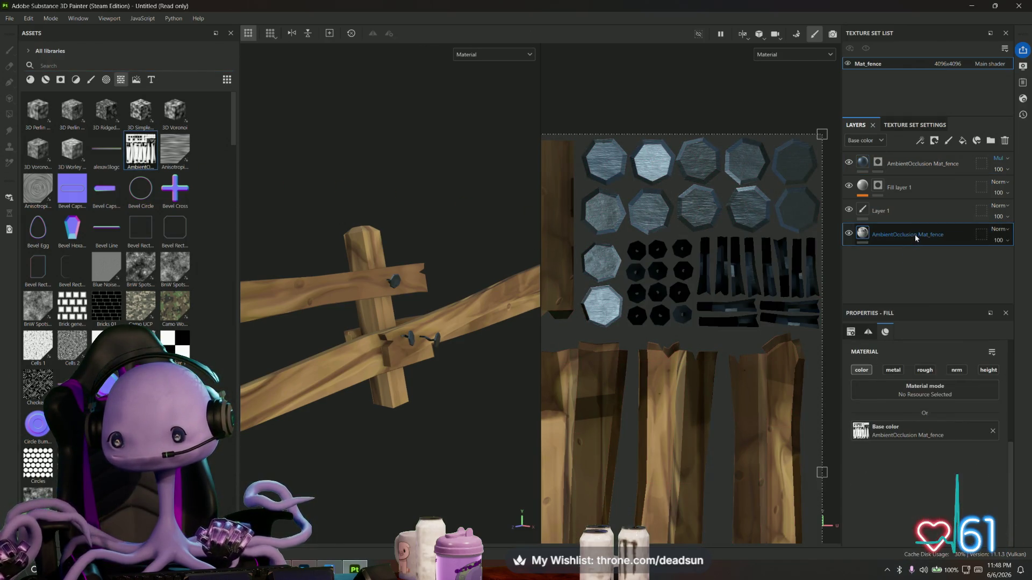
{"action": "left_click_drag", "start_coordinate": [349, 377], "coordinate": [355, 381]}
{"action": "scroll", "scroll_direction": "down", "scroll_amount": 3}
{"action": "scroll", "scroll_direction": "down", "scroll_amount": 3}
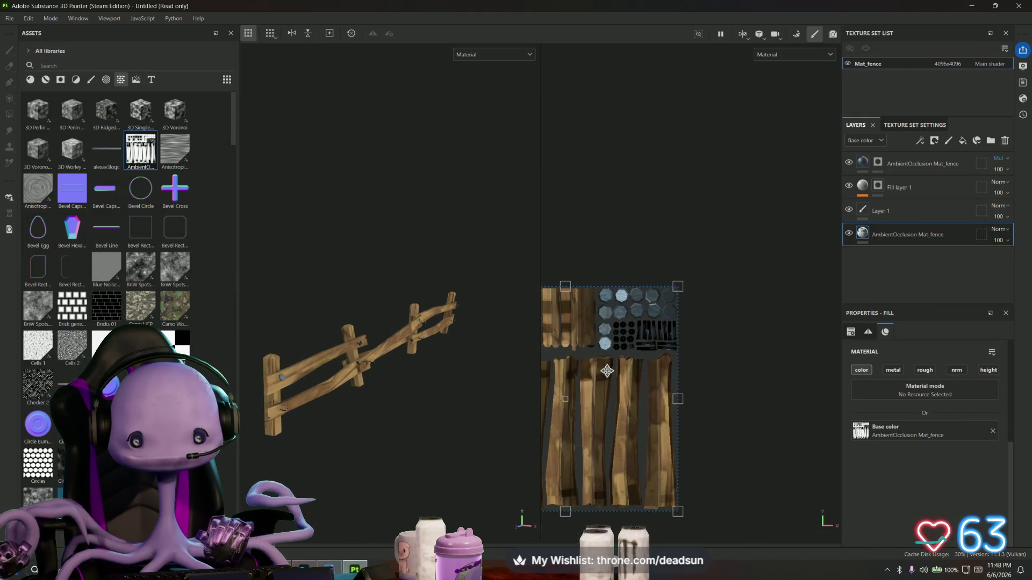
{"action": "scroll", "scroll_direction": "up", "scroll_amount": 3}
Move the AmbientOcclusion layer to the top and set its blend mode to Multiply
{"action": "left_click_drag", "start_coordinate": [908, 235], "coordinate": [957, 159]}
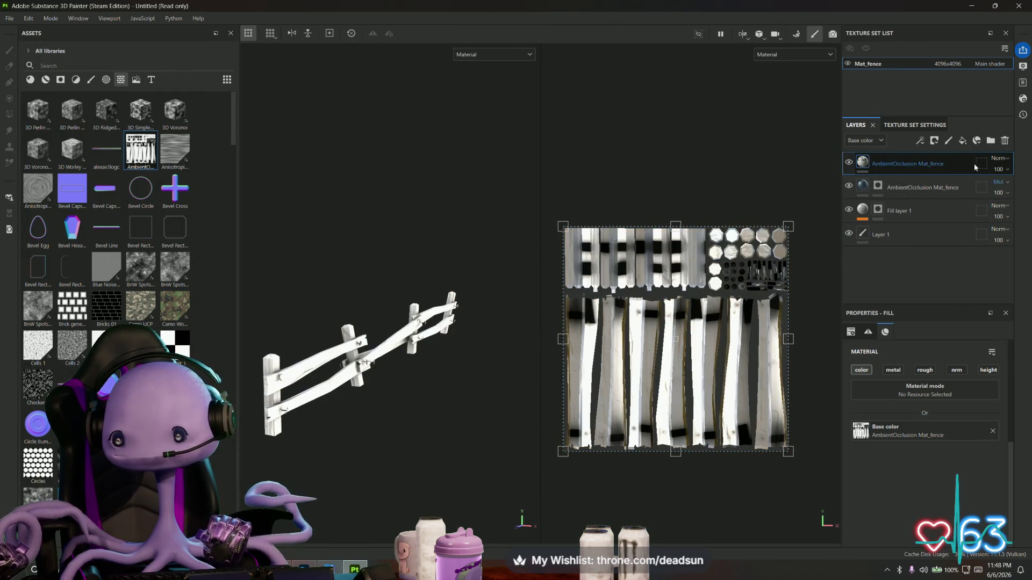
{"action": "left_click", "coordinate": [999, 158]}
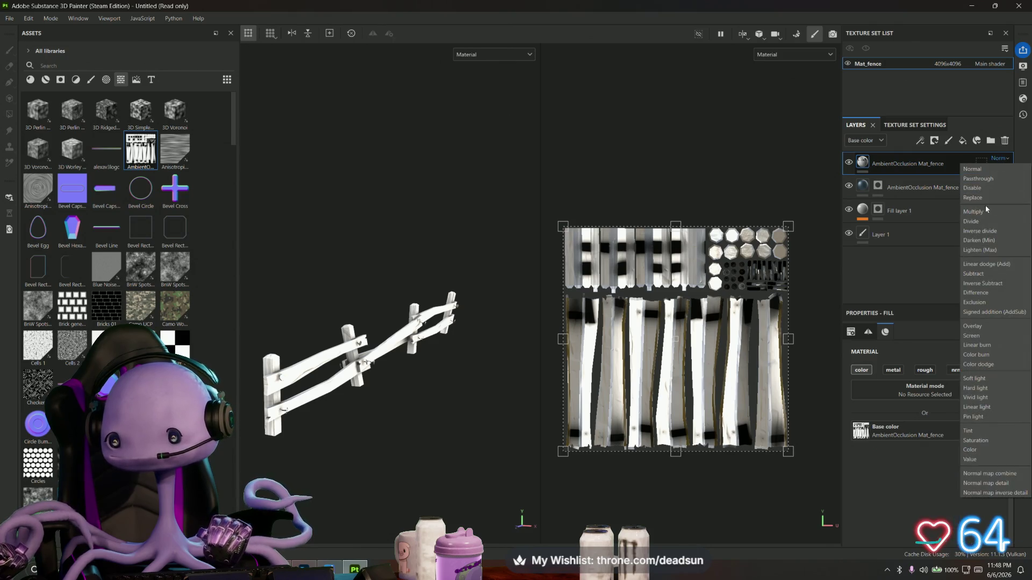
{"action": "left_click", "coordinate": [986, 211]}
{"action": "left_click_drag", "start_coordinate": [369, 432], "coordinate": [454, 414]}
{"action": "scroll", "scroll_direction": "down", "scroll_amount": 3}
Save the project as Fence.spp in the Substance Files folder
{"action": "left_click", "coordinate": [12, 18]}
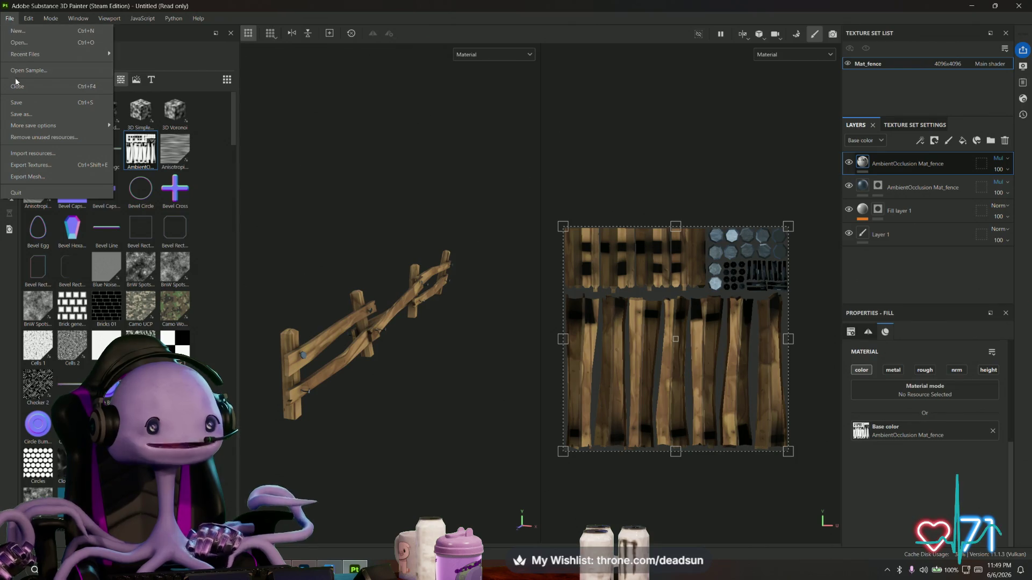
{"action": "left_click", "coordinate": [34, 118]}
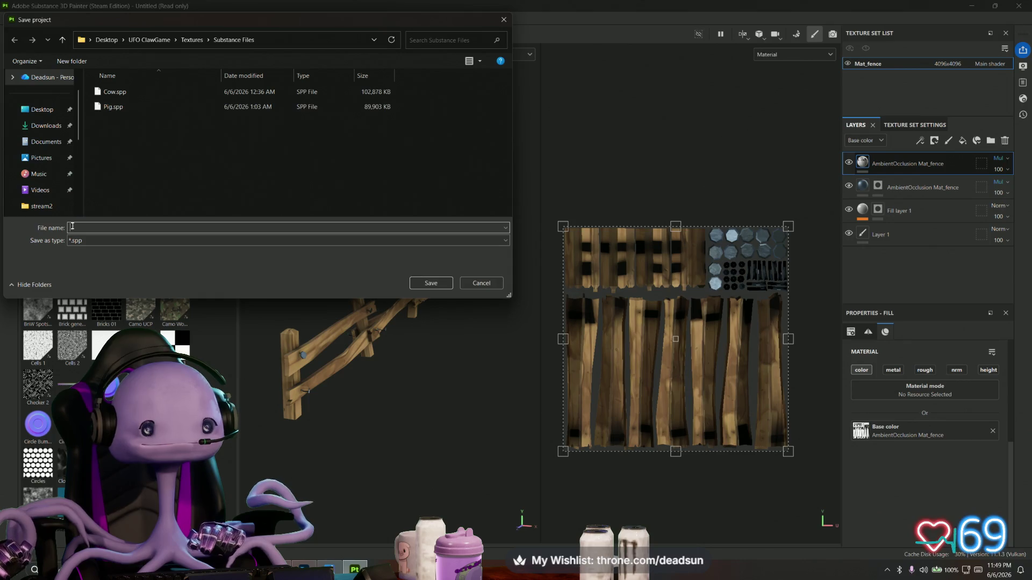
{"action": "type", "text": "Fence"}
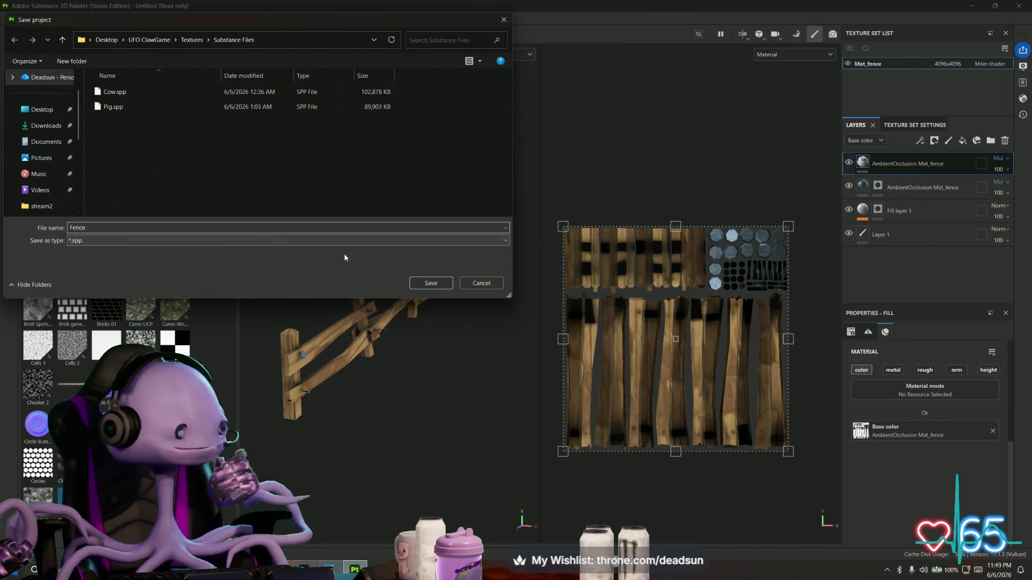
{"action": "left_click", "coordinate": [430, 283]}
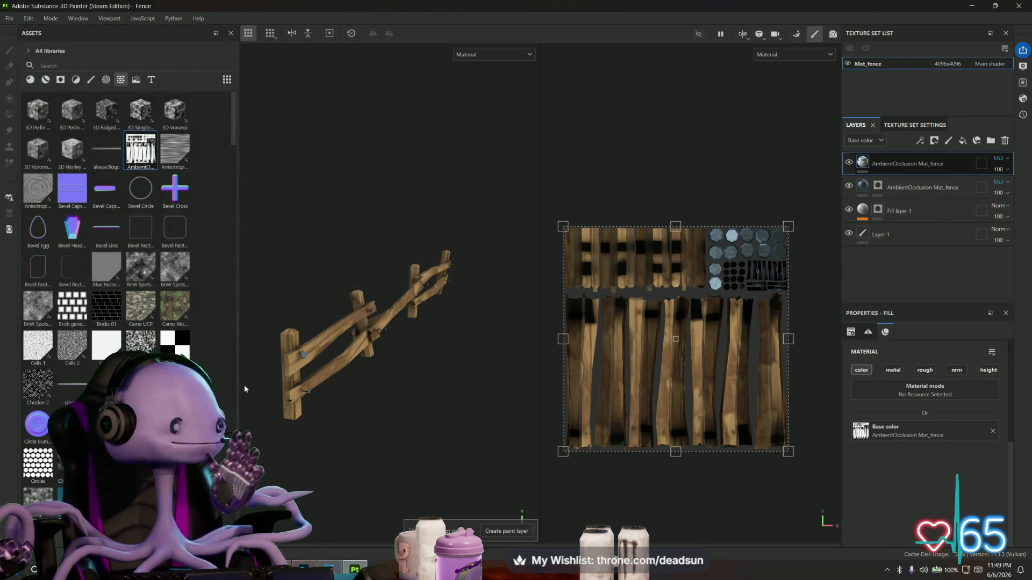
Widen the 3D view at the UV view's expense, undoing an accidental UV rotation
{"action": "left_click_drag", "start_coordinate": [383, 385], "coordinate": [365, 410]}
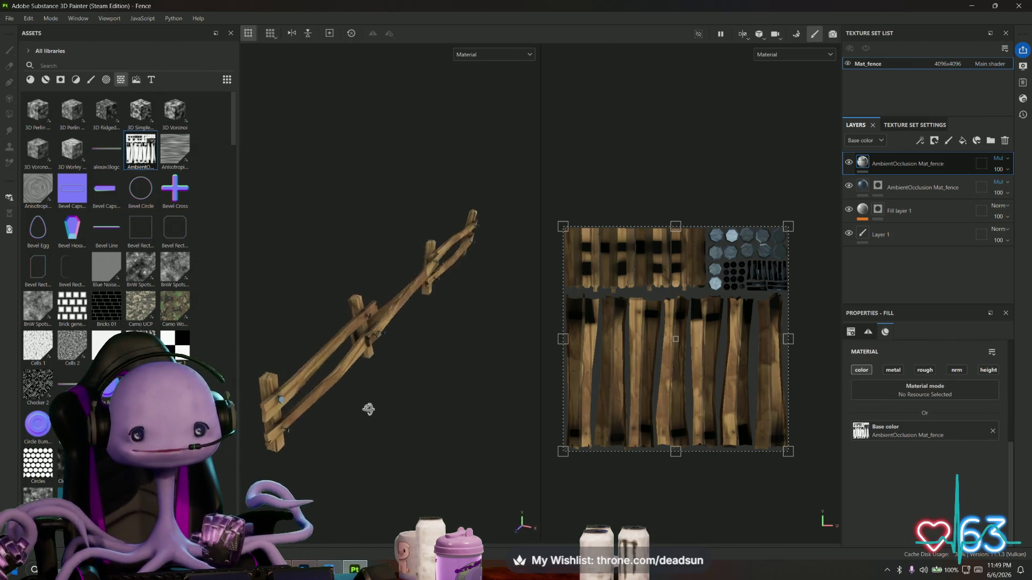
{"action": "left_click_drag", "start_coordinate": [365, 410], "coordinate": [377, 408]}
{"action": "left_click_drag", "start_coordinate": [376, 409], "coordinate": [376, 377]}
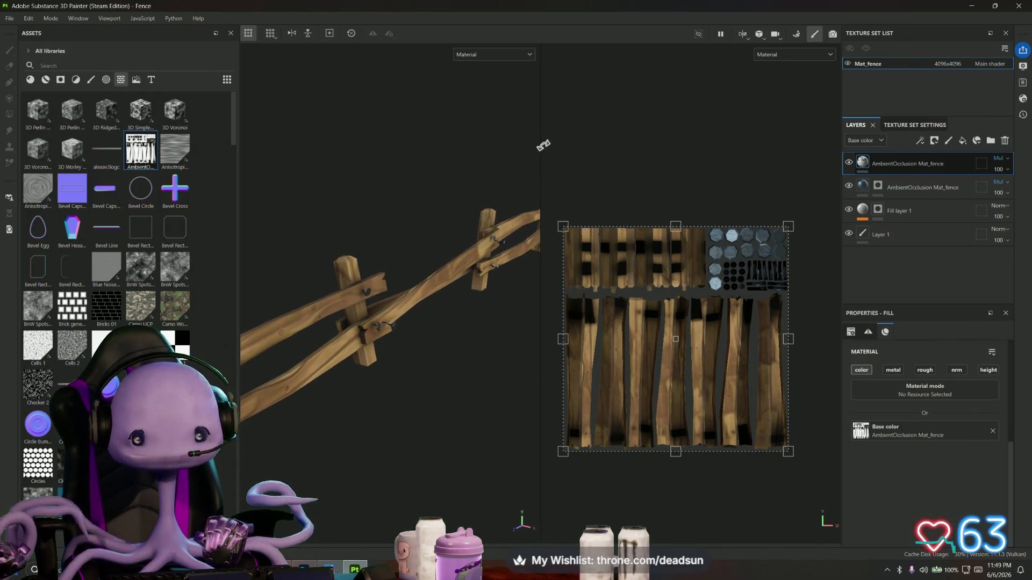
{"action": "left_click_drag", "start_coordinate": [553, 154], "coordinate": [598, 152]}
{"action": "key", "text": "ctrl+z"}
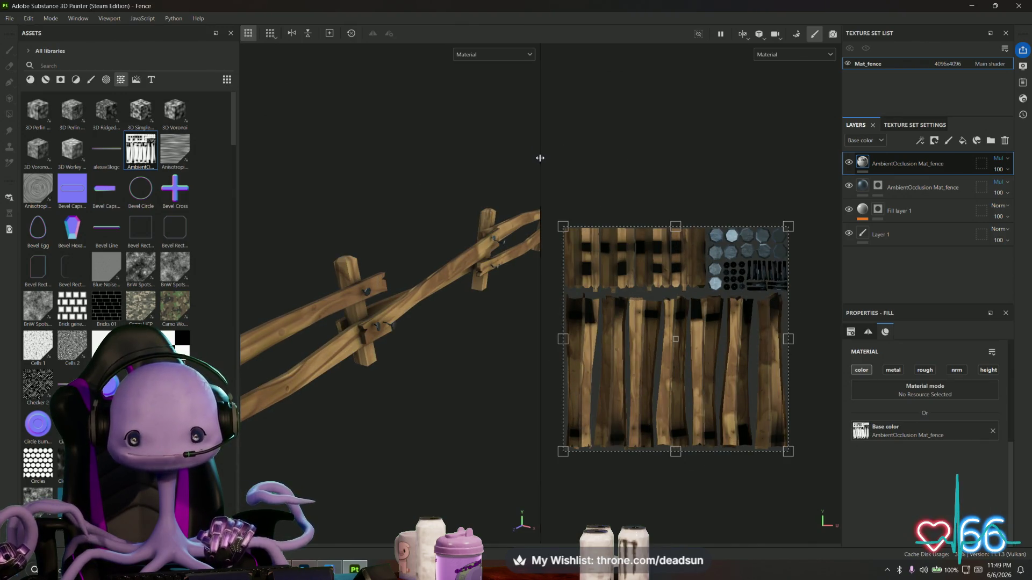
{"action": "left_click_drag", "start_coordinate": [540, 156], "coordinate": [676, 156]}
Inspect the finished fence from side-on and diagonal angles, then bring up the File menu
{"action": "left_click_drag", "start_coordinate": [492, 278], "coordinate": [736, 304]}
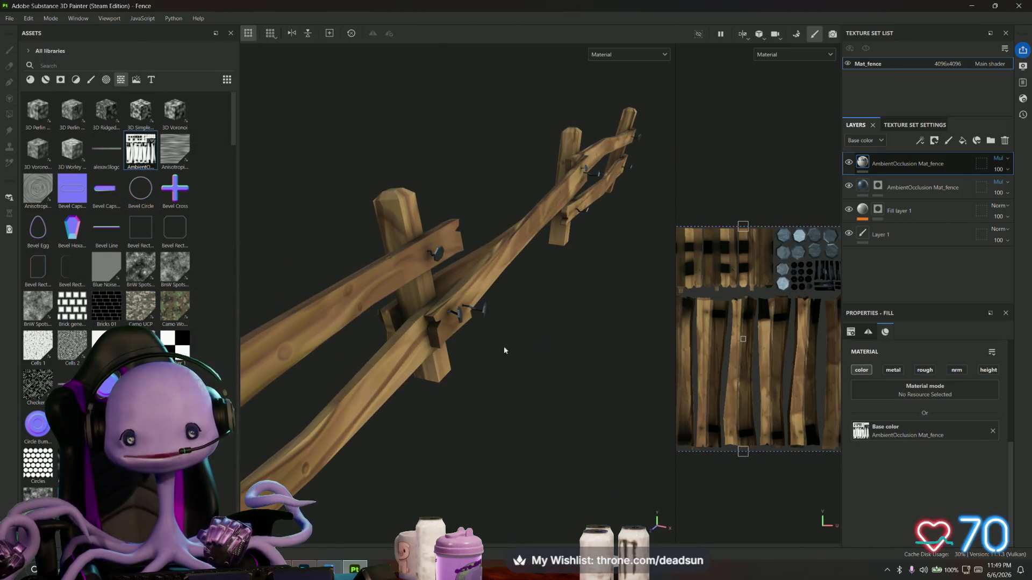
{"action": "left_click_drag", "start_coordinate": [502, 350], "coordinate": [421, 355]}
{"action": "scroll", "scroll_direction": "down", "scroll_amount": 3}
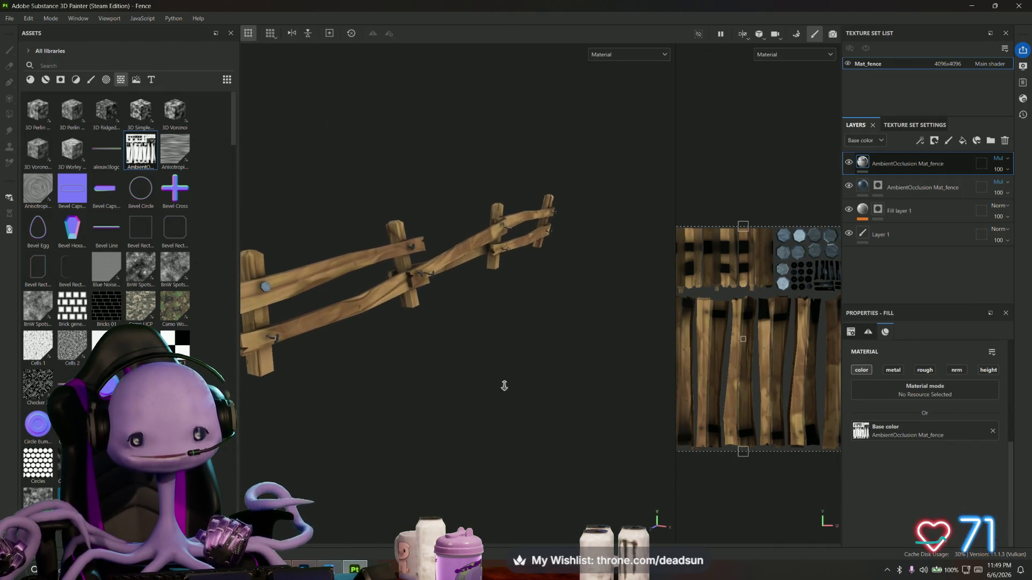
{"action": "left_click_drag", "start_coordinate": [430, 354], "coordinate": [427, 376]}
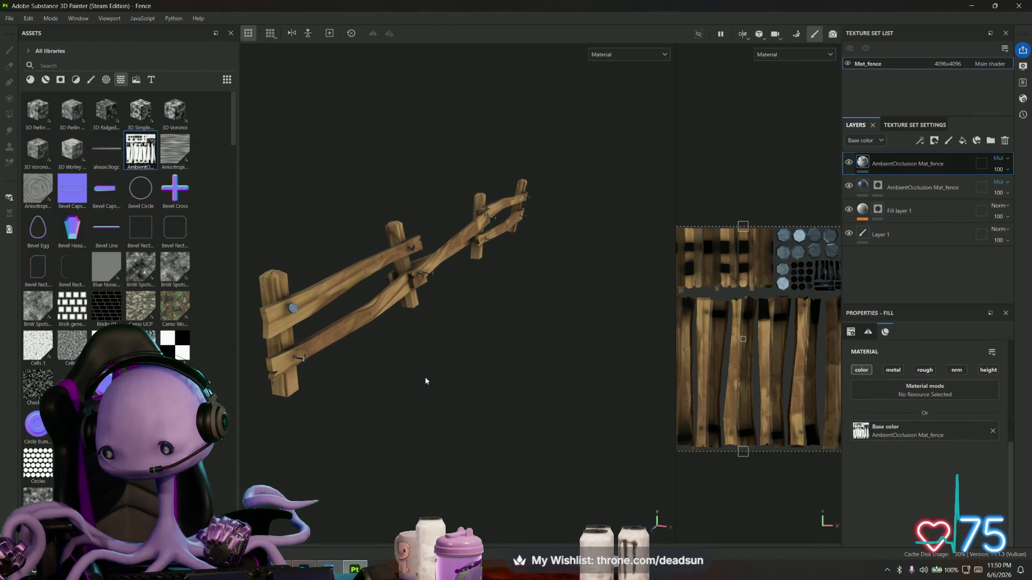
{"action": "left_click_drag", "start_coordinate": [396, 353], "coordinate": [365, 382]}
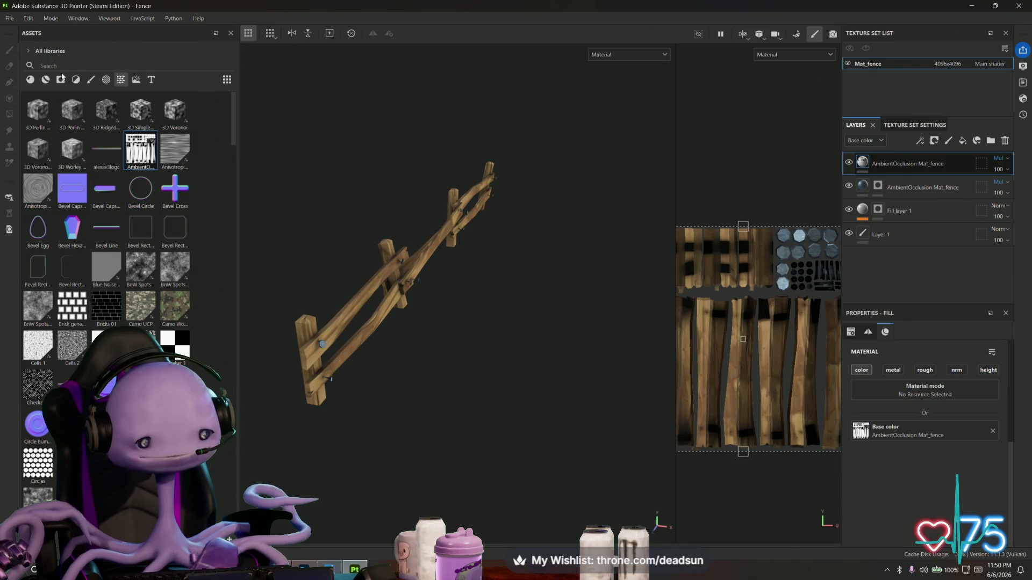
{"action": "left_click", "coordinate": [10, 20]}
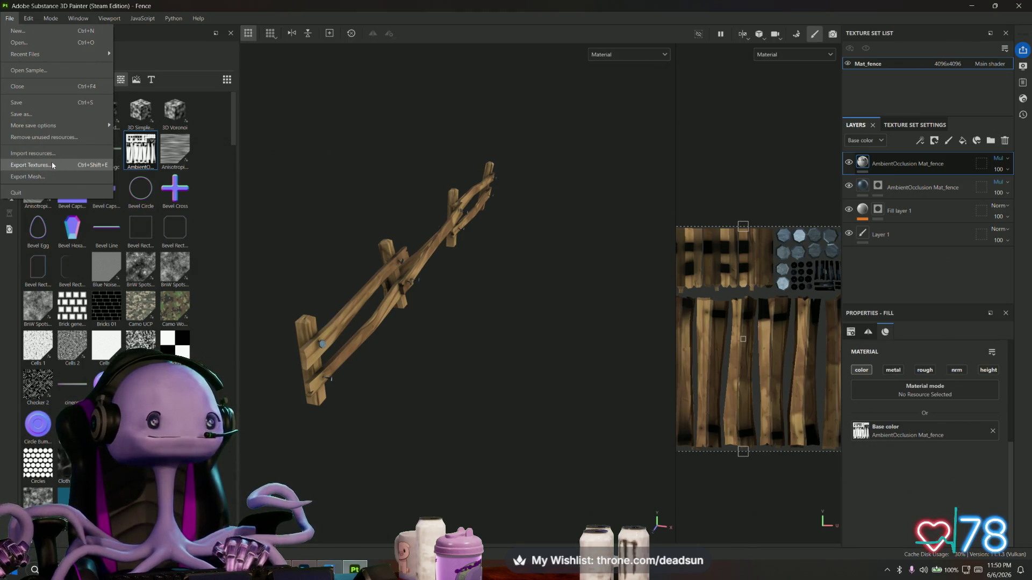
Export the seven Mat_fence textures for all texture sets and open the output folder
{"action": "left_click", "coordinate": [48, 164]}
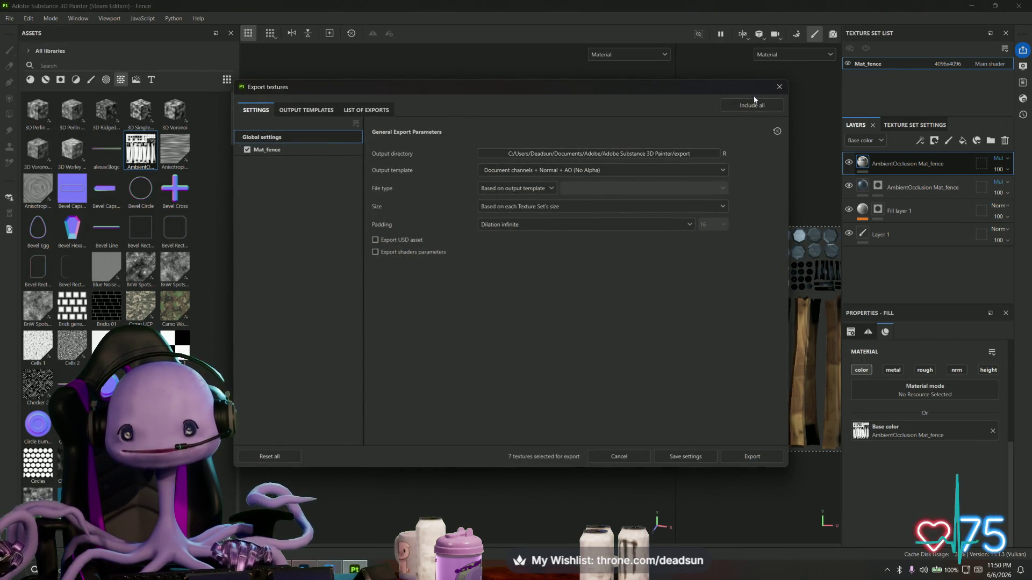
{"action": "left_click", "coordinate": [756, 105]}
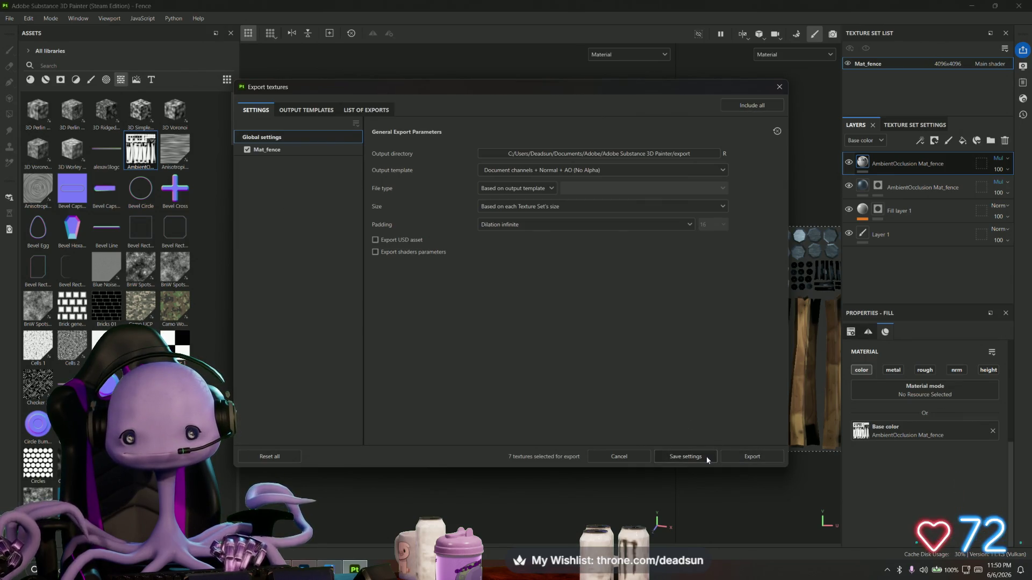
{"action": "left_click", "coordinate": [745, 456]}
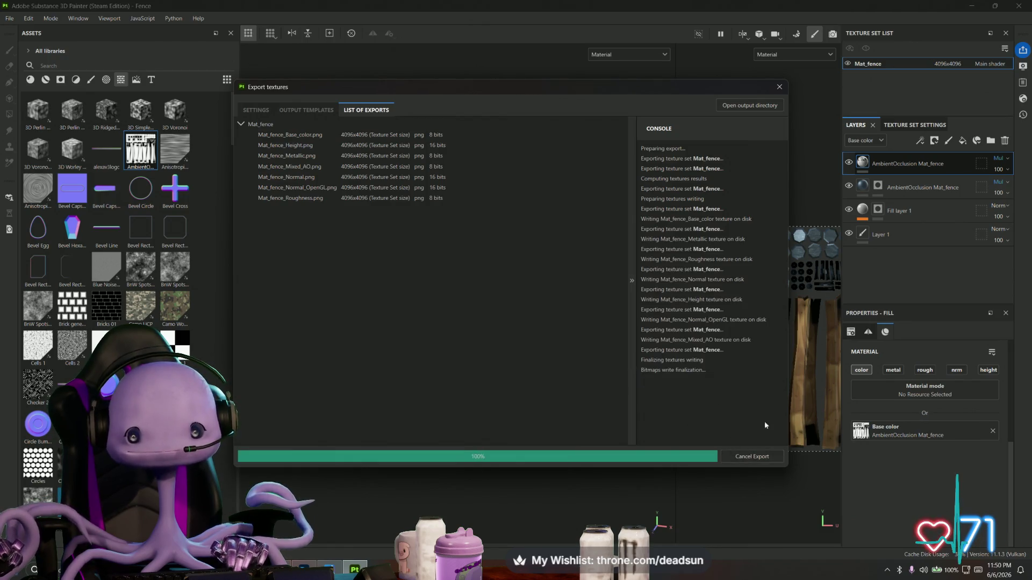
{"action": "left_click", "coordinate": [744, 106]}
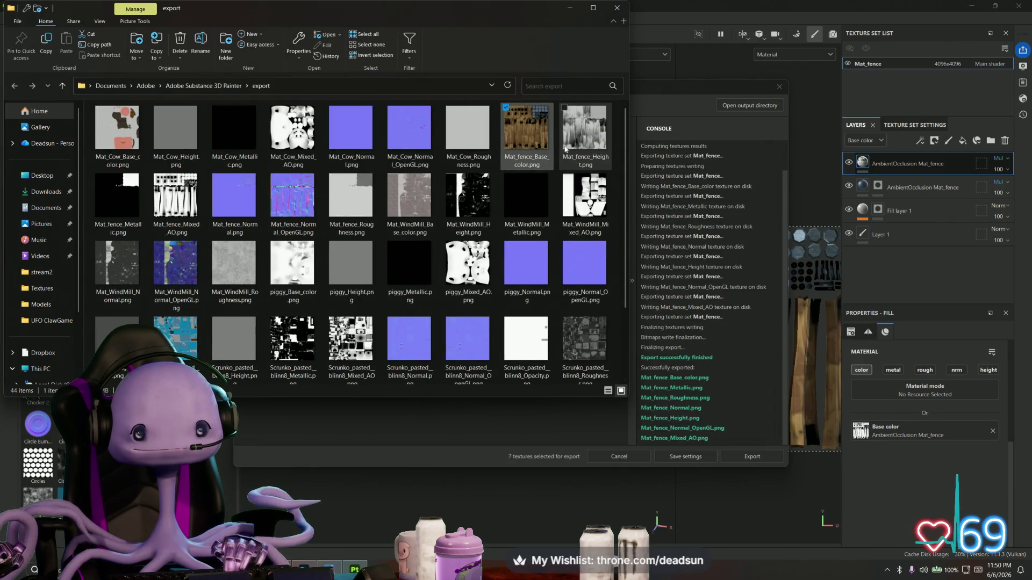
Move Mat_fence_Base_color.png into UFO ClawGame > Textures and return to the Maya fence
{"action": "right_click", "coordinate": [531, 133]}
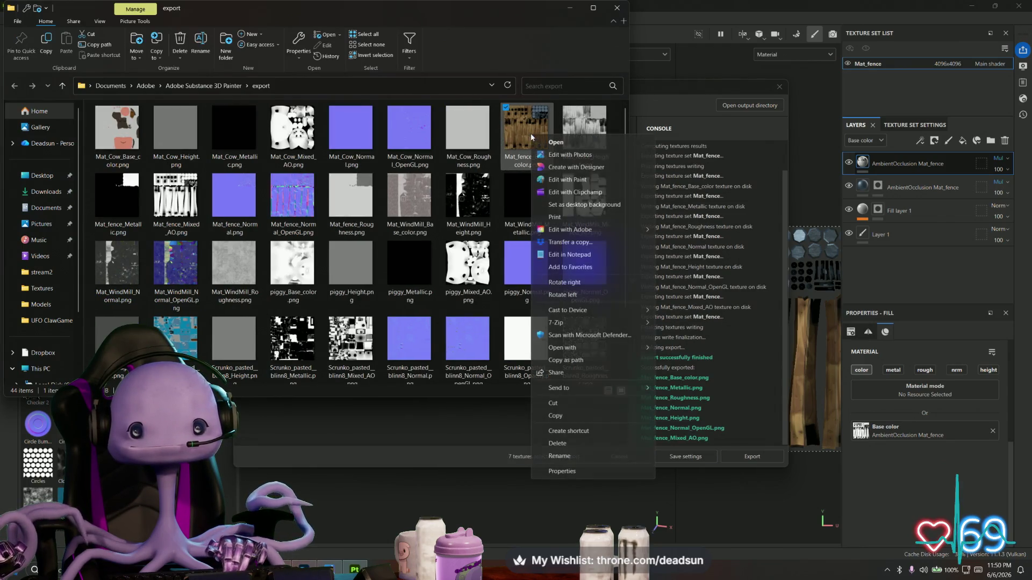
{"action": "left_click", "coordinate": [567, 408]}
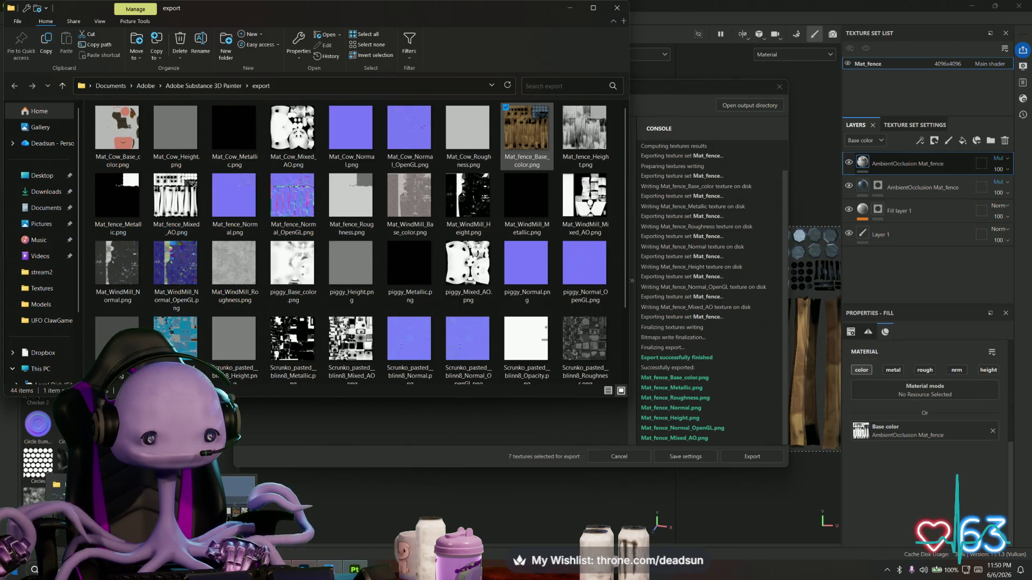
{"action": "key", "text": "alt+Tab"}
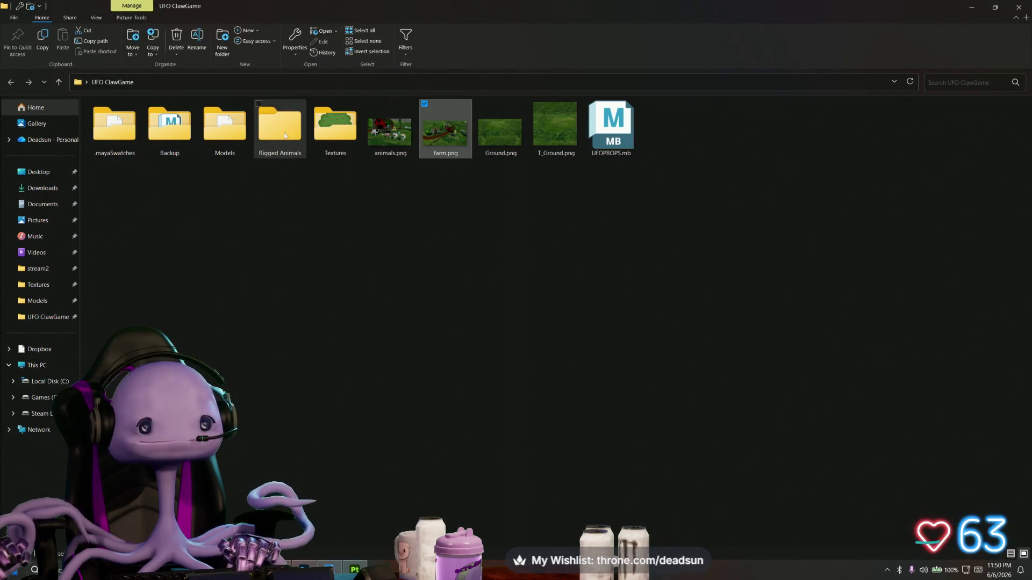
{"action": "double_click", "coordinate": [339, 124]}
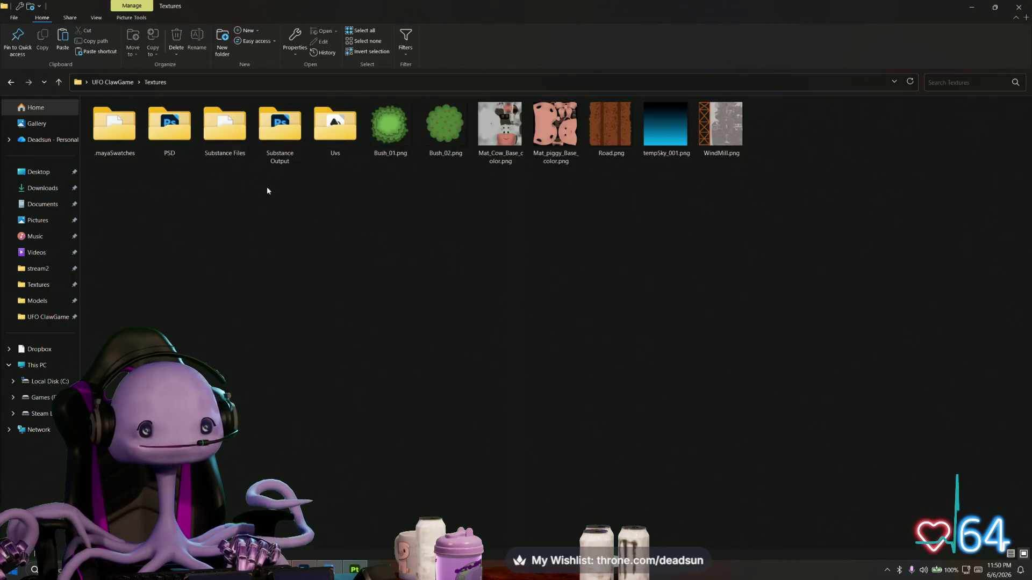
{"action": "right_click", "coordinate": [249, 190]}
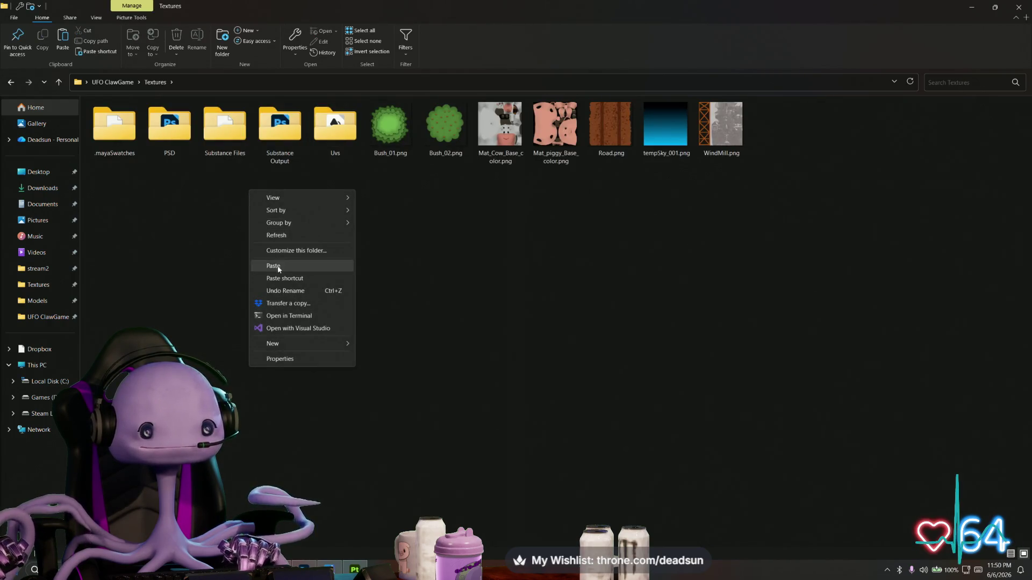
{"action": "left_click", "coordinate": [278, 267]}
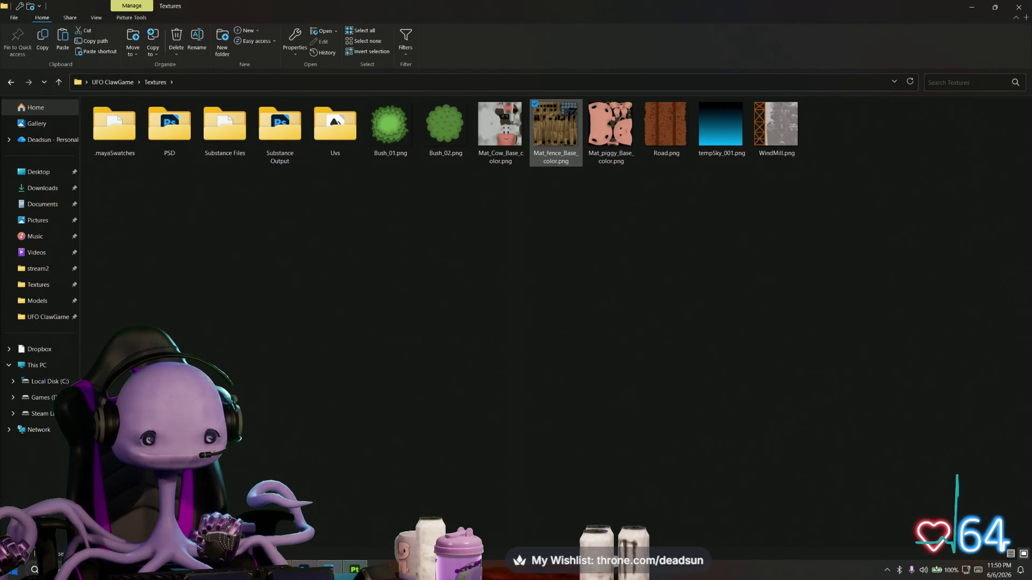
{"action": "key", "text": "alt+Tab"}
{"action": "left_click_drag", "start_coordinate": [396, 355], "coordinate": [460, 237]}
Load Desktop > UFO ClawGame > Textures > Mat_fence_Base_color.png into Mat_fence's file12 Image Name
{"action": "left_click", "coordinate": [961, 86]}
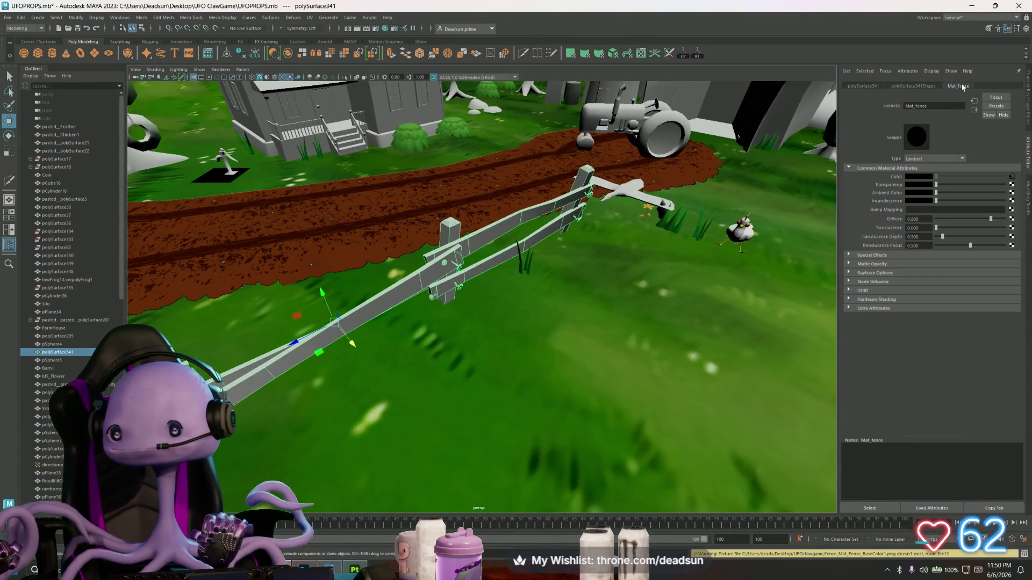
{"action": "left_click", "coordinate": [1011, 177]}
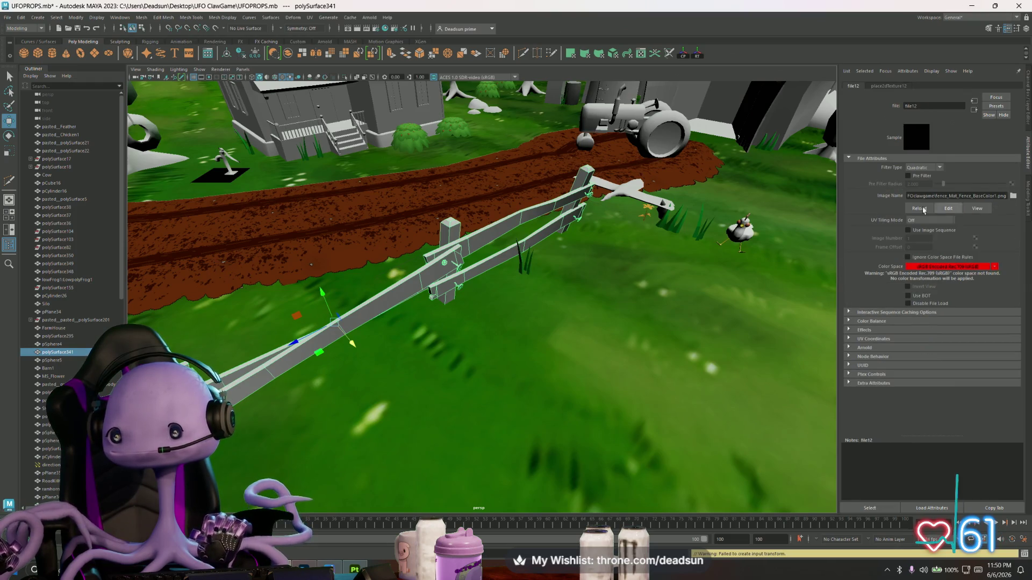
{"action": "left_click", "coordinate": [1014, 196]}
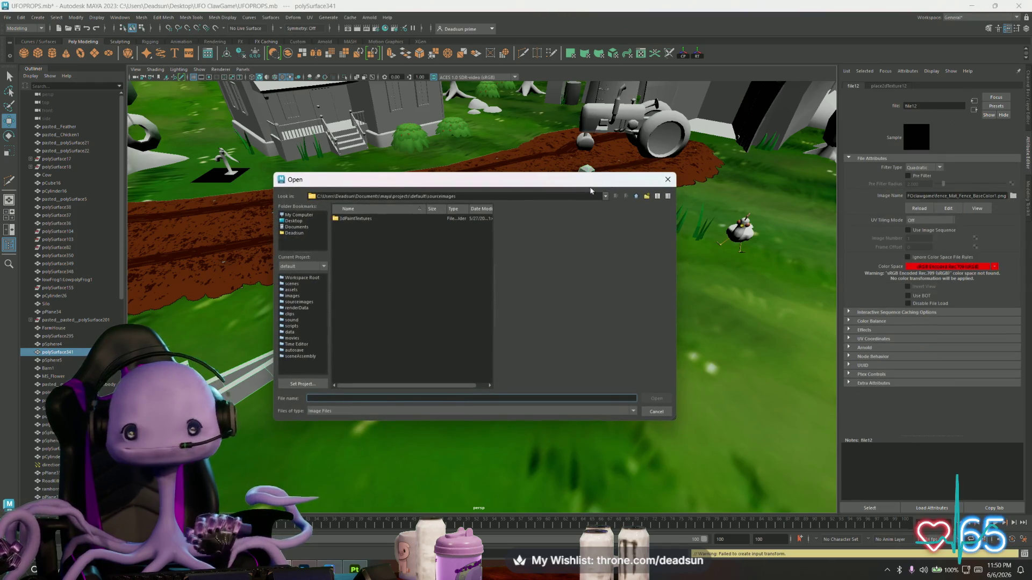
{"action": "left_click", "coordinate": [294, 221]}
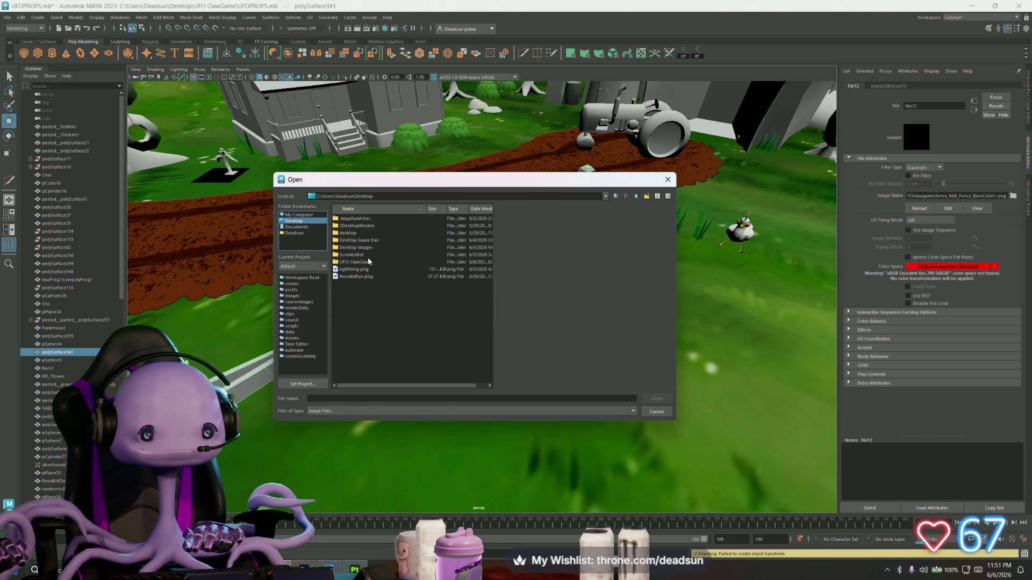
{"action": "double_click", "coordinate": [363, 263]}
{"action": "double_click", "coordinate": [361, 246]}
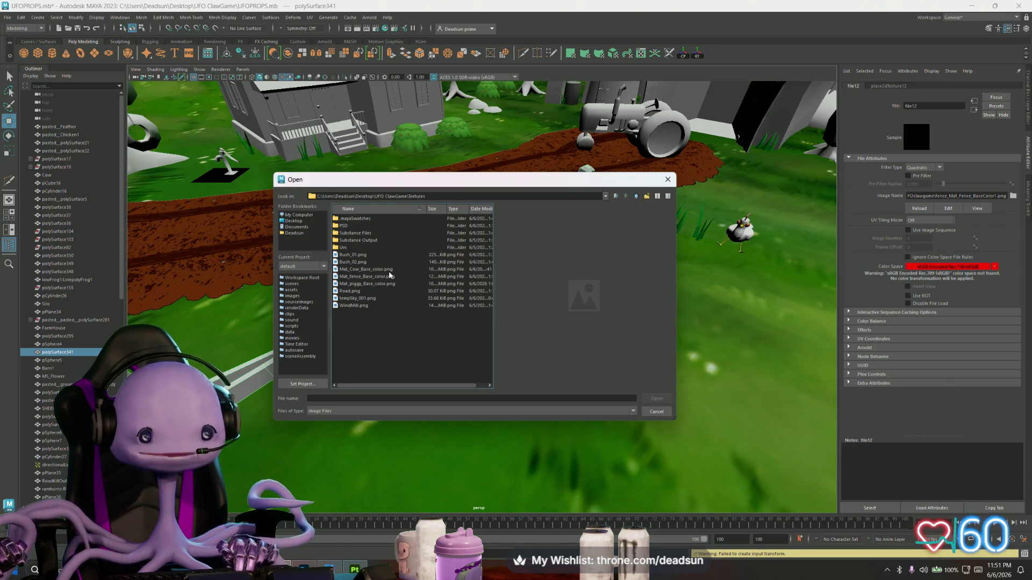
{"action": "left_click", "coordinate": [379, 276]}
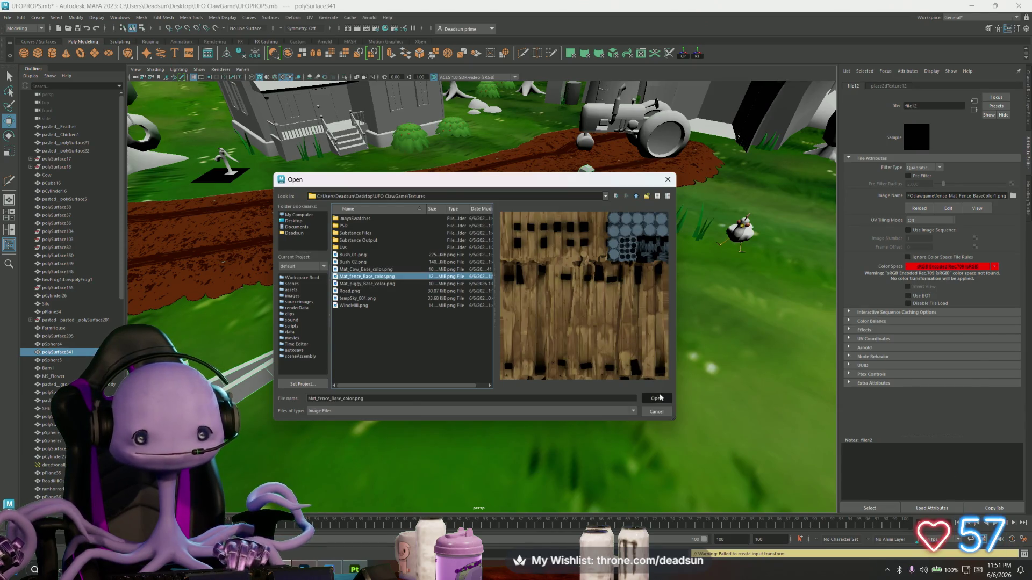
{"action": "left_click", "coordinate": [657, 398]}
{"action": "left_click_drag", "start_coordinate": [514, 342], "coordinate": [363, 274]}
{"action": "left_click_drag", "start_coordinate": [299, 259], "coordinate": [494, 302]}
{"action": "left_click_drag", "start_coordinate": [496, 304], "coordinate": [437, 313]}
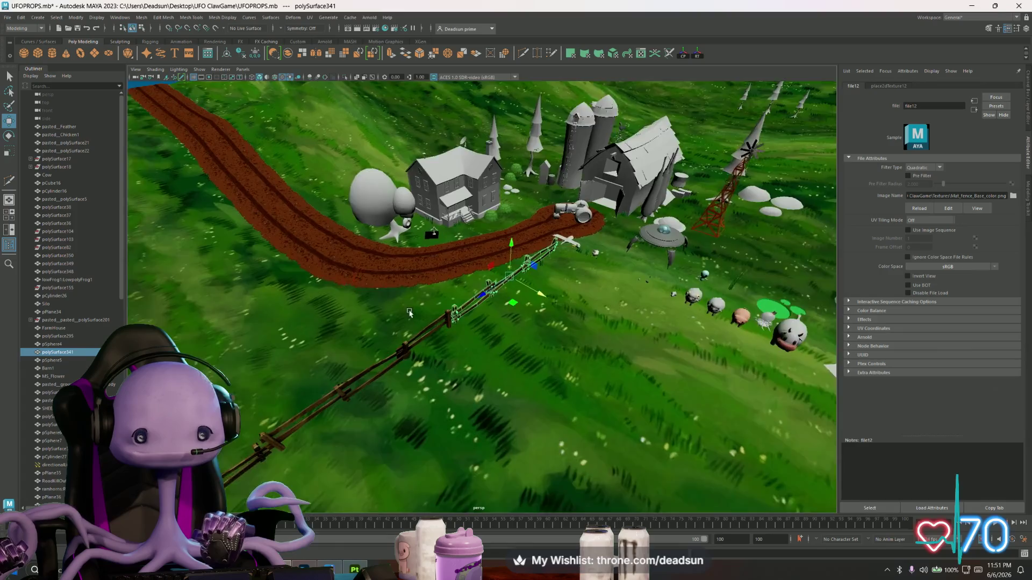
{"action": "left_click_drag", "start_coordinate": [590, 362], "coordinate": [610, 367]}
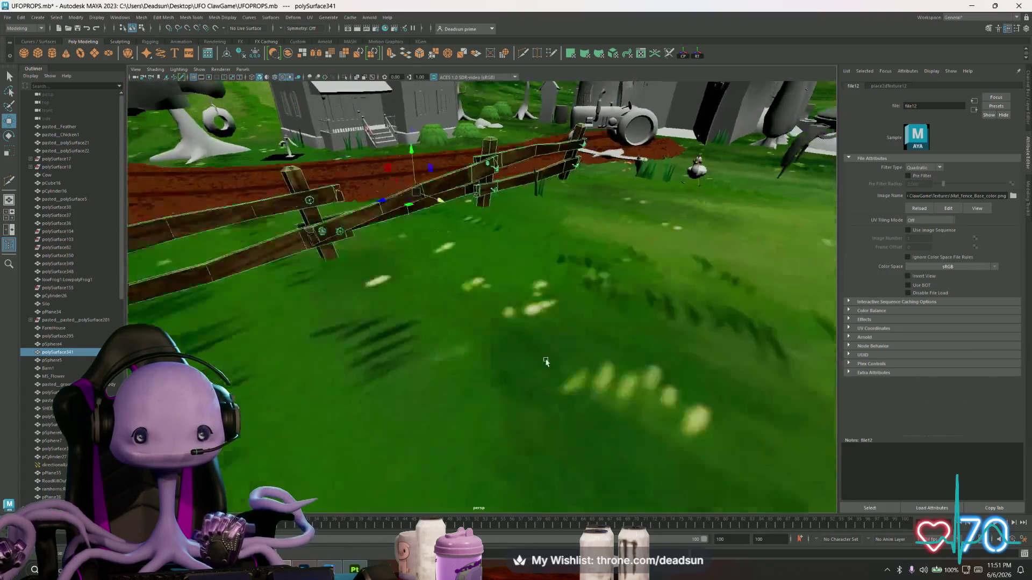
{"action": "left_click_drag", "start_coordinate": [546, 361], "coordinate": [483, 350]}
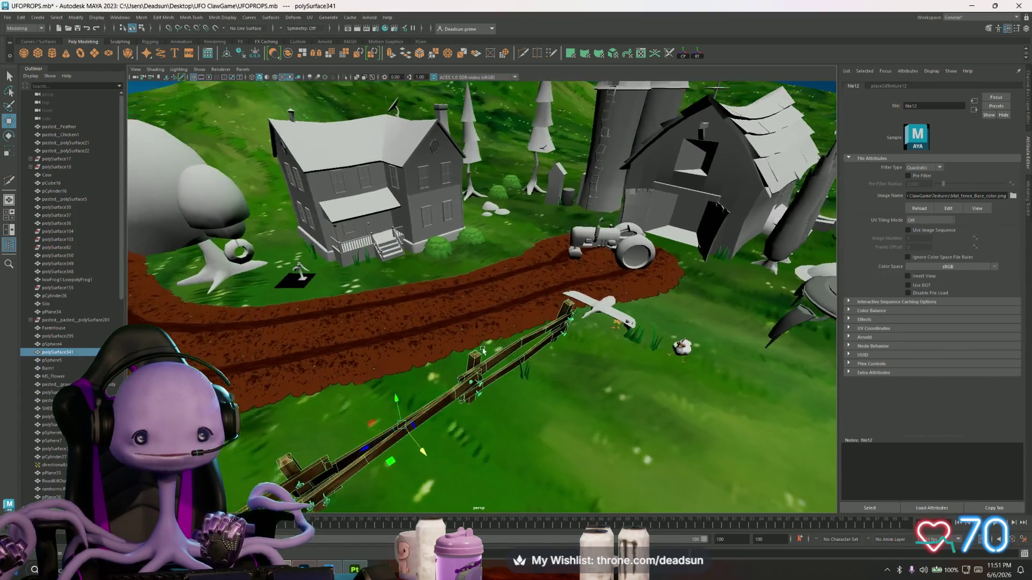
{"action": "scroll", "scroll_direction": "down", "scroll_amount": 3}
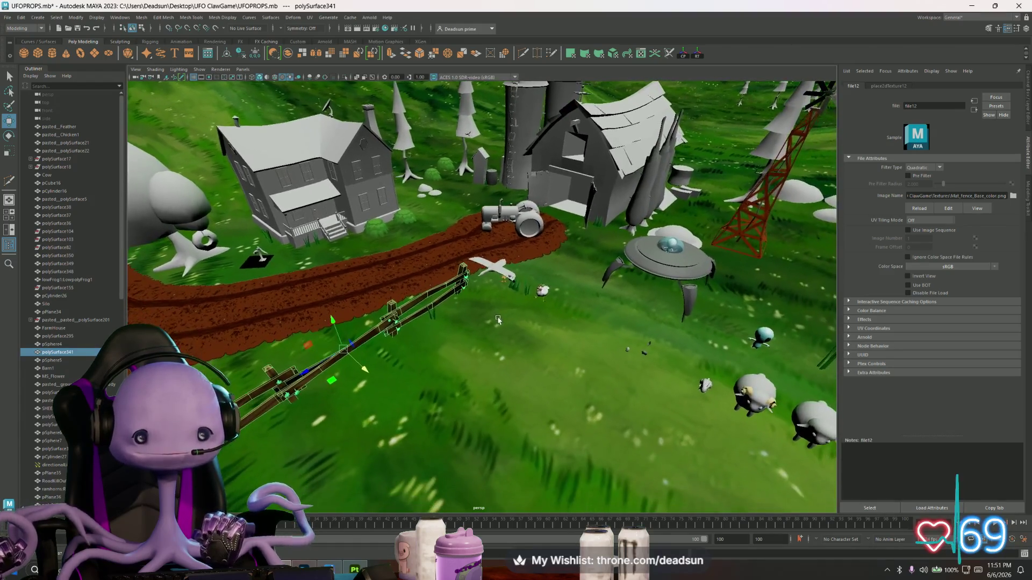
{"action": "left_click_drag", "start_coordinate": [499, 320], "coordinate": [494, 352]}
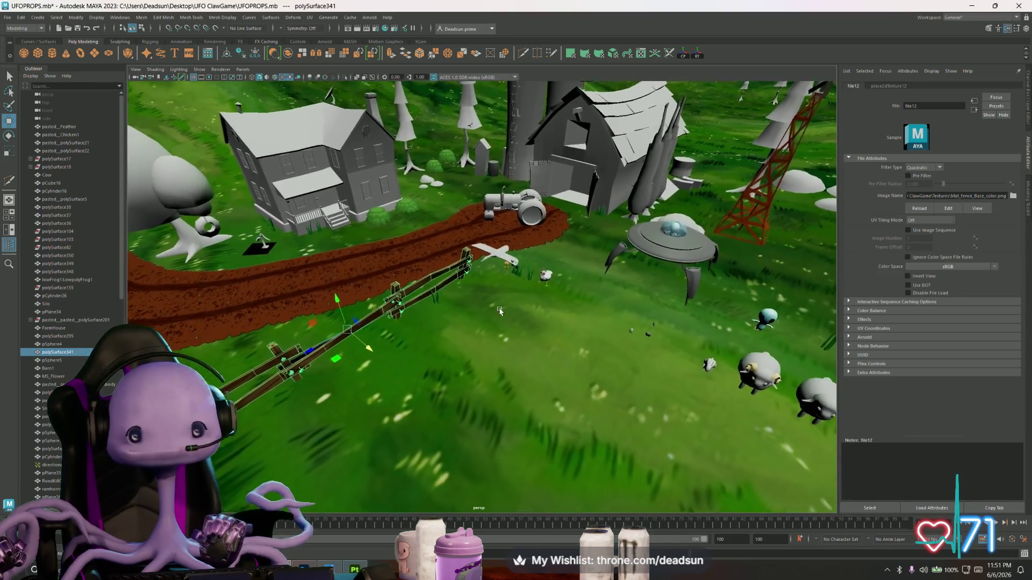
{"action": "left_click", "coordinate": [485, 203]}
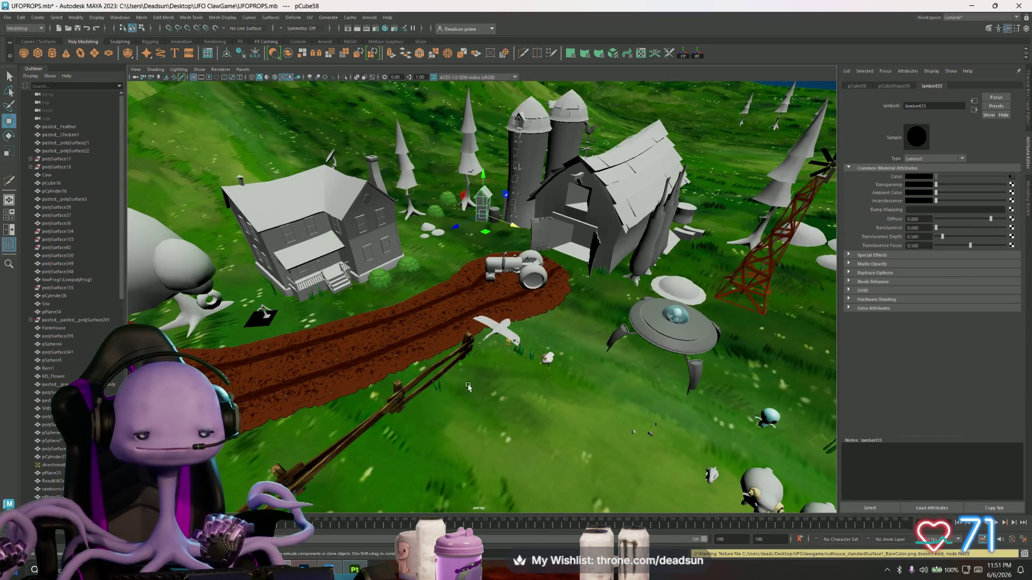
{"action": "left_click_drag", "start_coordinate": [468, 387], "coordinate": [493, 315]}
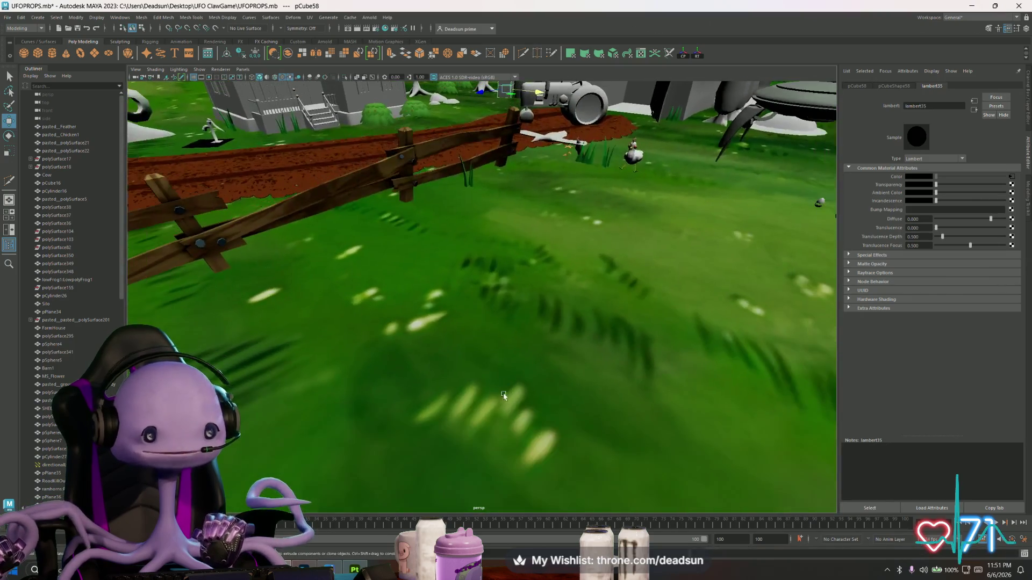
{"action": "scroll", "scroll_direction": "down", "scroll_amount": 3}
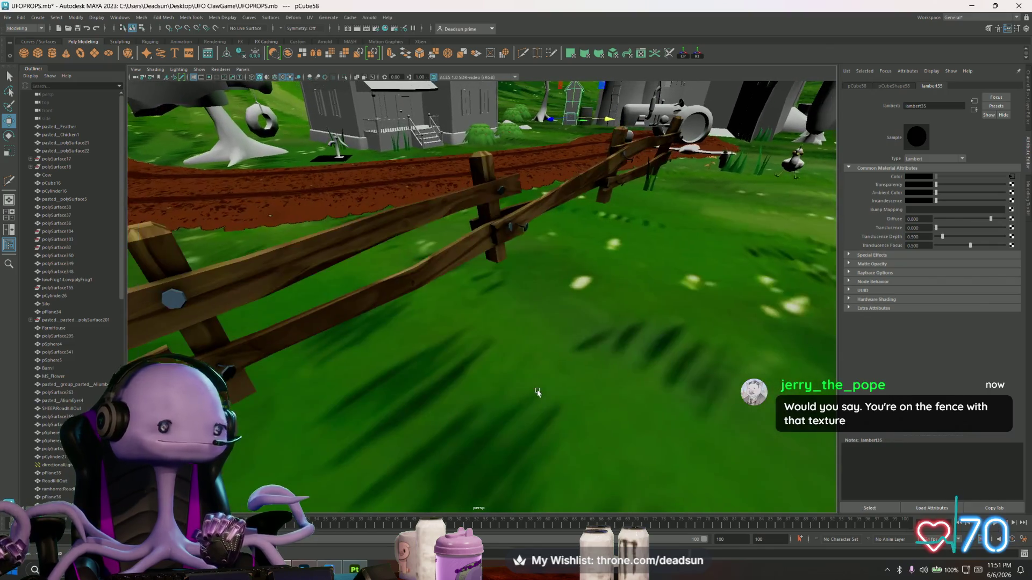
{"action": "scroll", "scroll_direction": "down", "scroll_amount": 3}
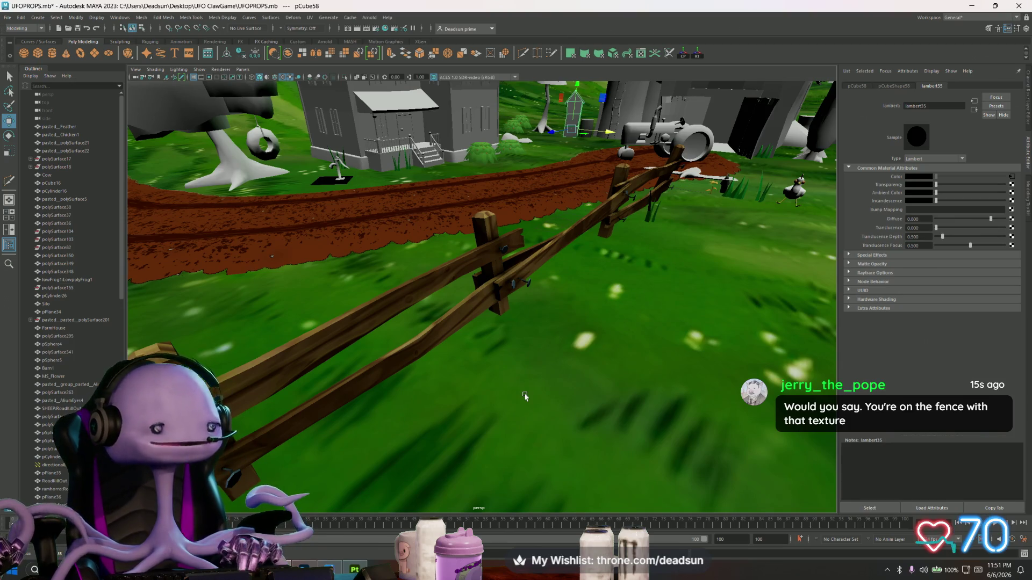
{"action": "left_click_drag", "start_coordinate": [525, 397], "coordinate": [493, 376]}
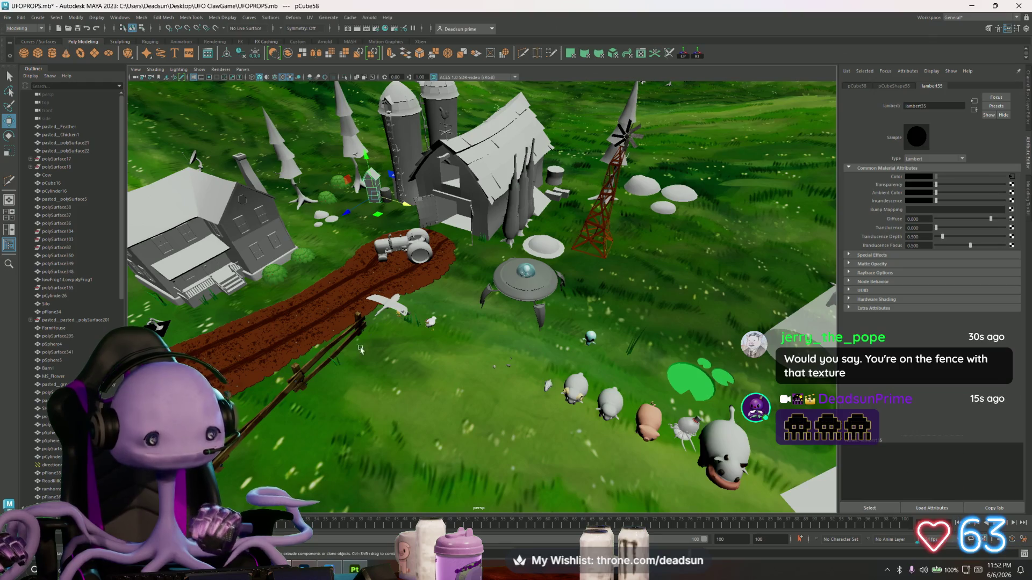
{"action": "scroll", "scroll_direction": "up", "scroll_amount": 3}
{"action": "scroll", "scroll_direction": "up", "scroll_amount": 3}
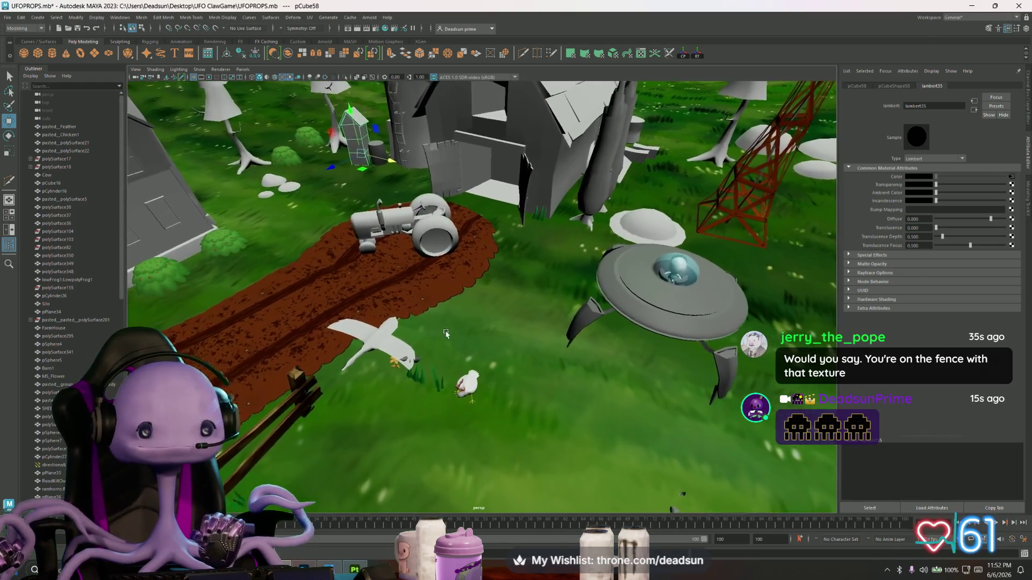
{"action": "left_click_drag", "start_coordinate": [411, 290], "coordinate": [428, 303]}
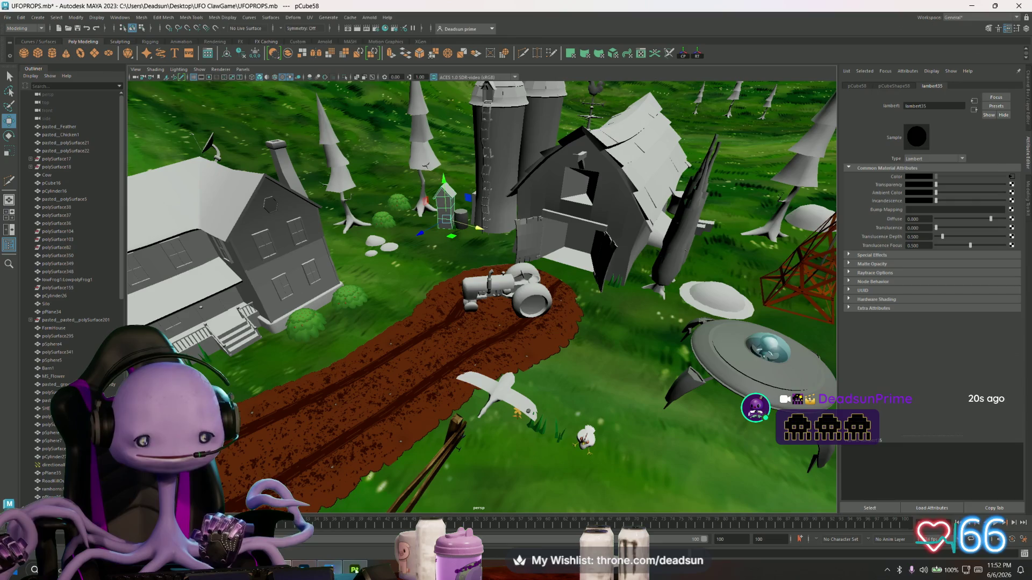
Switch to Substance Painter, close the finished export and start a new project
{"action": "key", "text": "alt+Tab"}
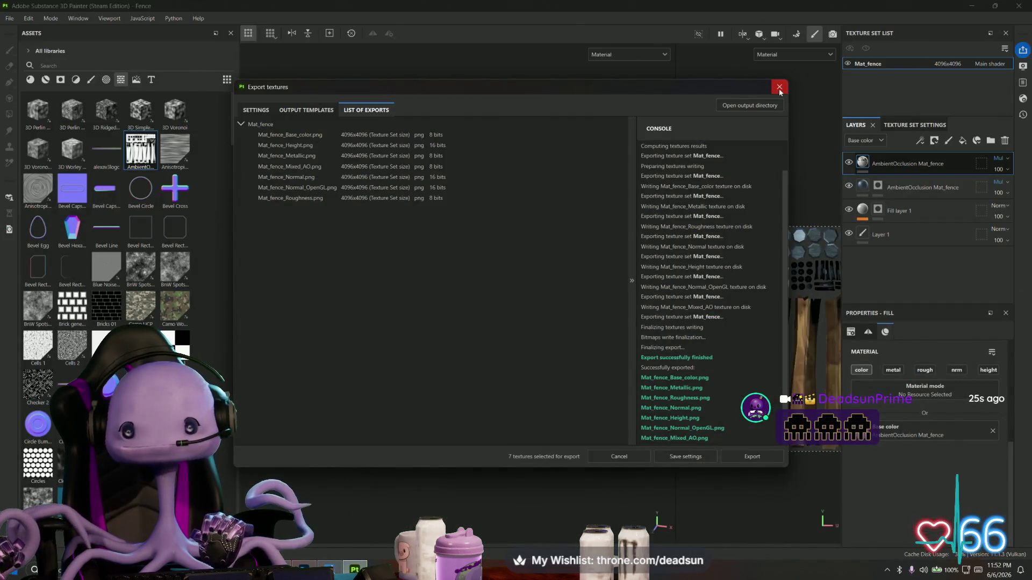
{"action": "left_click", "coordinate": [779, 87]}
{"action": "left_click", "coordinate": [8, 18]}
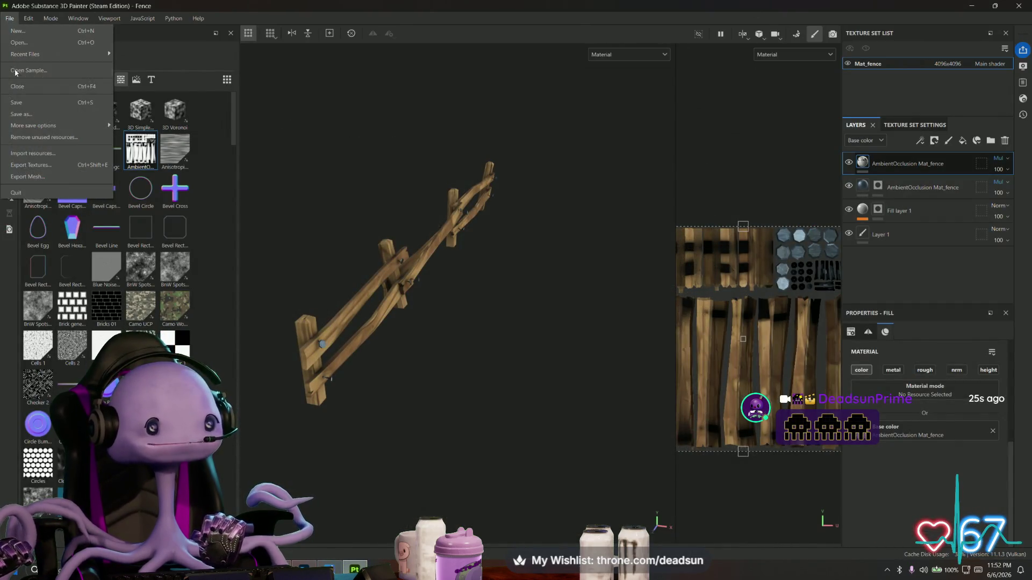
{"action": "left_click", "coordinate": [32, 103]}
{"action": "left_click", "coordinate": [11, 20]}
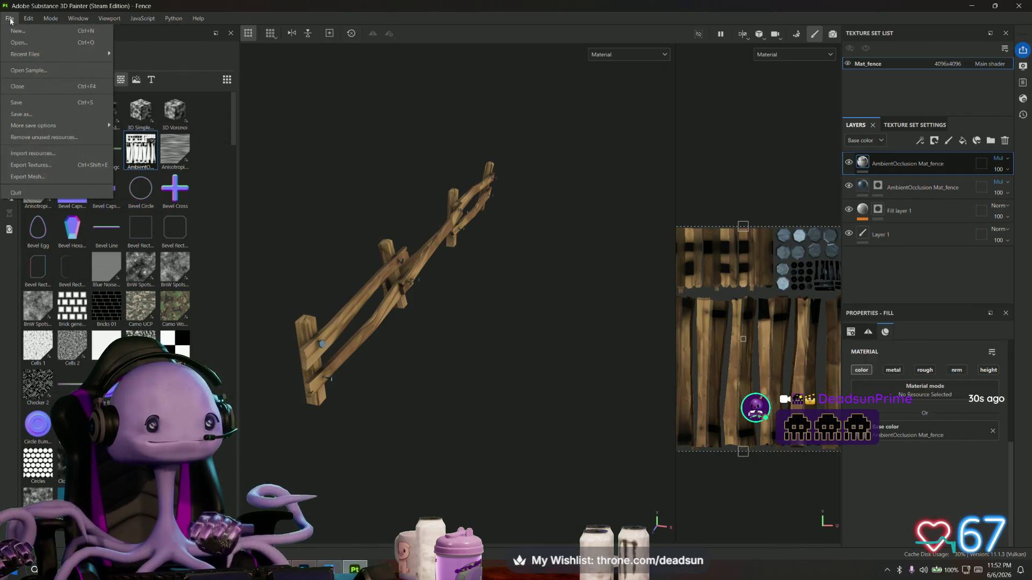
{"action": "left_click", "coordinate": [24, 30]}
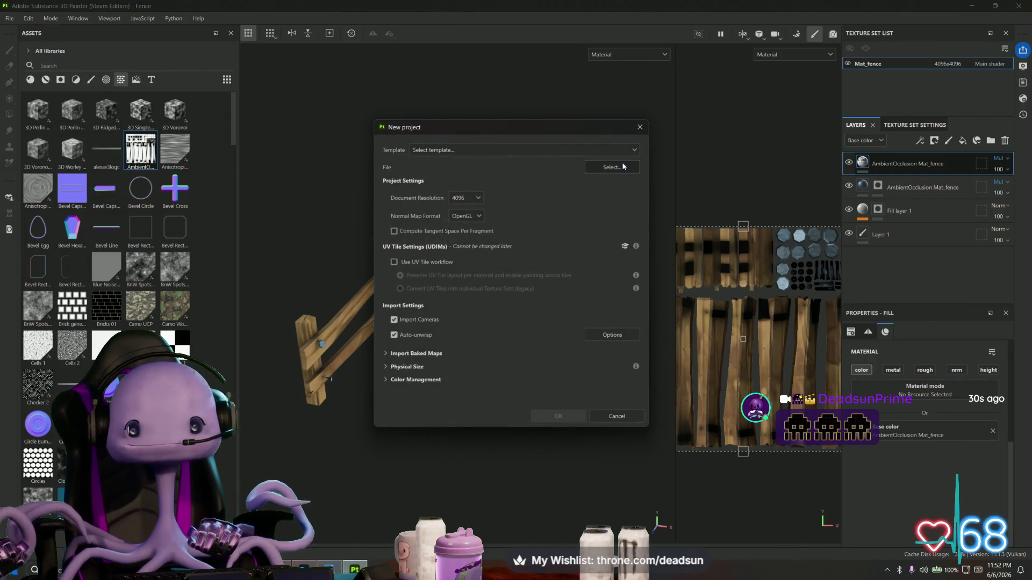
Choose Outhouse.fbx from the Models folder as the mesh and create the project
{"action": "left_click", "coordinate": [594, 149]}
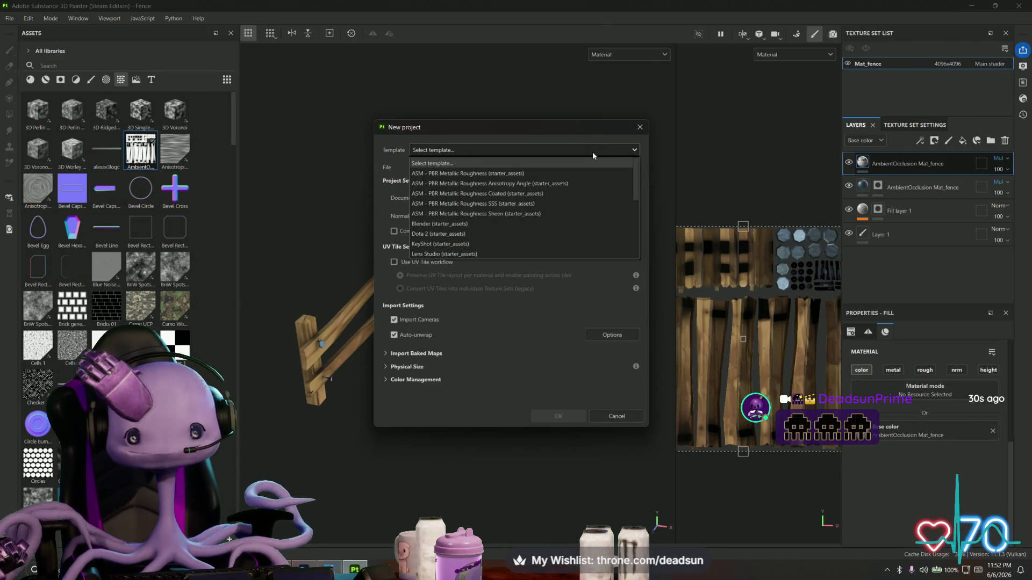
{"action": "left_click", "coordinate": [634, 150]}
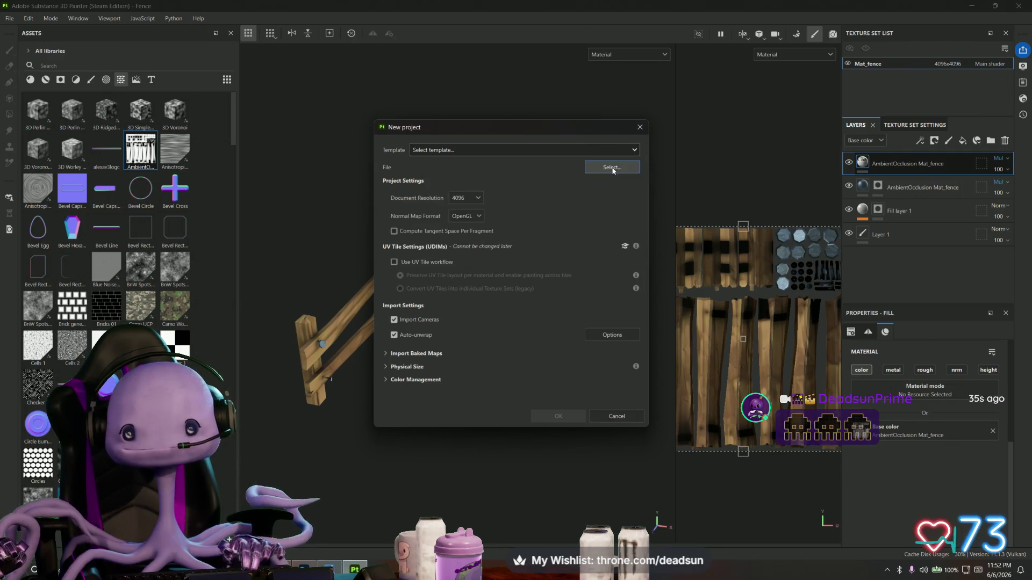
{"action": "left_click", "coordinate": [612, 169]}
{"action": "left_click", "coordinate": [494, 231]}
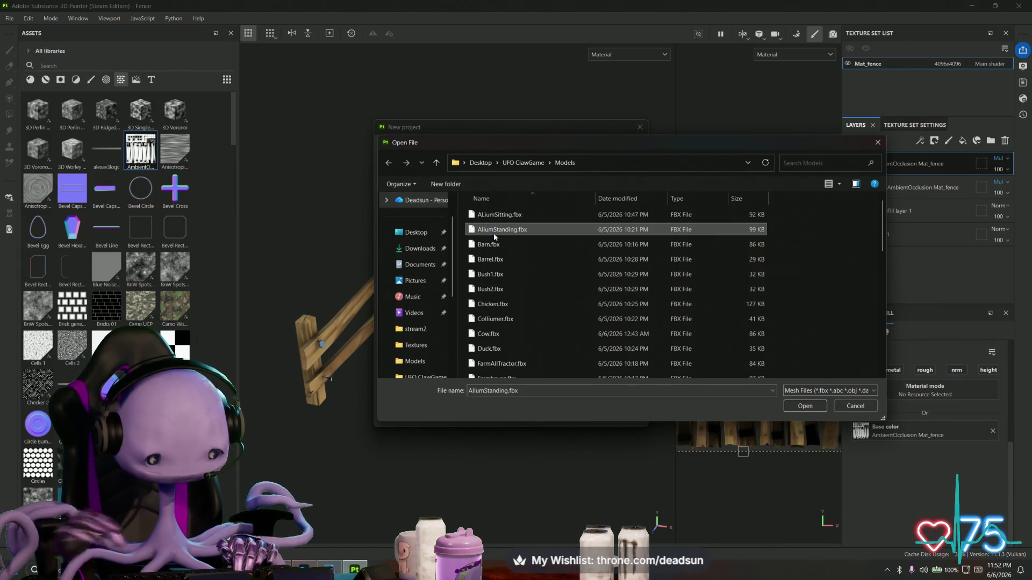
{"action": "key", "text": "o"}
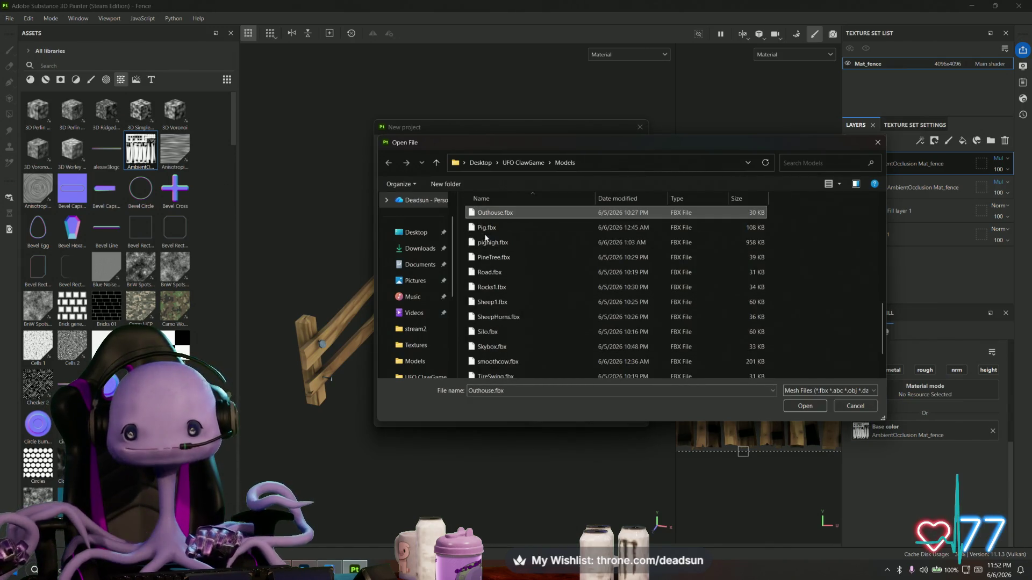
{"action": "left_click", "coordinate": [804, 406]}
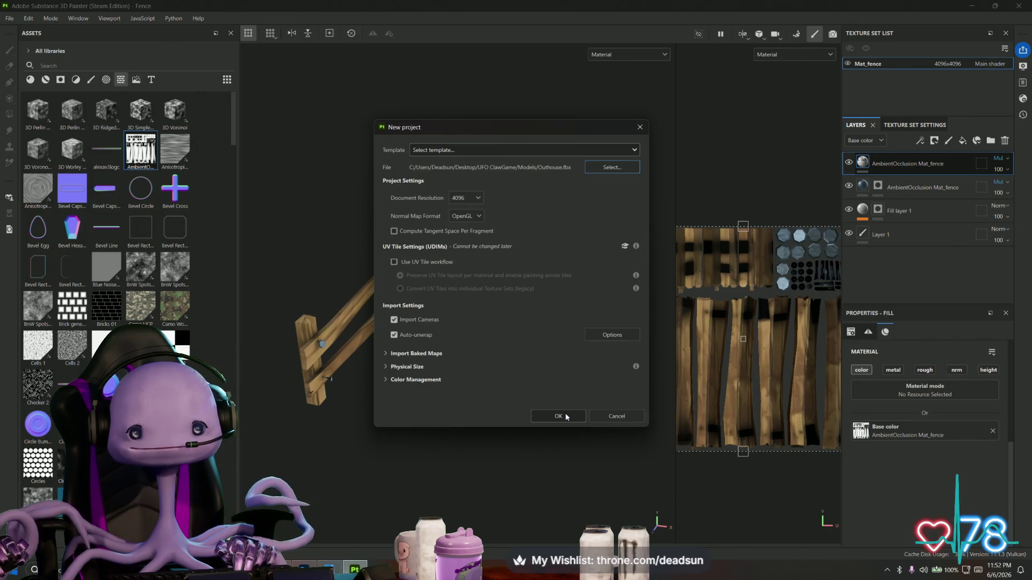
{"action": "left_click", "coordinate": [559, 416]}
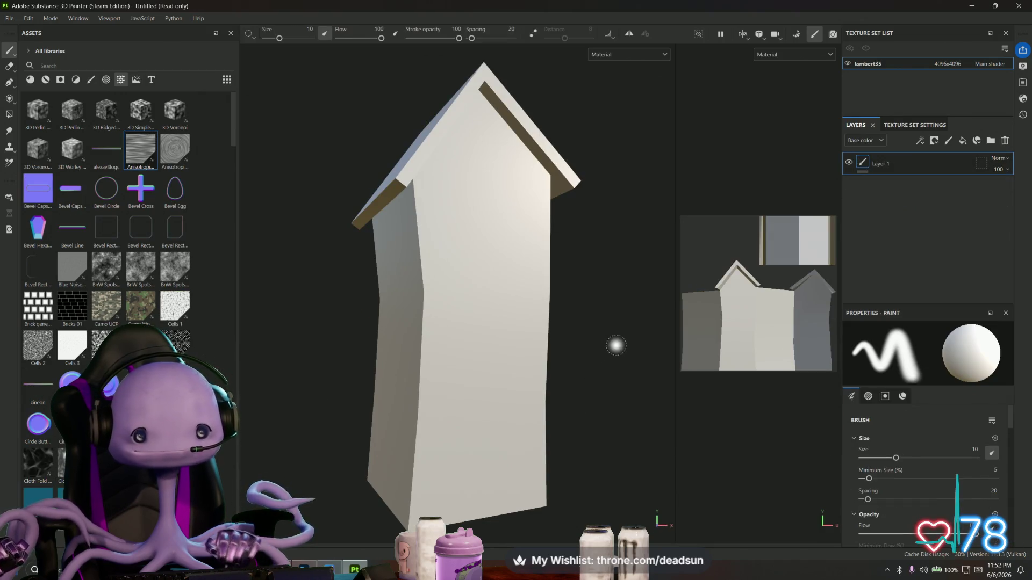
Fill the outhouse with Stylized Wood Bark from a 'wood' materials search and add an empty paint layer
{"action": "left_click_drag", "start_coordinate": [616, 345], "coordinate": [483, 314]}
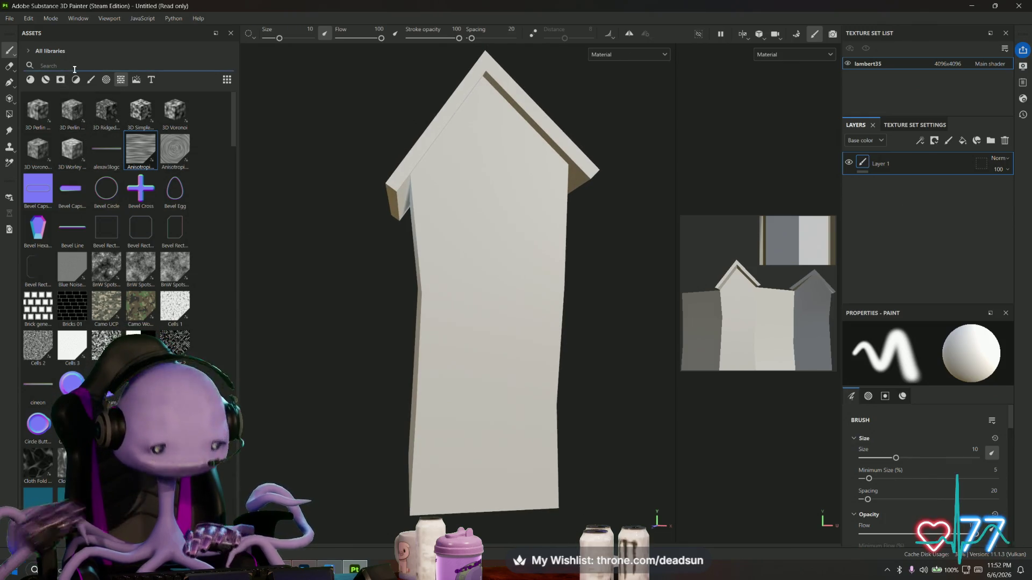
{"action": "type", "text": "wood"}
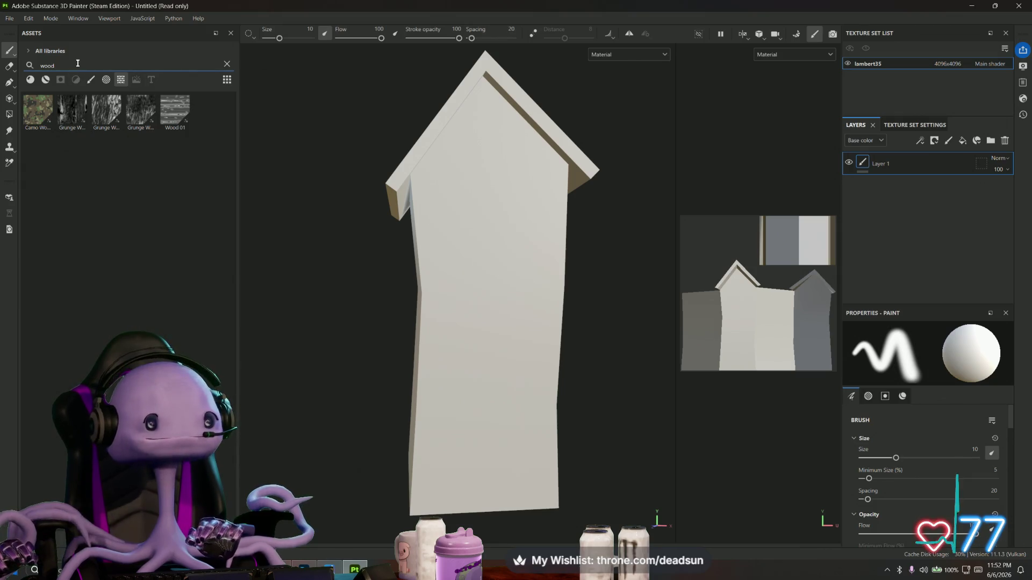
{"action": "left_click", "coordinate": [31, 80]}
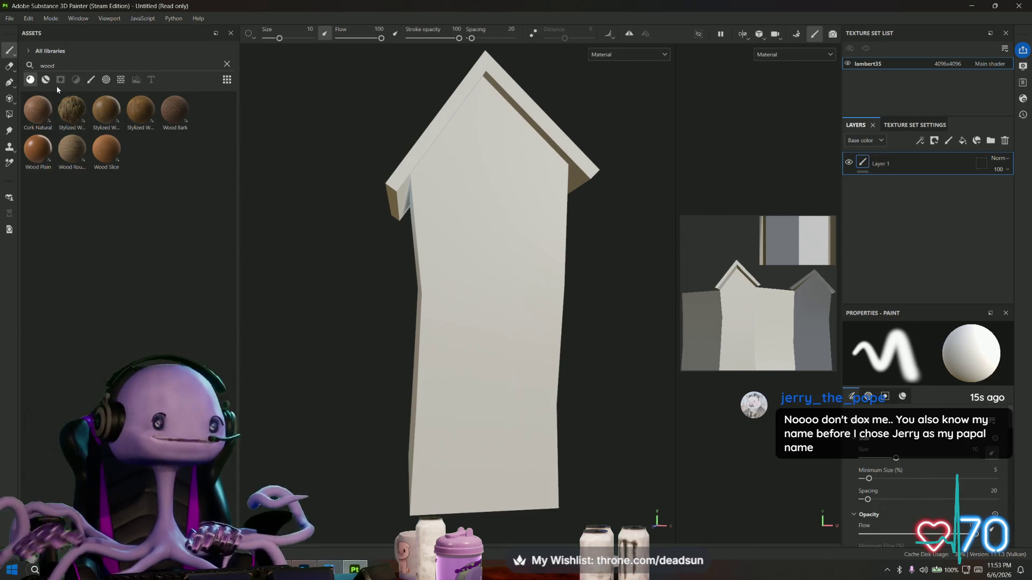
{"action": "left_click_drag", "start_coordinate": [69, 114], "coordinate": [334, 243]}
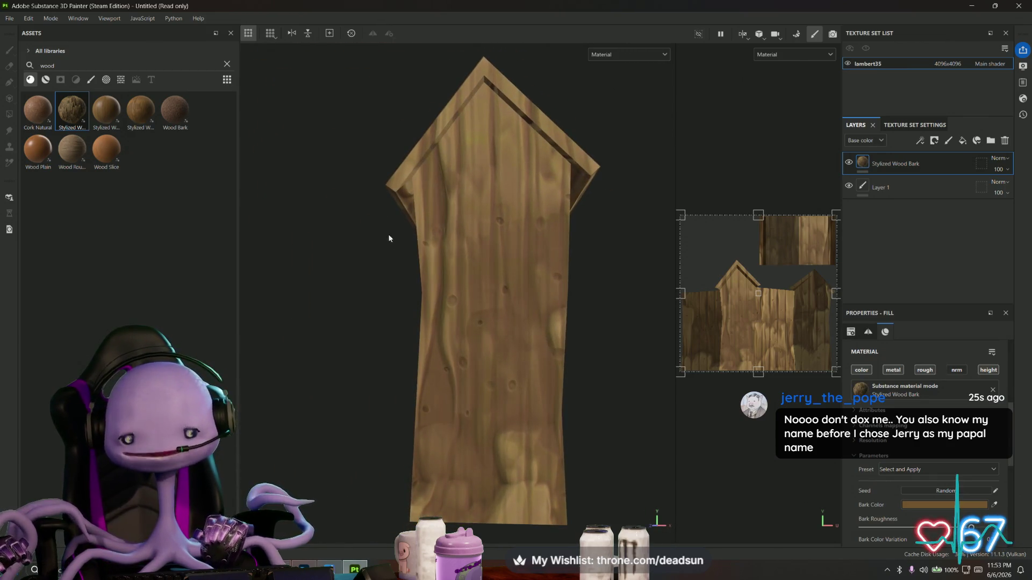
{"action": "scroll", "scroll_direction": "up", "scroll_amount": 3}
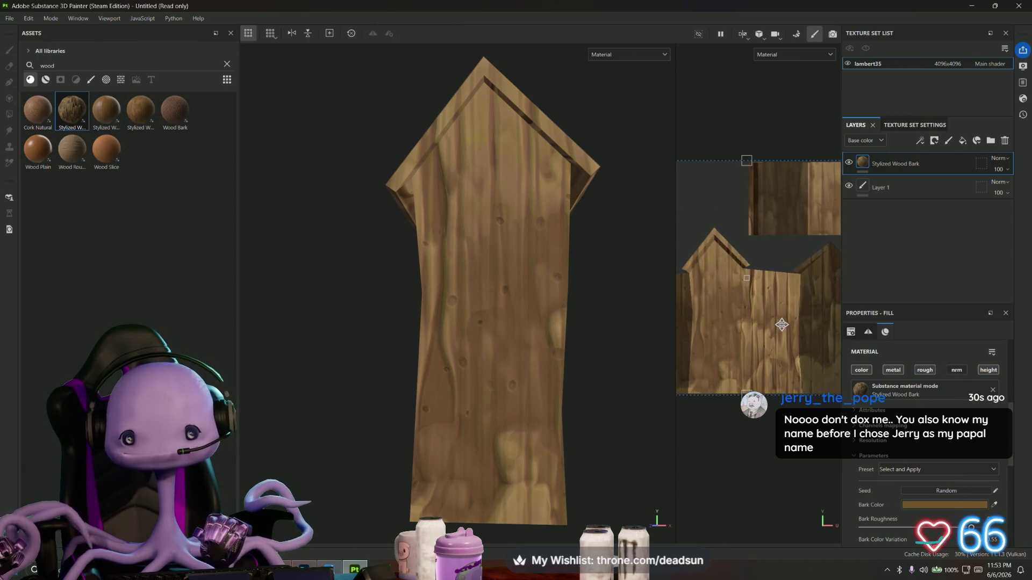
{"action": "scroll", "scroll_direction": "down", "scroll_amount": 3}
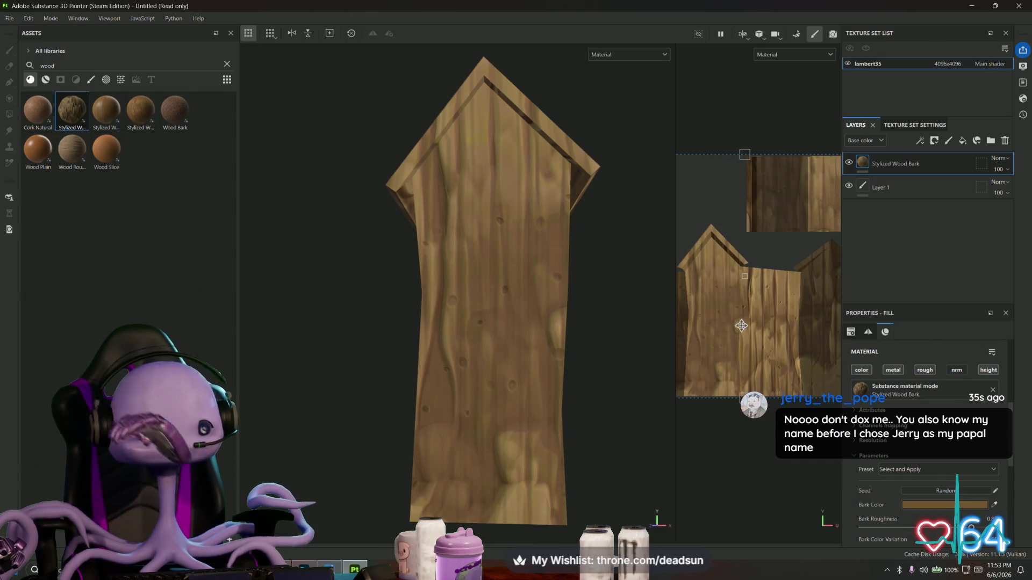
{"action": "left_click_drag", "start_coordinate": [369, 348], "coordinate": [350, 359]}
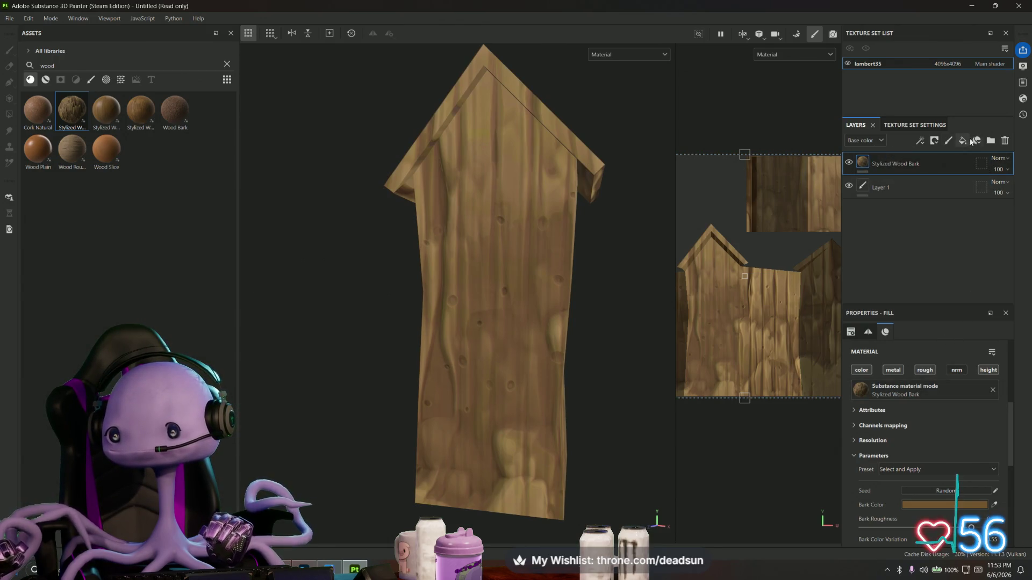
{"action": "left_click", "coordinate": [949, 141]}
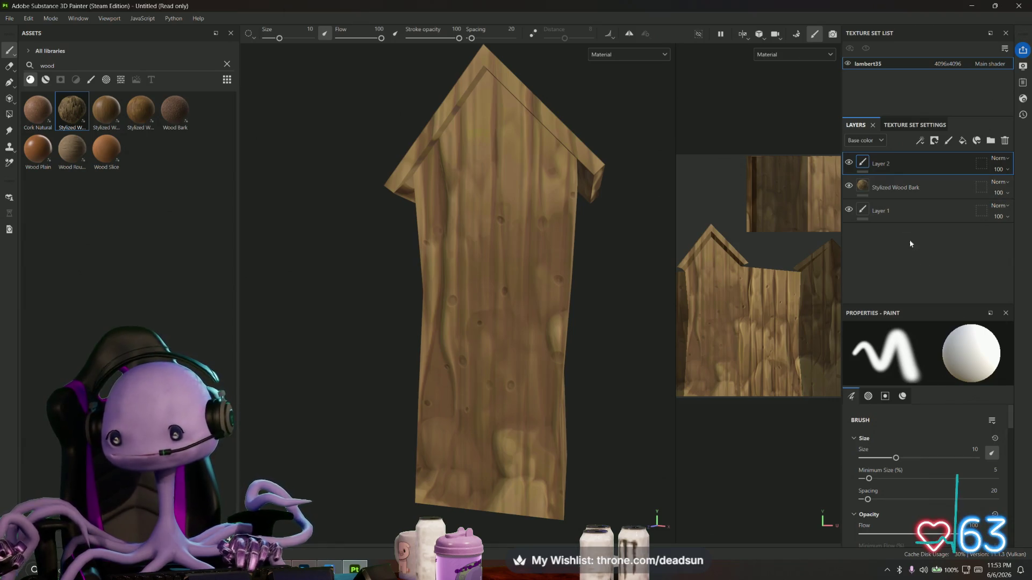
Change the Stylized Wood Bark's Bark Color to dark blue-grey 344852
{"action": "left_click", "coordinate": [930, 193]}
{"action": "left_click", "coordinate": [957, 448]}
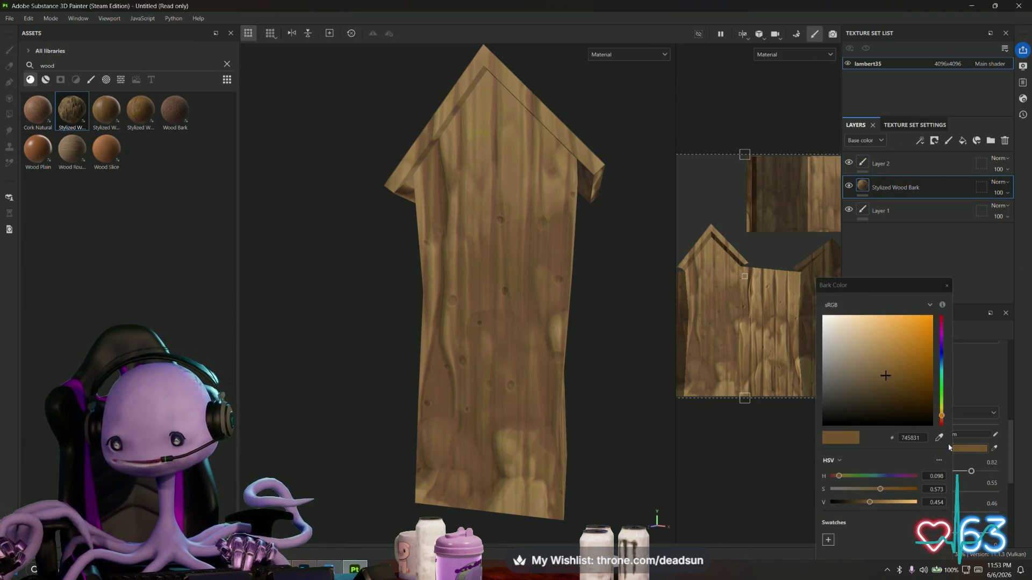
{"action": "left_click", "coordinate": [848, 391]}
{"action": "left_click_drag", "start_coordinate": [848, 392], "coordinate": [850, 383]}
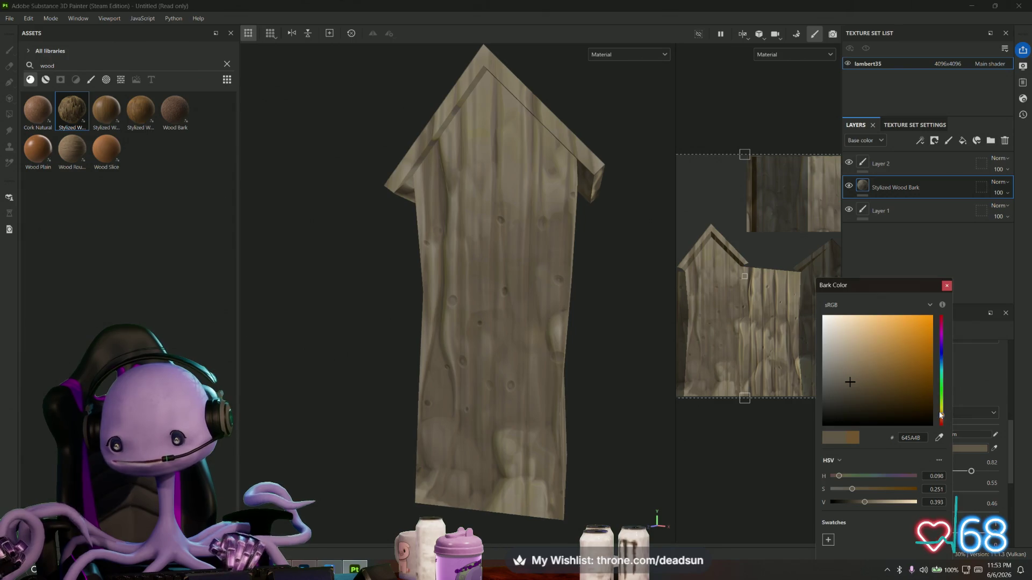
{"action": "left_click_drag", "start_coordinate": [942, 415], "coordinate": [944, 367]}
{"action": "left_click", "coordinate": [856, 387]}
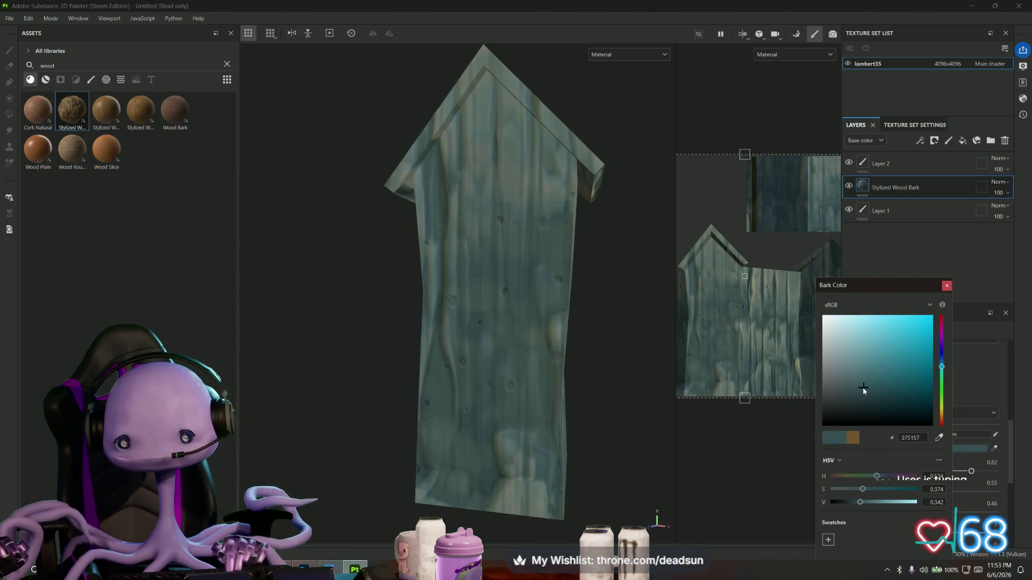
{"action": "left_click", "coordinate": [862, 389]}
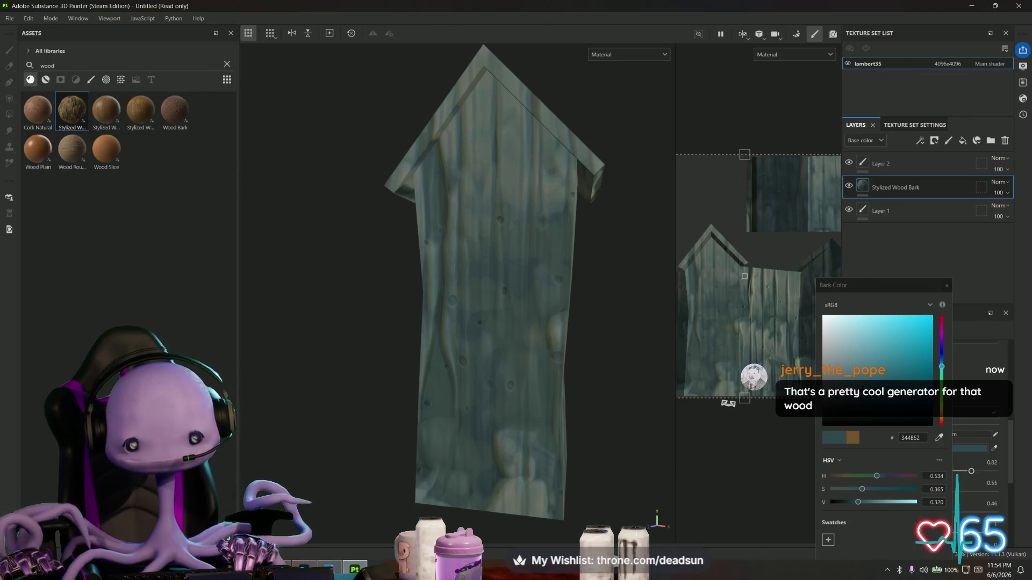
{"action": "key", "text": "alt+Tab"}
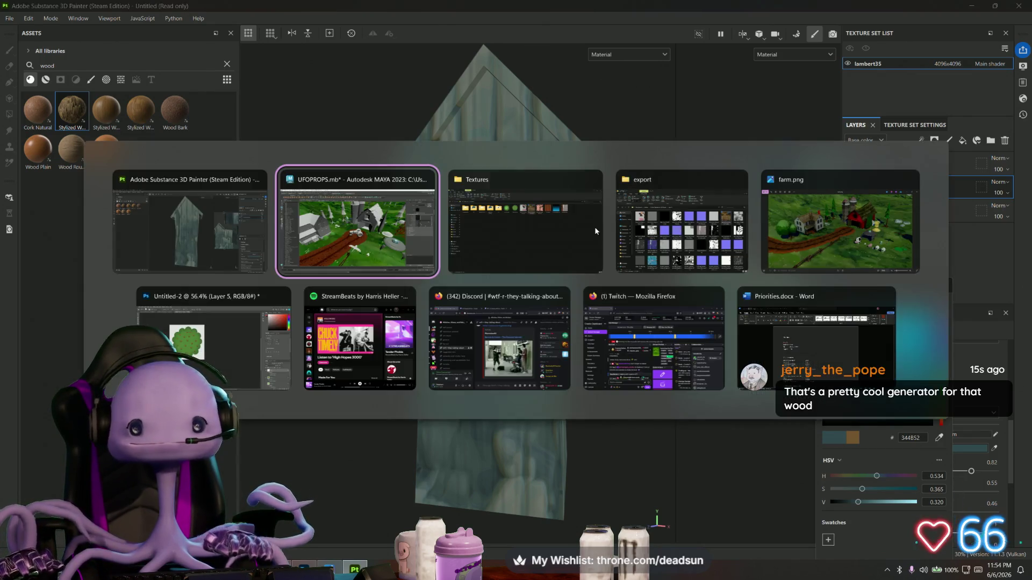
{"action": "left_click", "coordinate": [834, 216]}
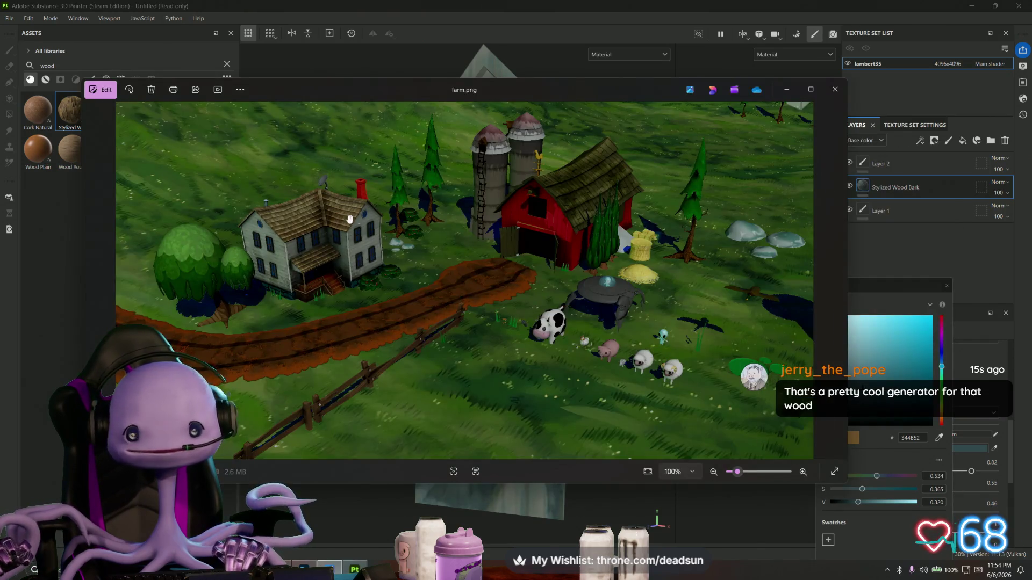
{"action": "scroll", "scroll_direction": "up", "scroll_amount": 3}
{"action": "key", "text": "alt+Tab"}
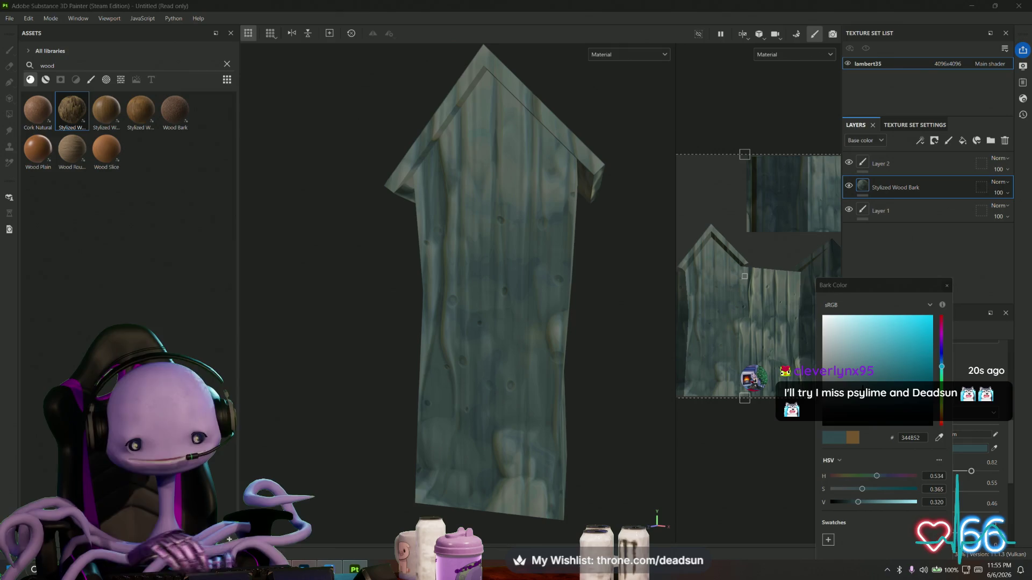
{"action": "key", "text": "alt+Tab"}
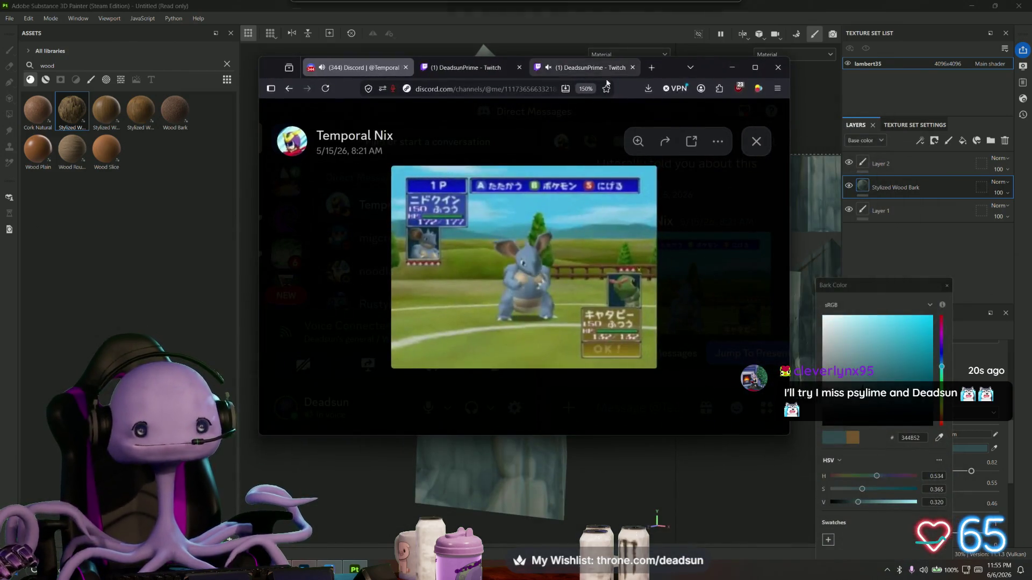
{"action": "left_click", "coordinate": [755, 67]}
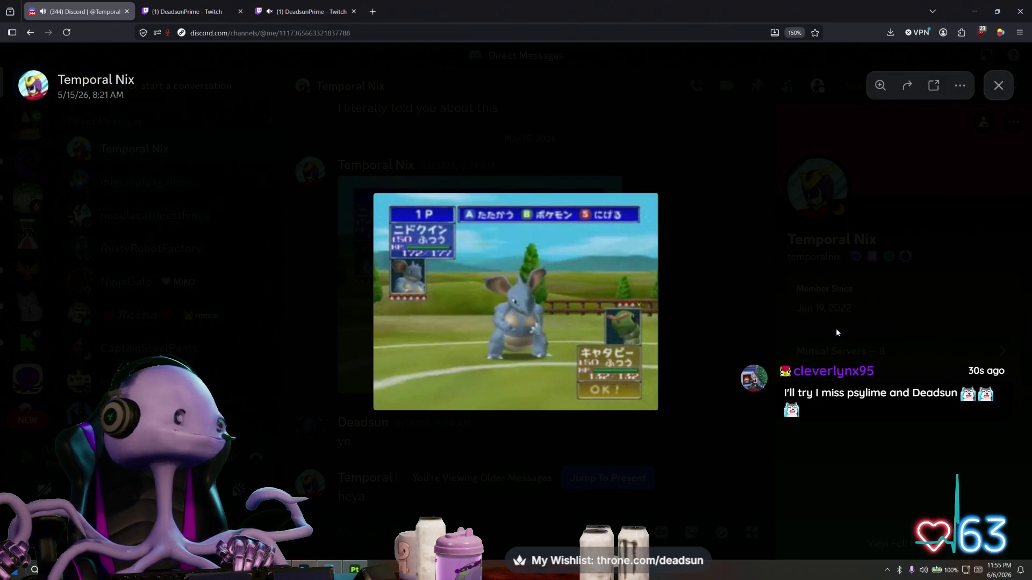
{"action": "scroll", "scroll_direction": "up", "scroll_amount": 3}
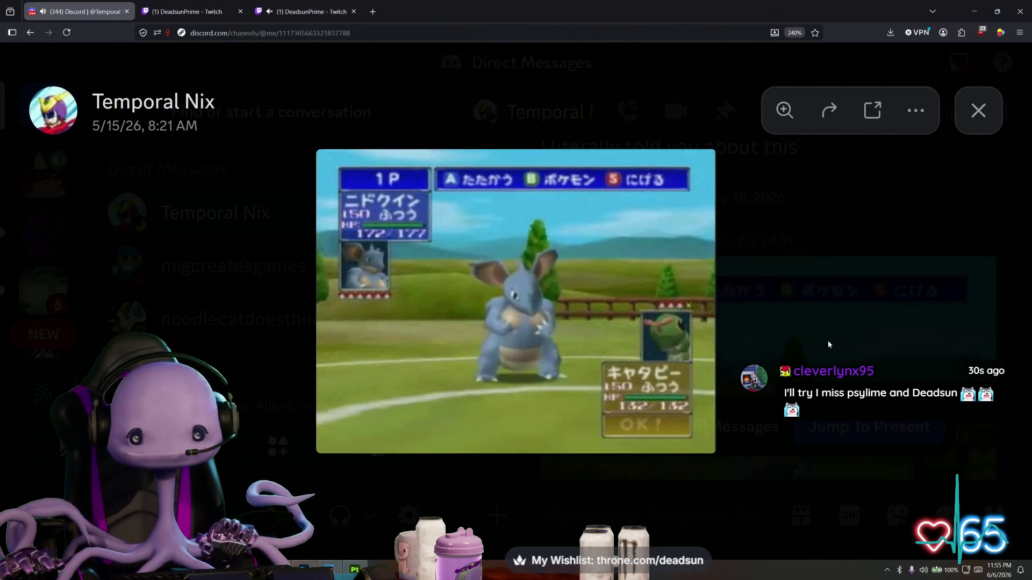
{"action": "scroll", "scroll_direction": "down", "scroll_amount": 3}
{"action": "scroll", "scroll_direction": "down", "scroll_amount": 3}
{"action": "scroll", "scroll_direction": "up", "scroll_amount": 3}
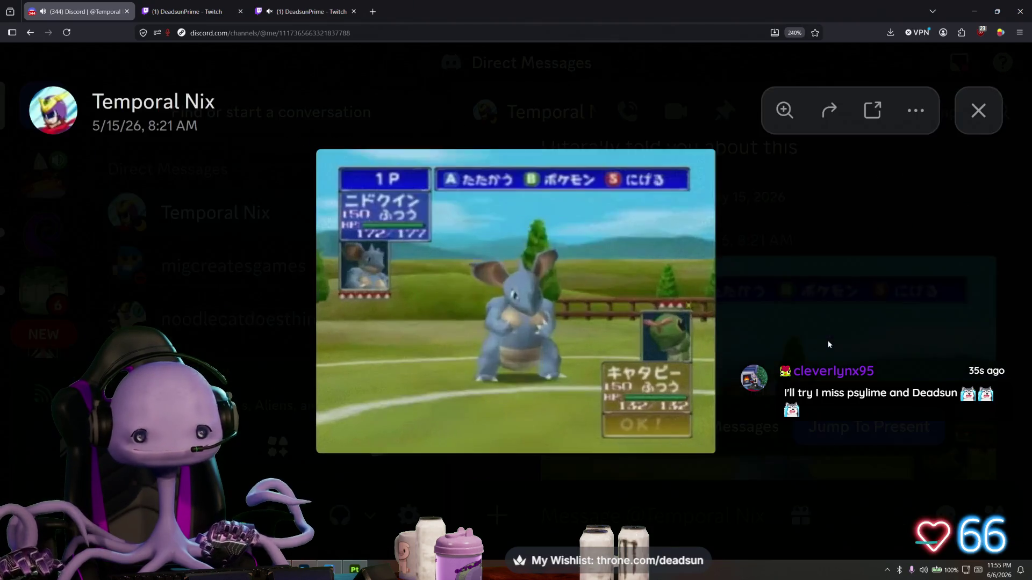
{"action": "scroll", "scroll_direction": "down", "scroll_amount": 3}
{"action": "scroll", "scroll_direction": "up", "scroll_amount": 3}
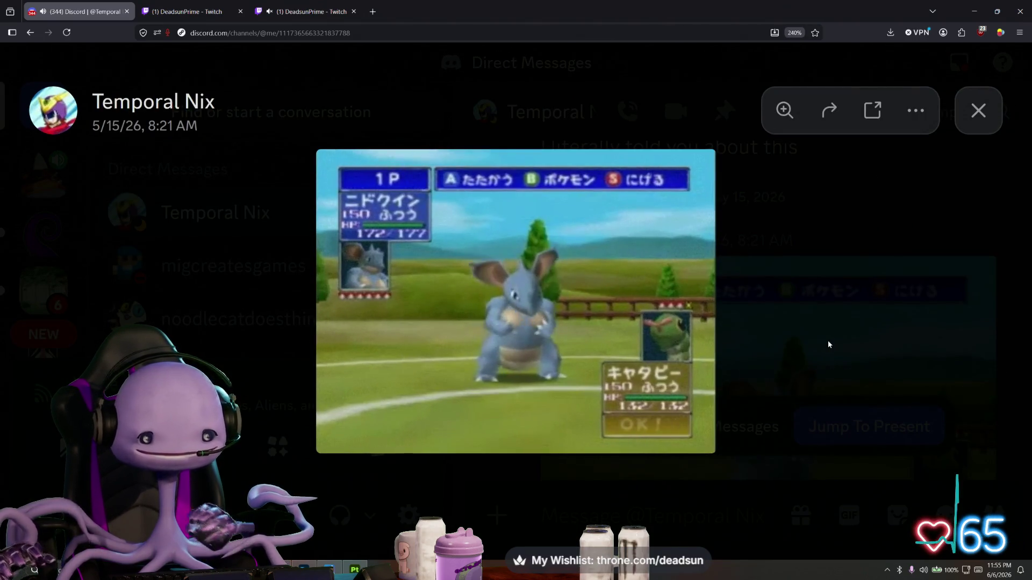
{"action": "key", "text": "alt+Tab"}
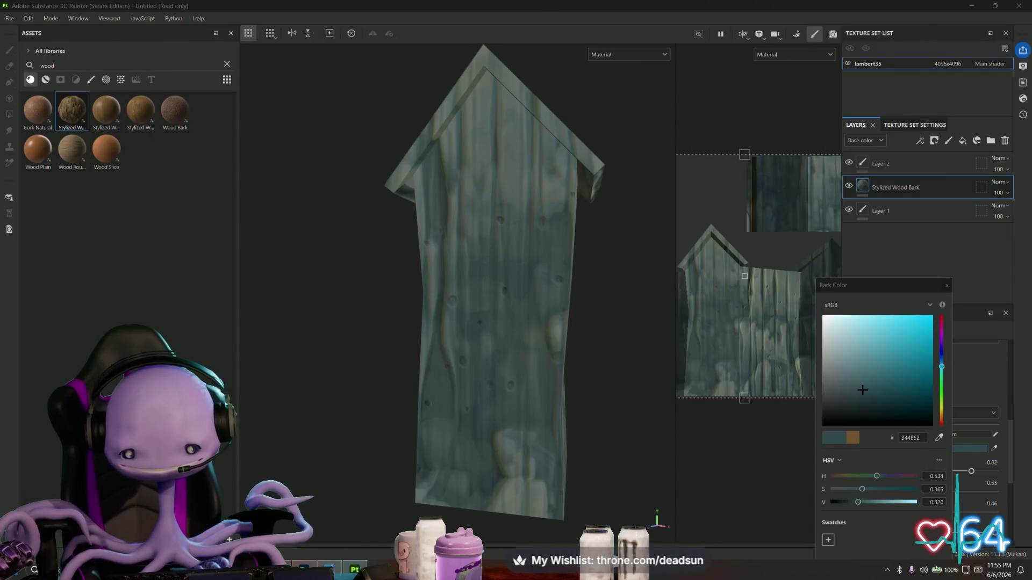
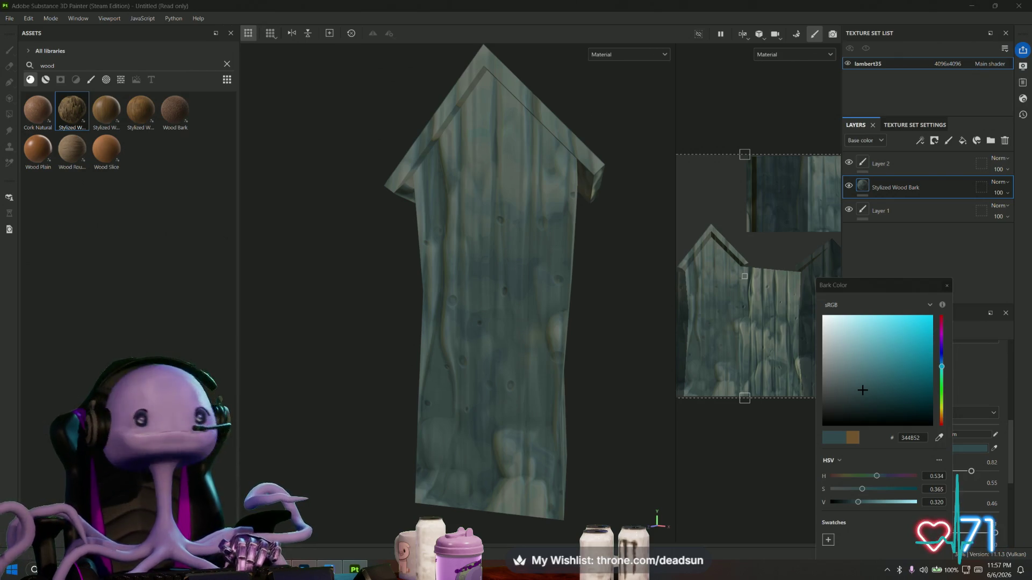
Select Layer 2 for painting while switching the wood search between brushes only and all assets
{"action": "left_click_drag", "start_coordinate": [362, 329], "coordinate": [355, 353]}
{"action": "left_click", "coordinate": [92, 81]}
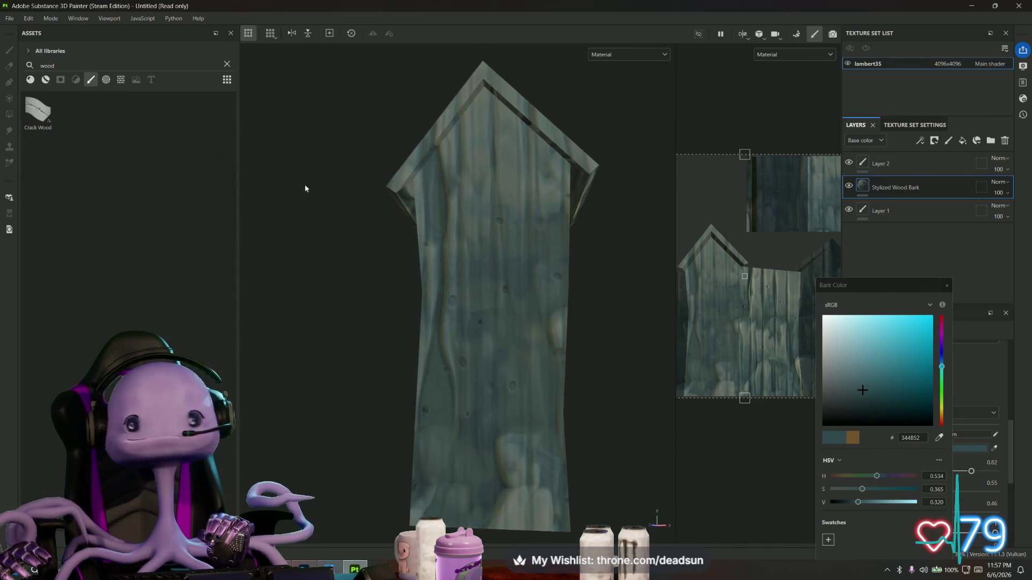
{"action": "left_click", "coordinate": [901, 163]}
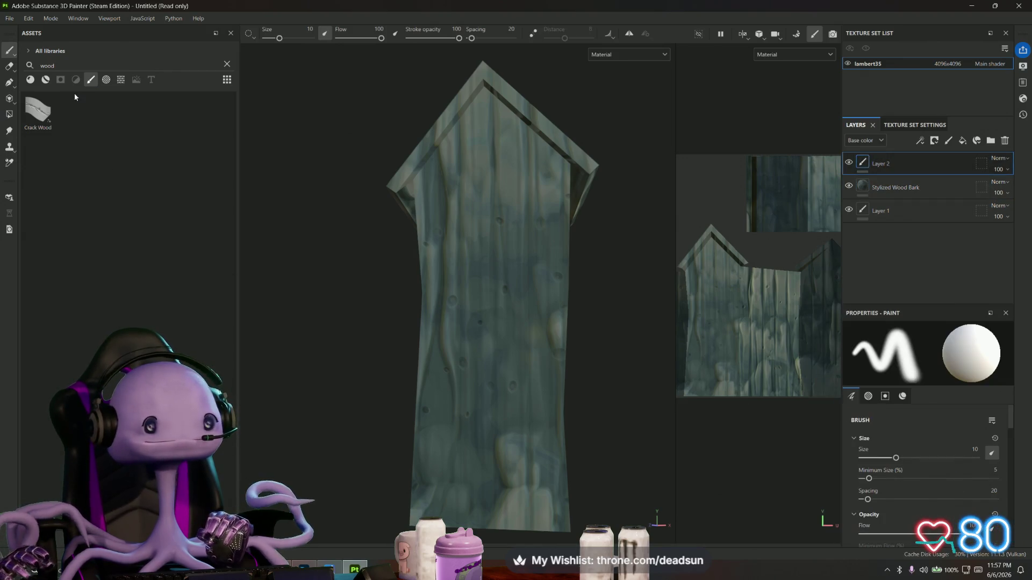
{"action": "left_click", "coordinate": [90, 80]}
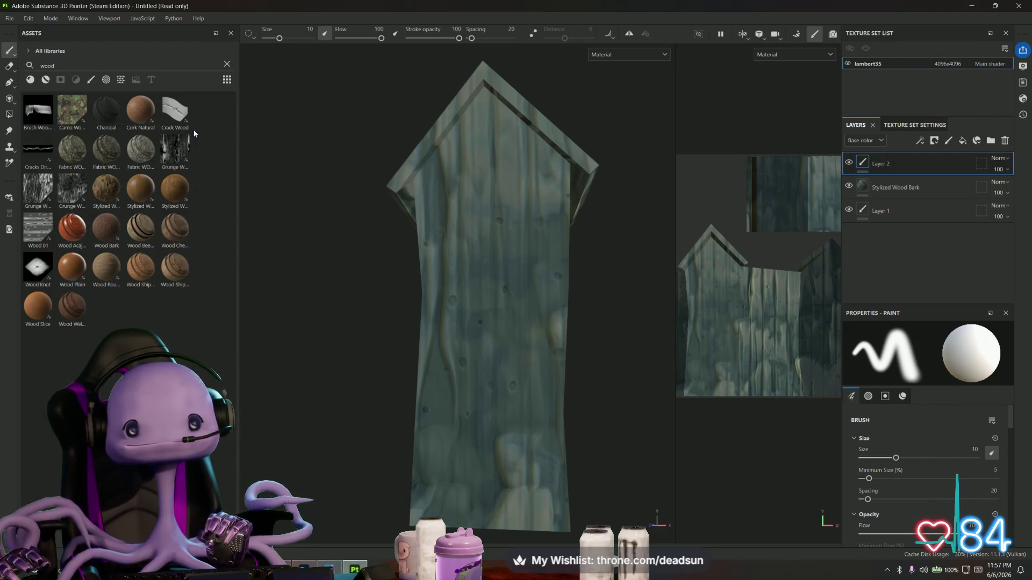
Orbit around the plank to inspect both sides, then narrow the wood search back to brushes
{"action": "left_click_drag", "start_coordinate": [322, 209], "coordinate": [352, 185]}
{"action": "left_click_drag", "start_coordinate": [416, 251], "coordinate": [346, 209]}
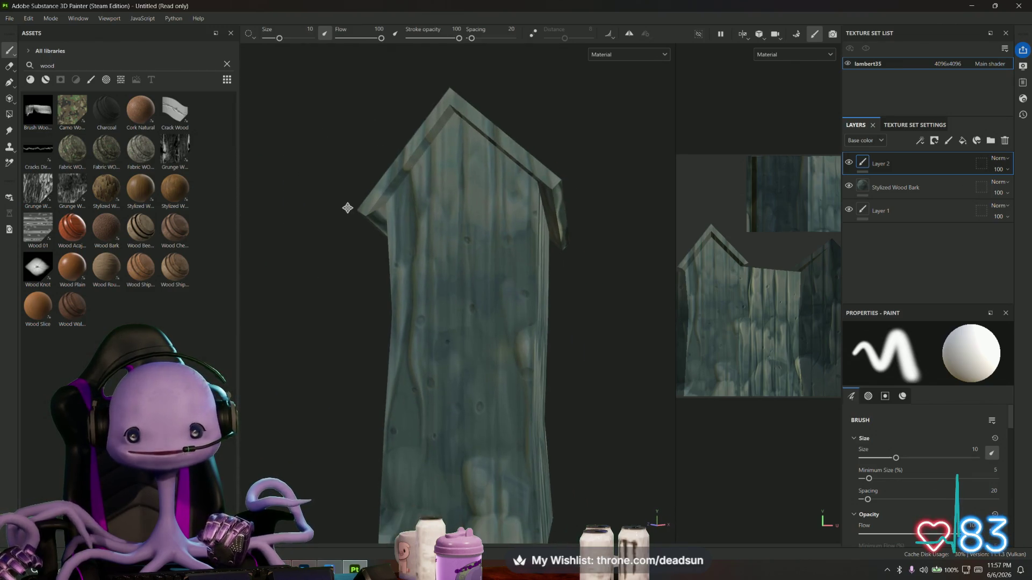
{"action": "left_click_drag", "start_coordinate": [670, 344], "coordinate": [538, 336]}
{"action": "scroll", "scroll_direction": "down", "scroll_amount": 3}
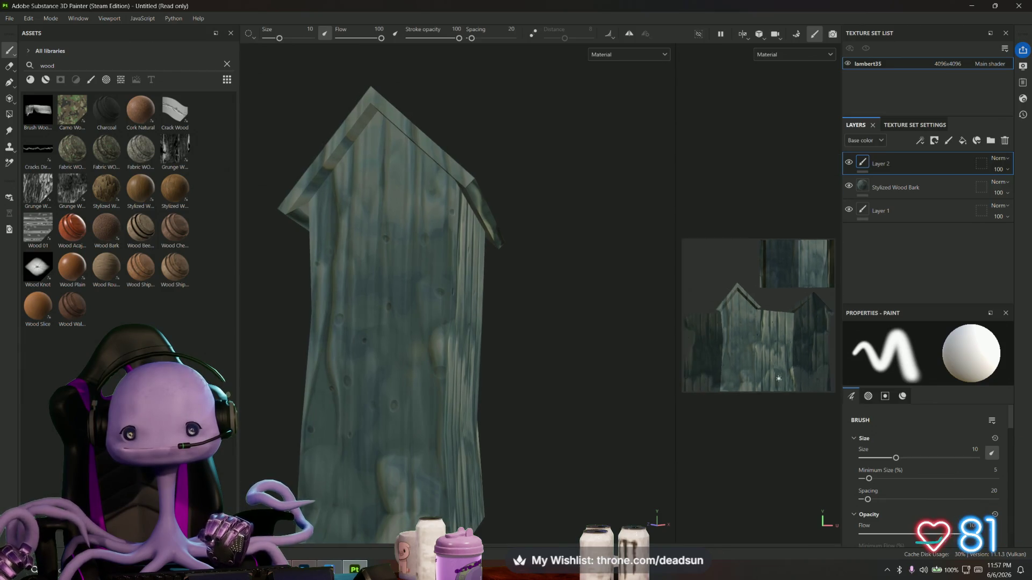
{"action": "scroll", "scroll_direction": "up", "scroll_amount": 3}
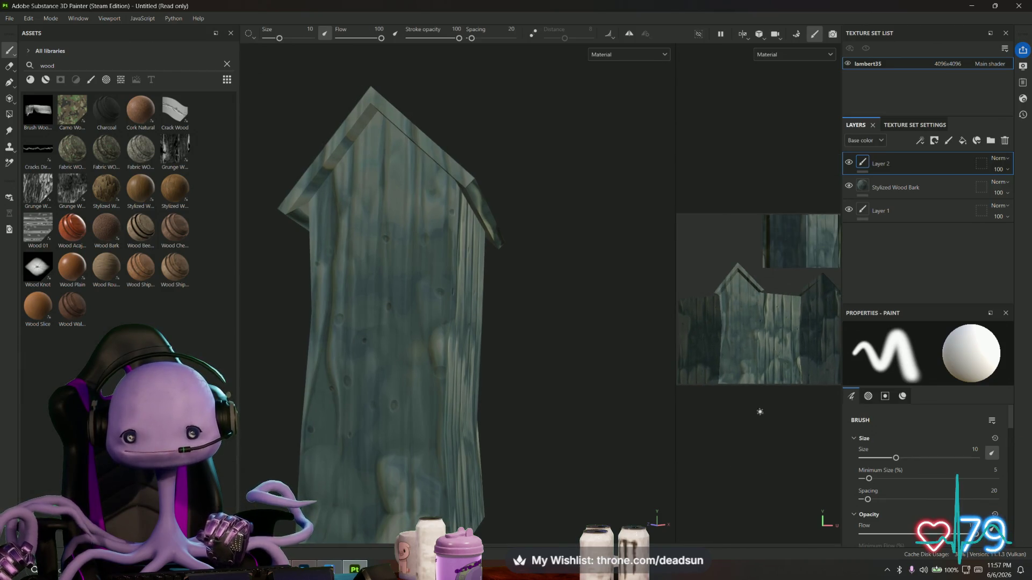
{"action": "left_click_drag", "start_coordinate": [548, 402], "coordinate": [585, 396]}
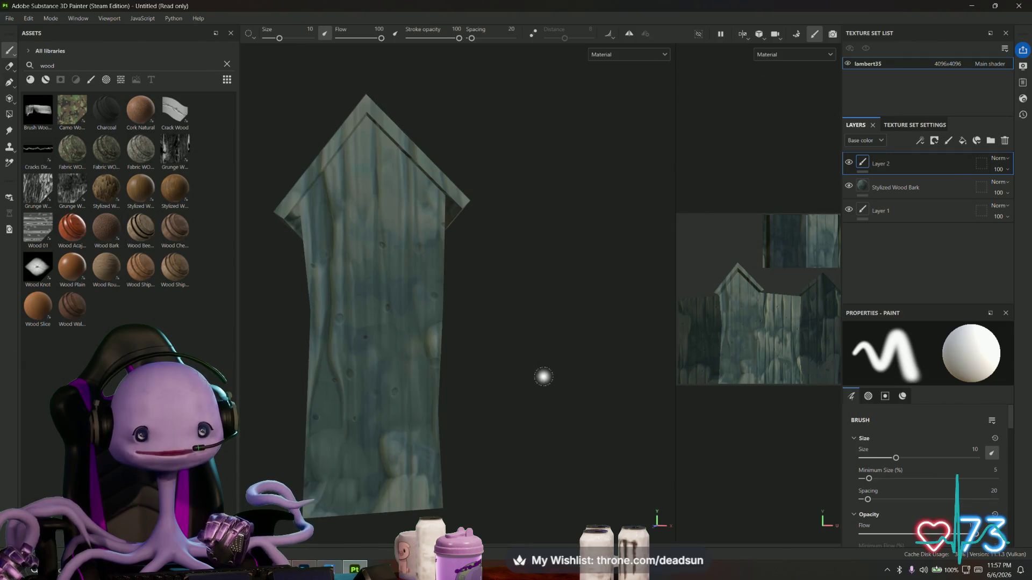
{"action": "scroll", "scroll_direction": "up", "scroll_amount": 3}
{"action": "left_click", "coordinate": [90, 81]}
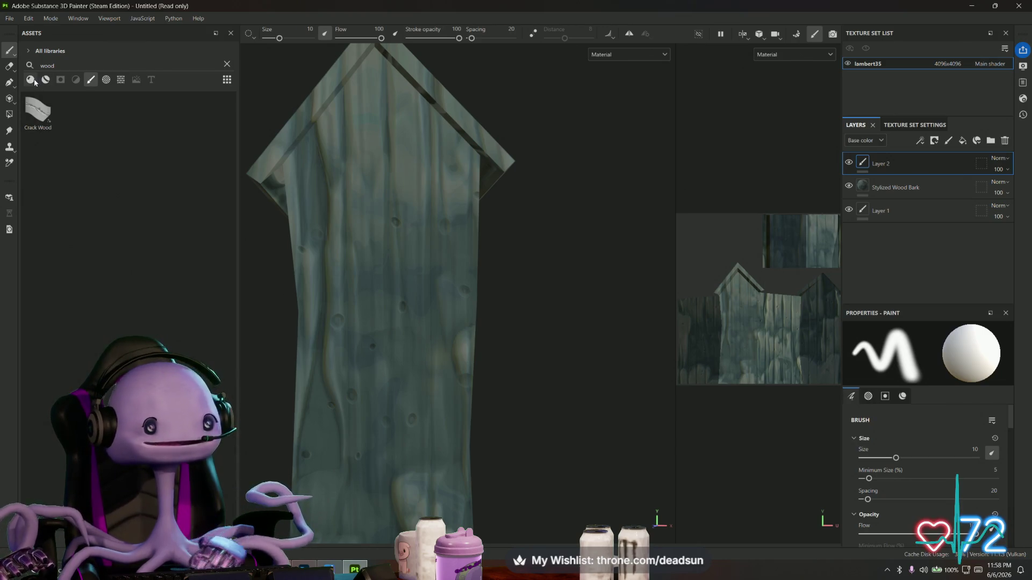
Clear the Assets search, choose the Basic Hard brush and shrink it to size 1.16
{"action": "double_click", "coordinate": [47, 65]}
{"action": "key", "text": "BackSpace"}
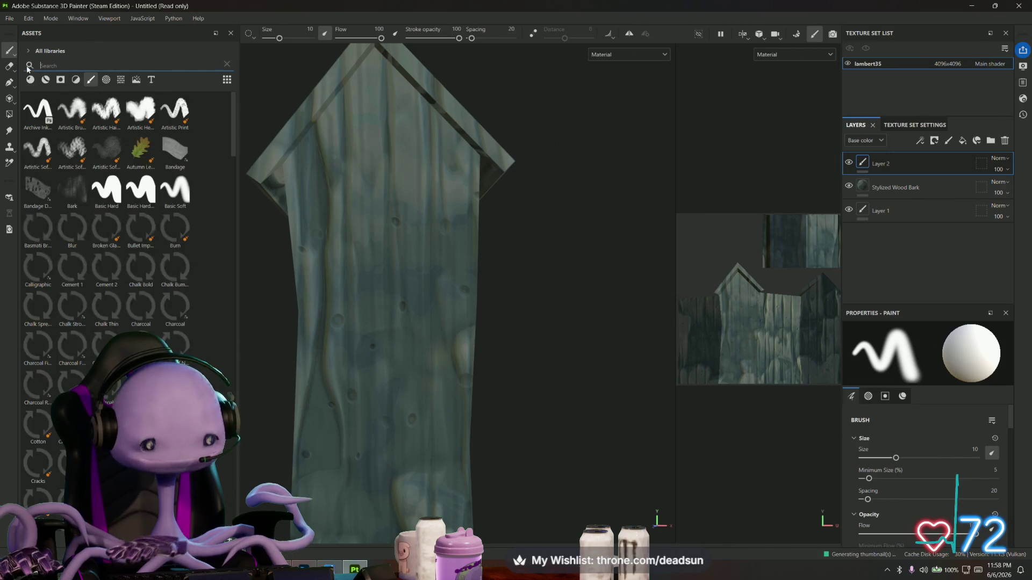
{"action": "left_click", "coordinate": [106, 190]}
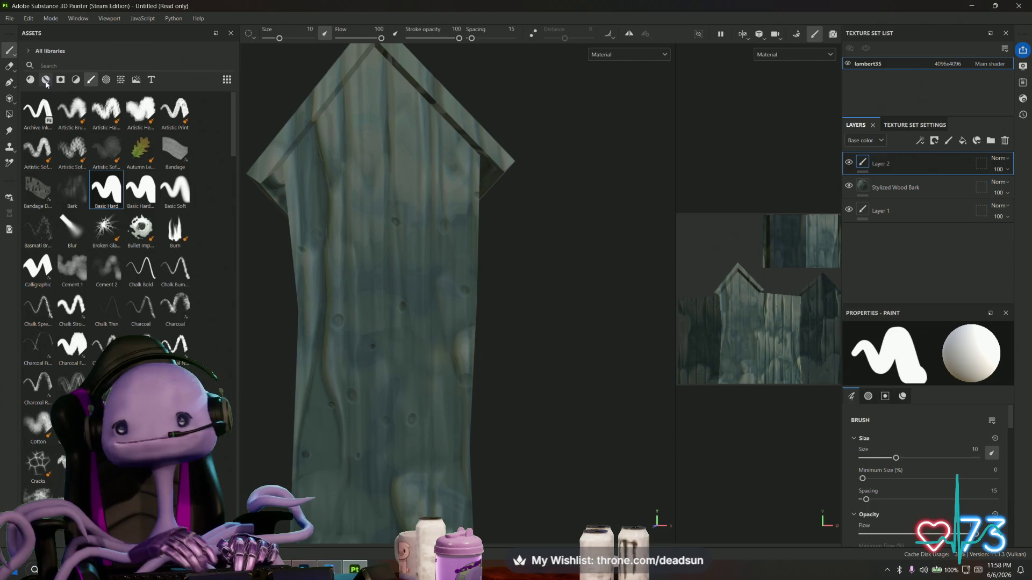
{"action": "mouse_move", "coordinate": [103, 174]}
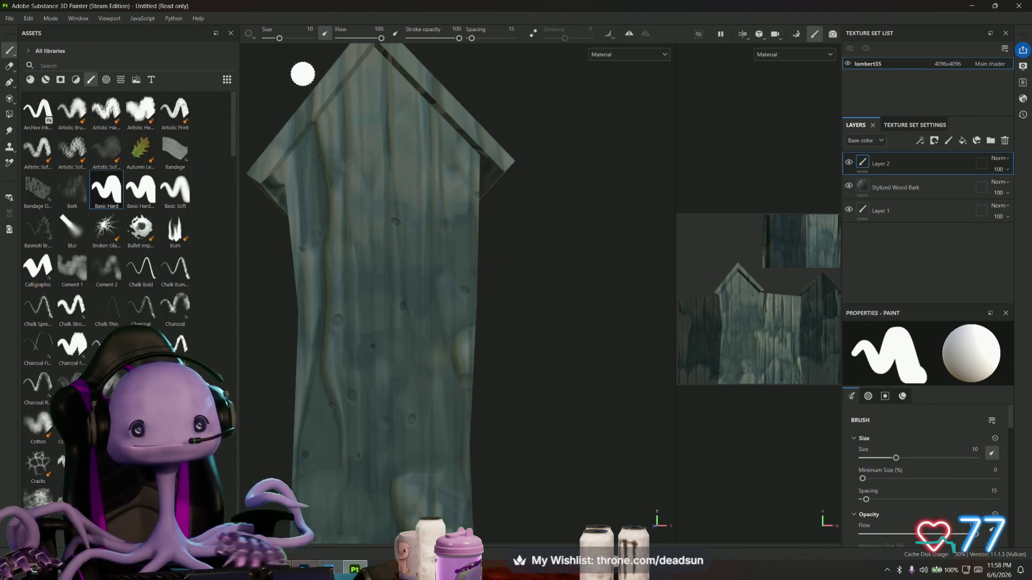
{"action": "left_click_drag", "start_coordinate": [279, 38], "coordinate": [270, 40]}
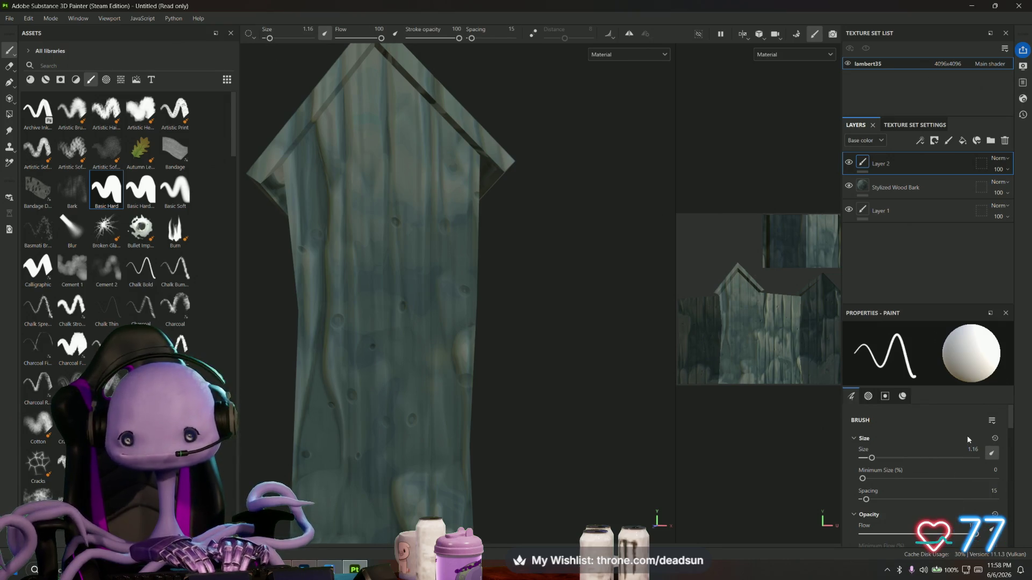
Set the brush's base colour to pure black (000000)
{"action": "scroll", "scroll_direction": "down", "scroll_amount": 3}
{"action": "scroll", "scroll_direction": "down", "scroll_amount": 3}
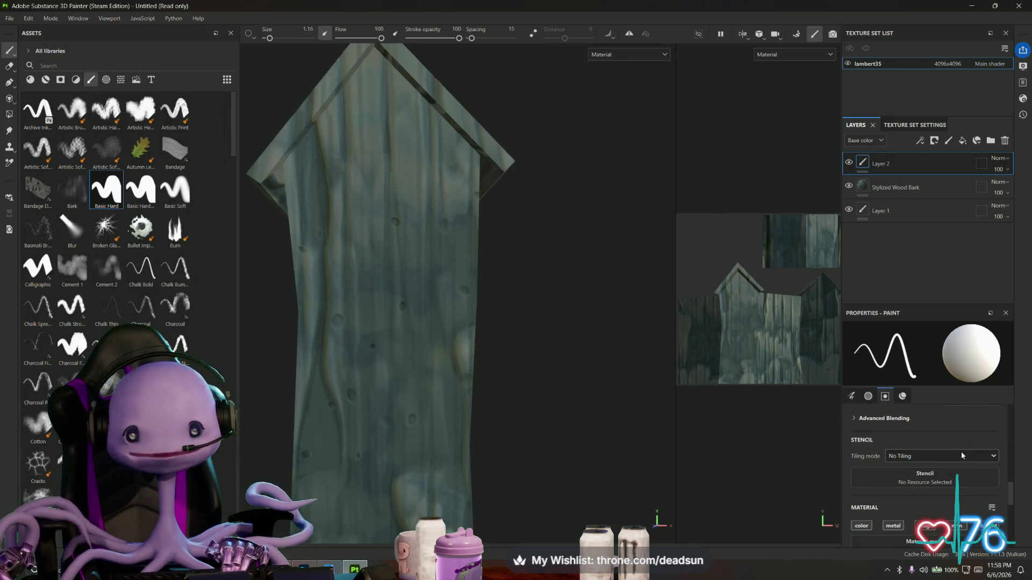
{"action": "scroll", "scroll_direction": "down", "scroll_amount": 3}
{"action": "left_click", "coordinate": [925, 482]}
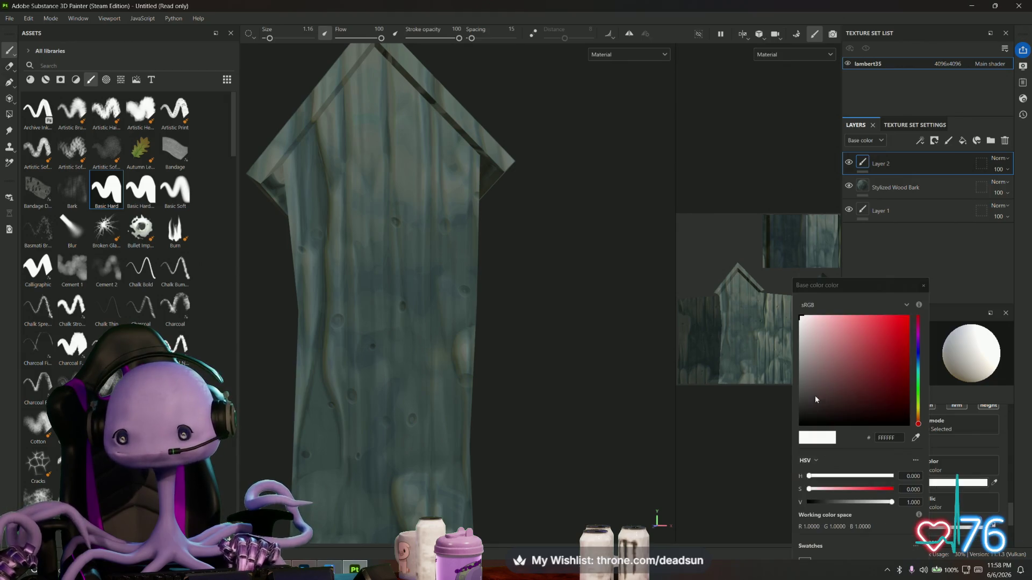
{"action": "left_click", "coordinate": [813, 408]}
{"action": "left_click_drag", "start_coordinate": [812, 410], "coordinate": [806, 428]}
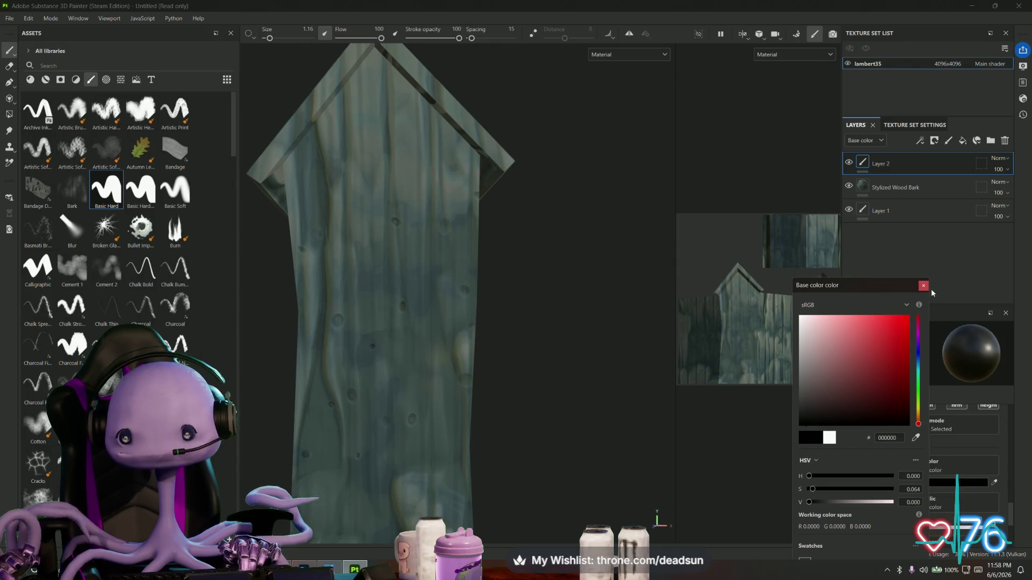
{"action": "left_click", "coordinate": [923, 287]}
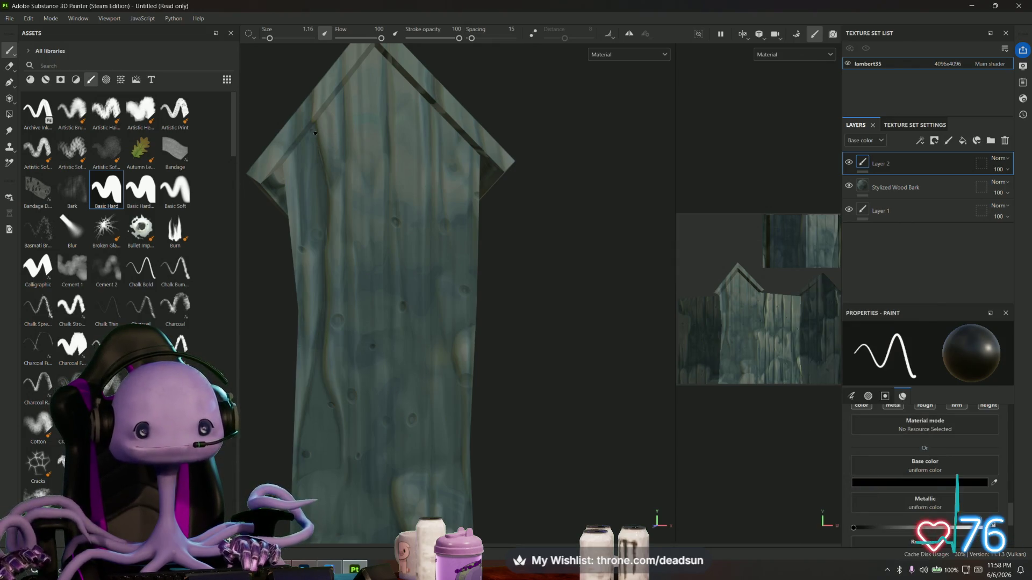
{"action": "left_click_drag", "start_coordinate": [492, 311], "coordinate": [467, 301]}
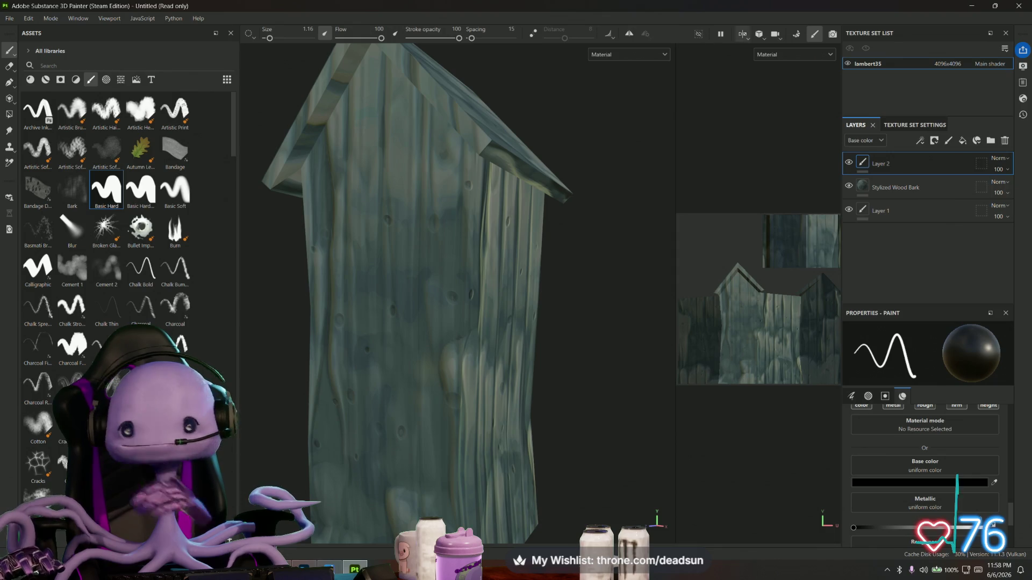
Bake the mesh maps for the texture set and return to painting
{"action": "left_click", "coordinate": [802, 34]}
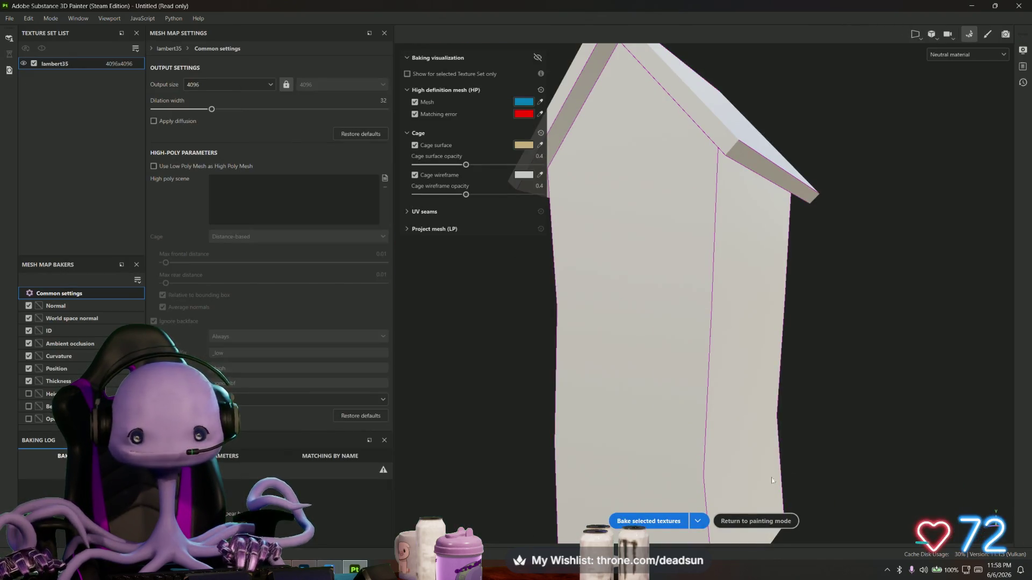
{"action": "left_click", "coordinate": [649, 522]}
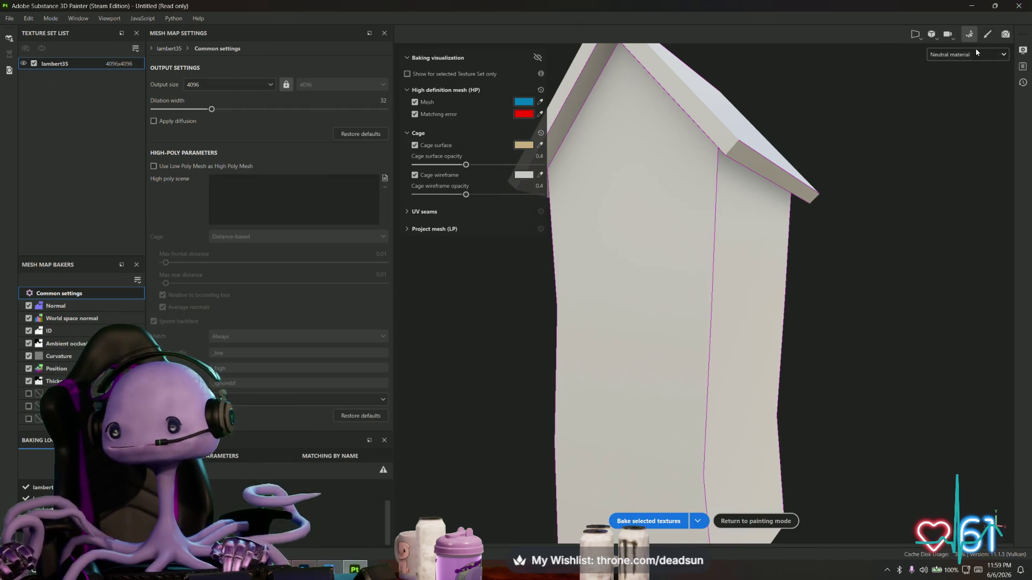
{"action": "left_click", "coordinate": [986, 35]}
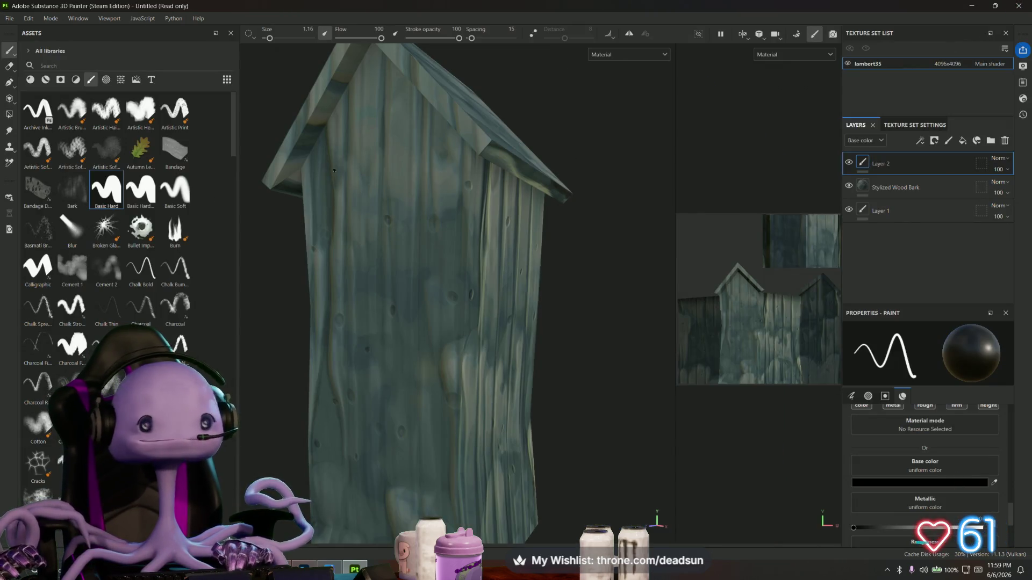
Add the AmbientOcclusion procedural as a layer above the wood, blended with Multiply
{"action": "left_click", "coordinate": [110, 83]}
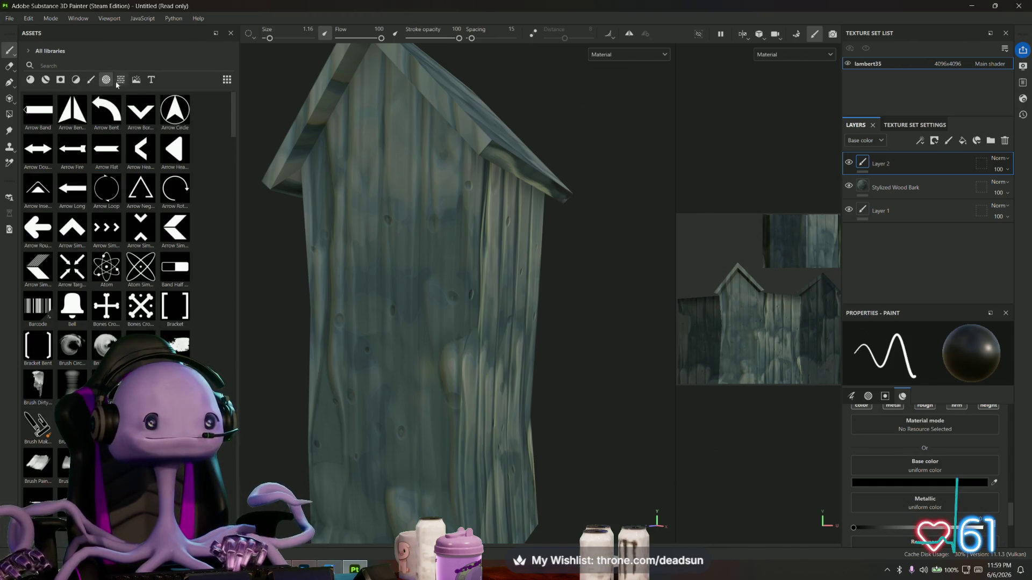
{"action": "left_click", "coordinate": [119, 82]}
{"action": "left_click_drag", "start_coordinate": [141, 151], "coordinate": [899, 177]}
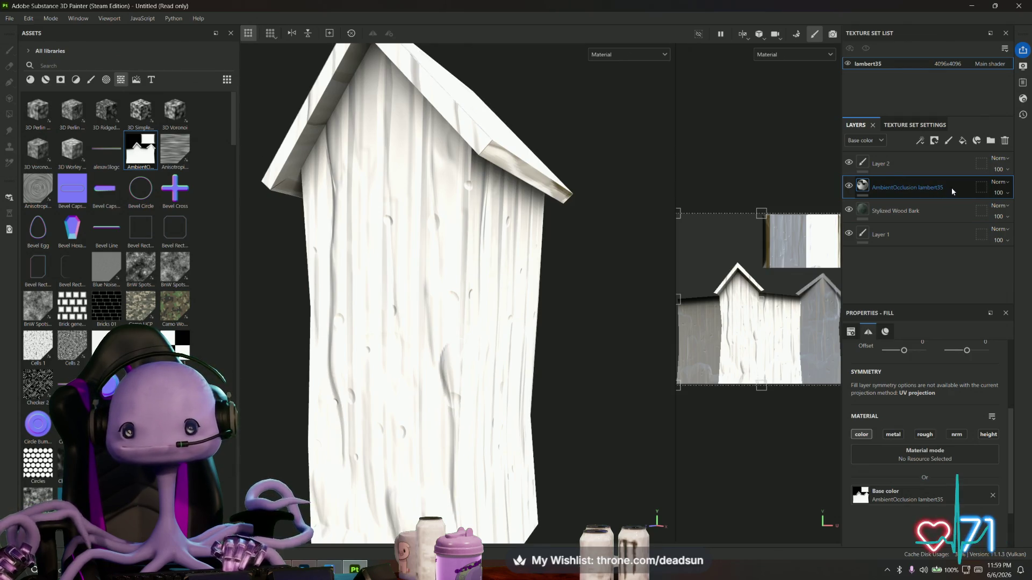
{"action": "left_click", "coordinate": [998, 183]}
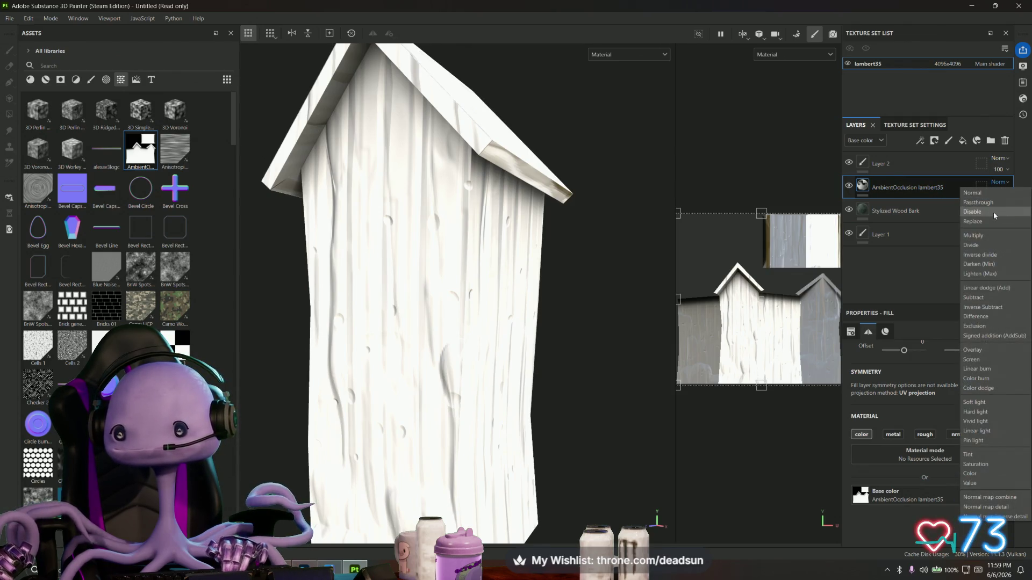
{"action": "left_click", "coordinate": [974, 236]}
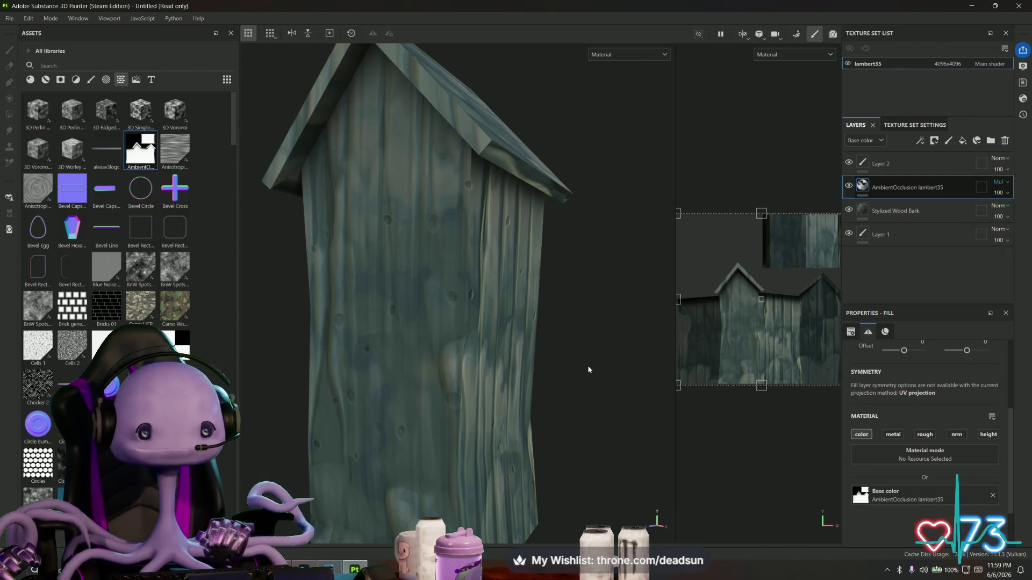
{"action": "left_click_drag", "start_coordinate": [588, 369], "coordinate": [559, 414]}
On Layer 2, paint a thin black plank line across the lower front of the roof
{"action": "left_click", "coordinate": [888, 171]}
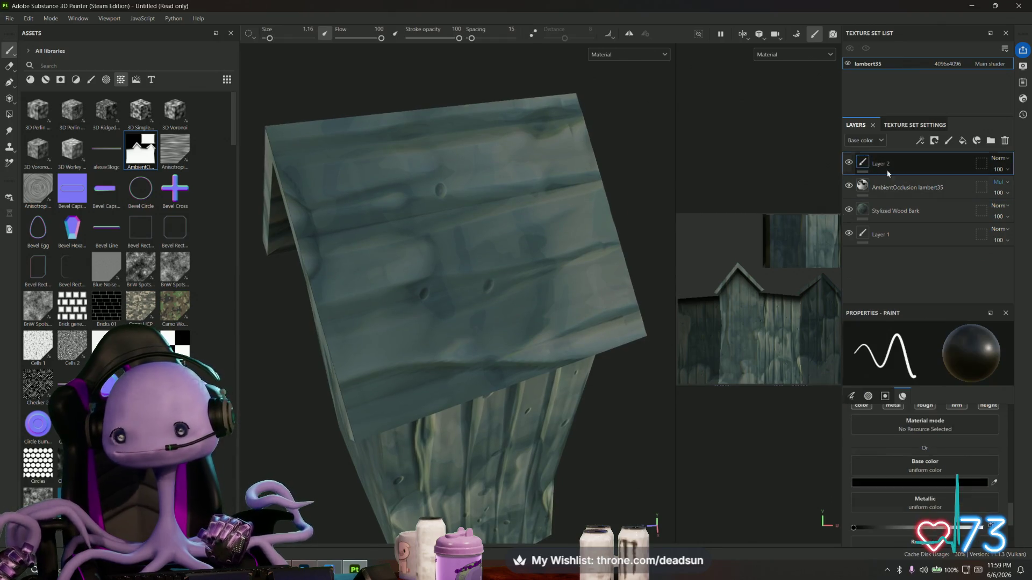
{"action": "left_click_drag", "start_coordinate": [399, 367], "coordinate": [544, 291]}
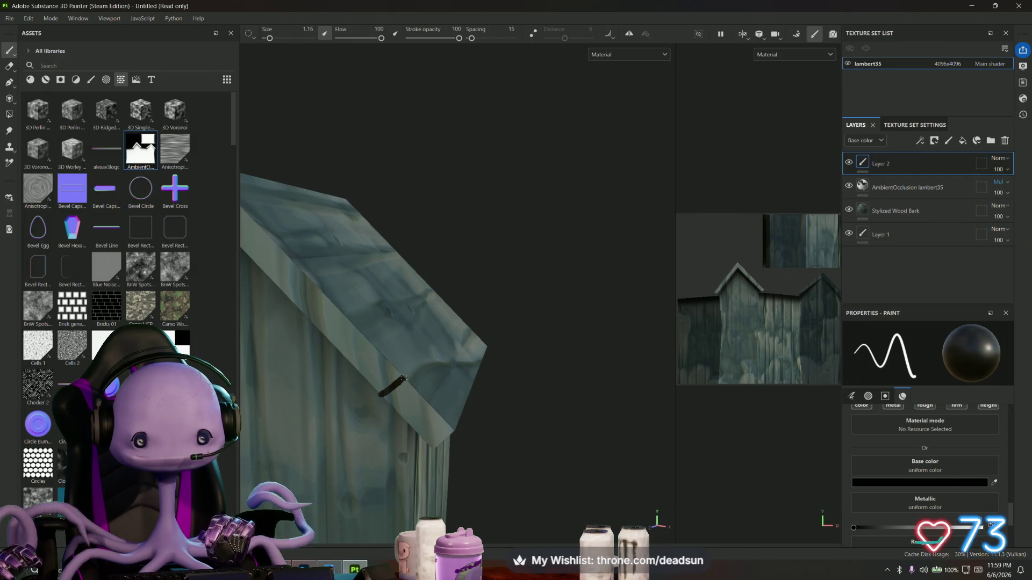
{"action": "left_click_drag", "start_coordinate": [480, 382], "coordinate": [398, 373]}
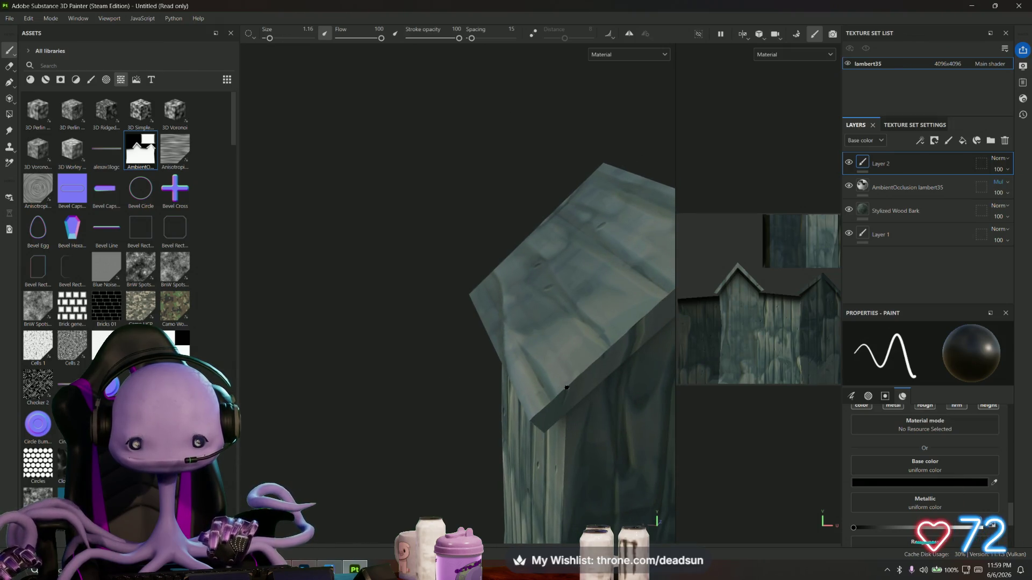
{"action": "left_click_drag", "start_coordinate": [567, 388], "coordinate": [632, 353]}
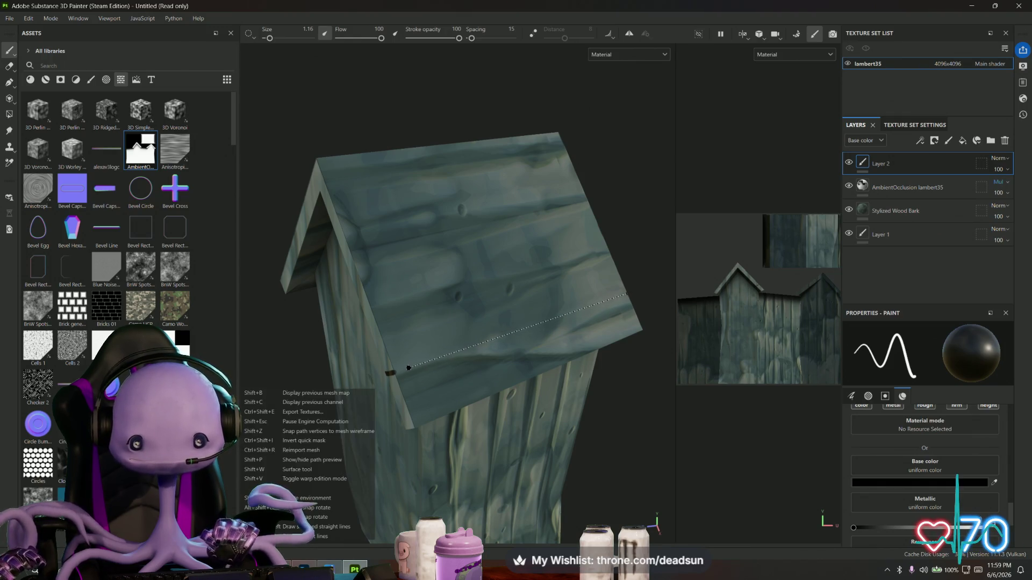
{"action": "left_click", "coordinate": [626, 294]}
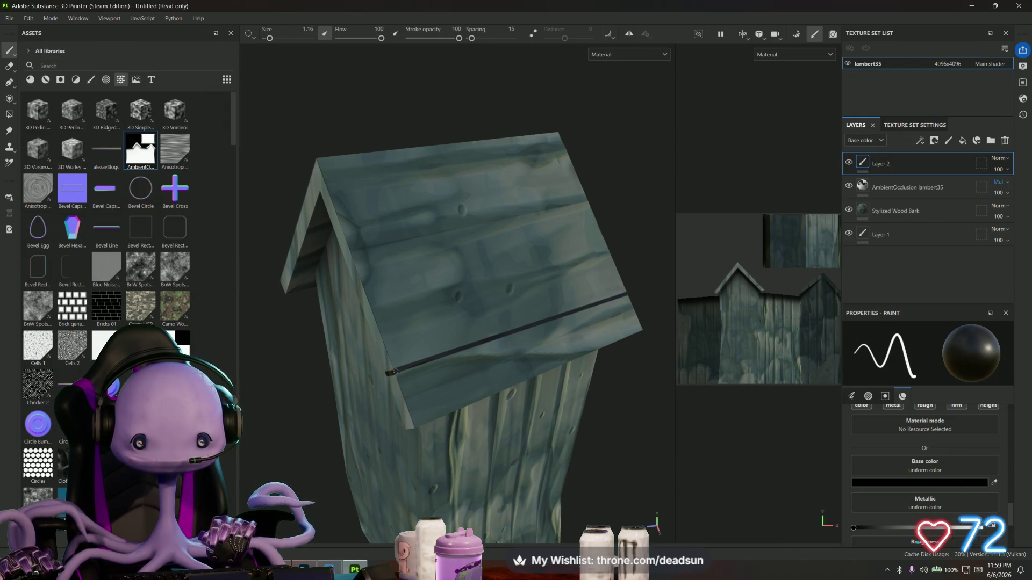
{"action": "scroll", "scroll_direction": "up", "scroll_amount": 3}
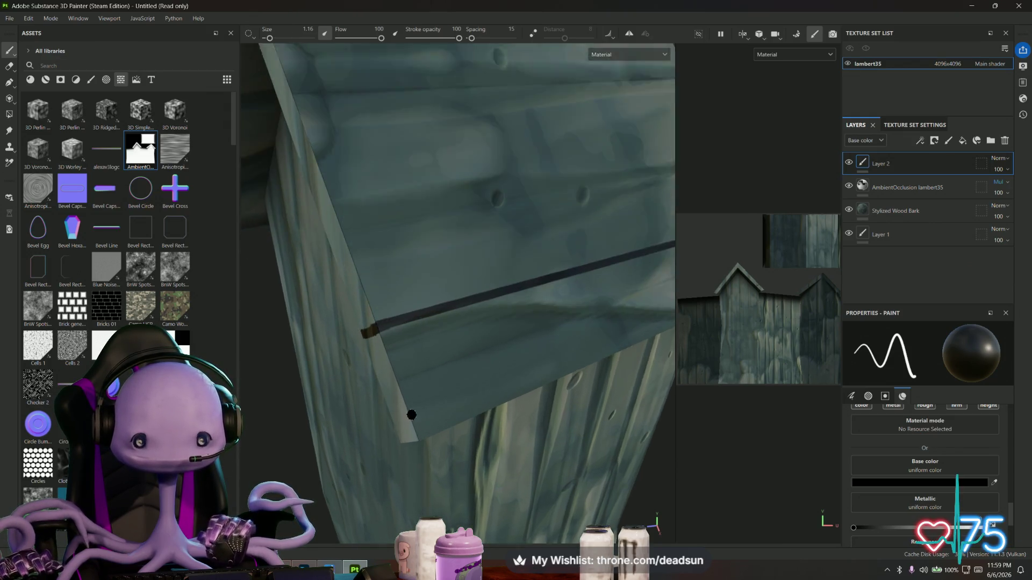
{"action": "left_click_drag", "start_coordinate": [406, 414], "coordinate": [498, 403]}
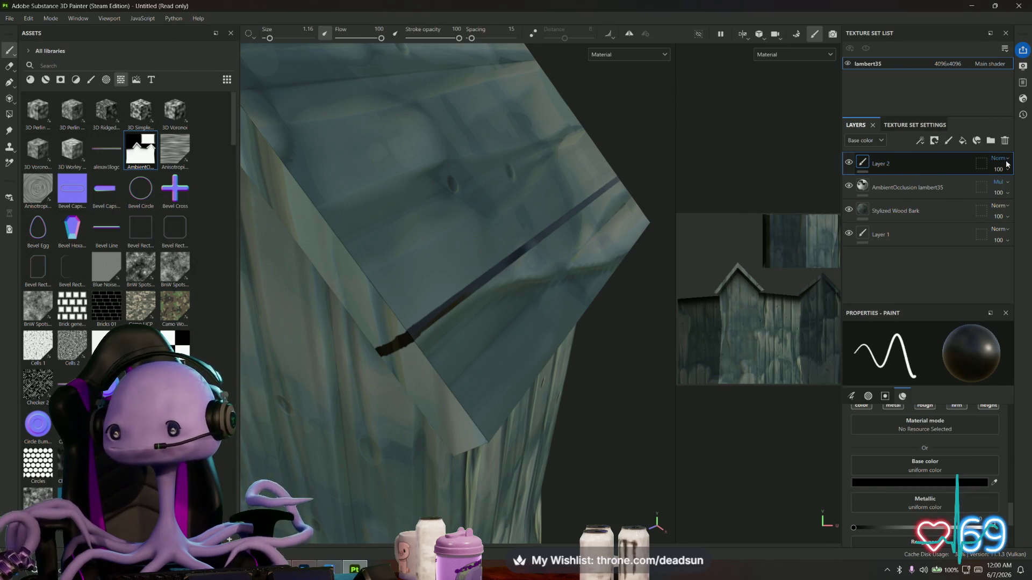
Try Replace, Passthrough and Disable blending on Layer 2, then set it back to Normal
{"action": "left_click", "coordinate": [1001, 158]}
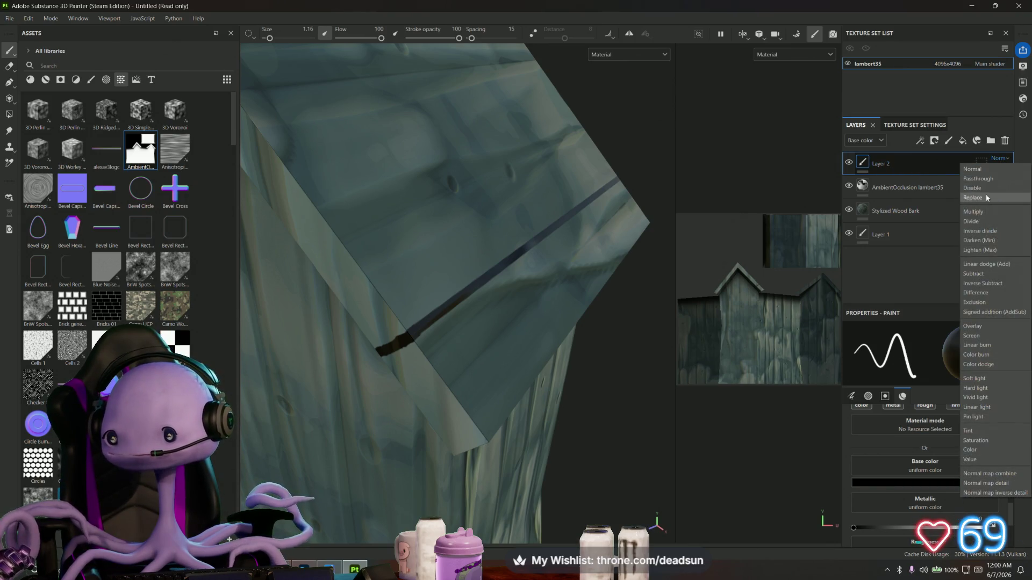
{"action": "left_click", "coordinate": [987, 198]}
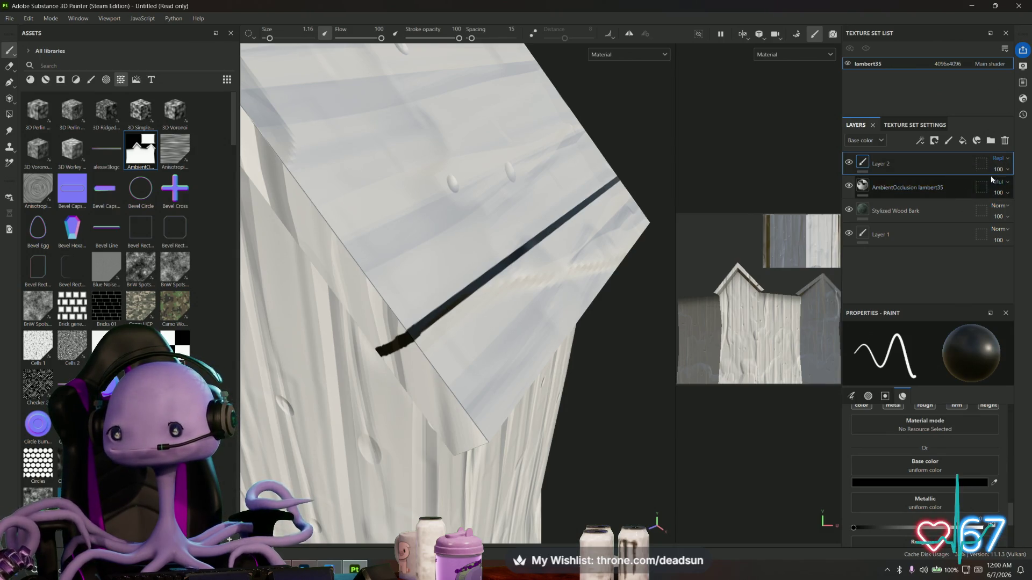
{"action": "left_click", "coordinate": [999, 158]}
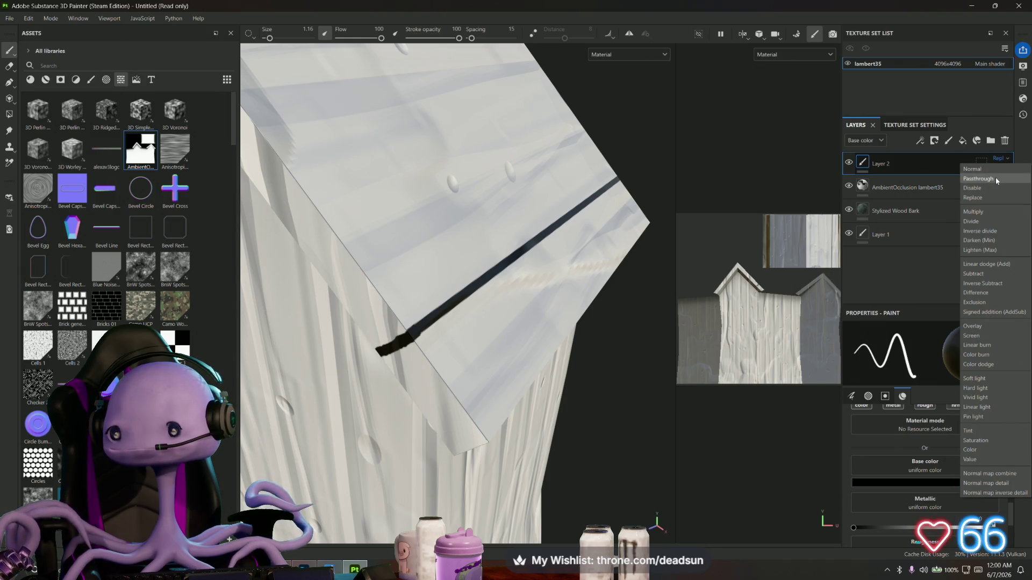
{"action": "left_click", "coordinate": [997, 179]}
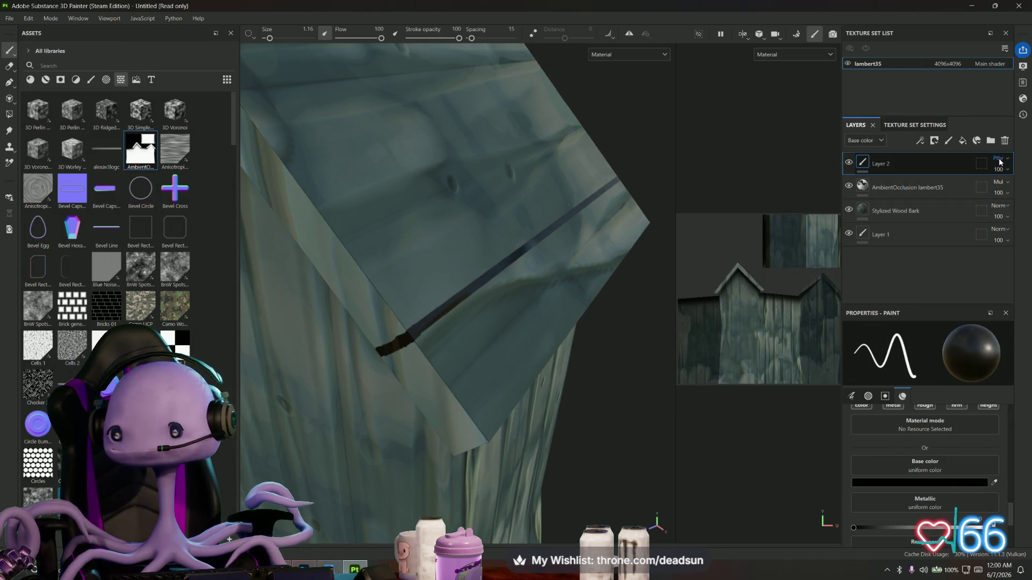
{"action": "left_click", "coordinate": [999, 161]}
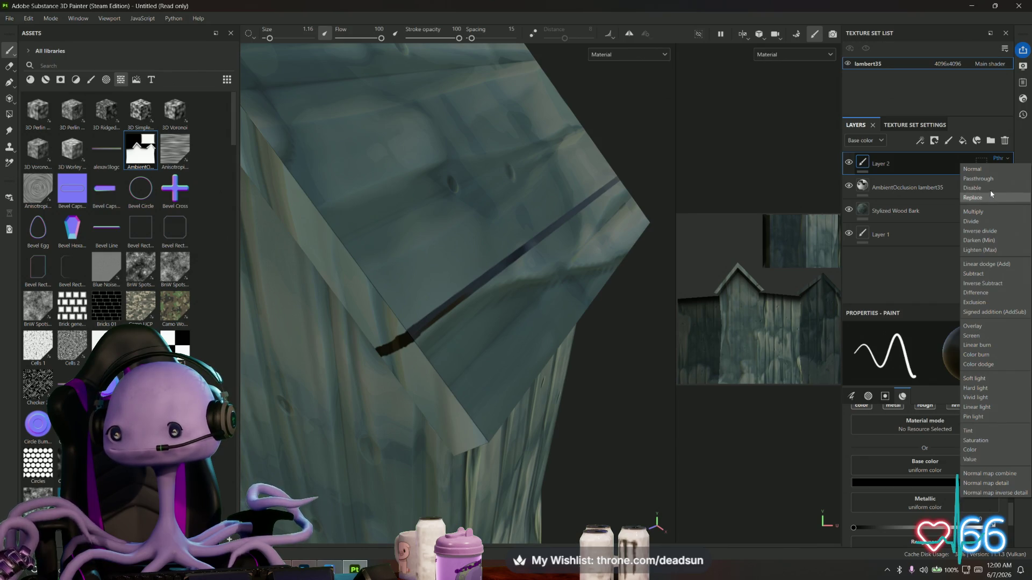
{"action": "left_click", "coordinate": [994, 187]}
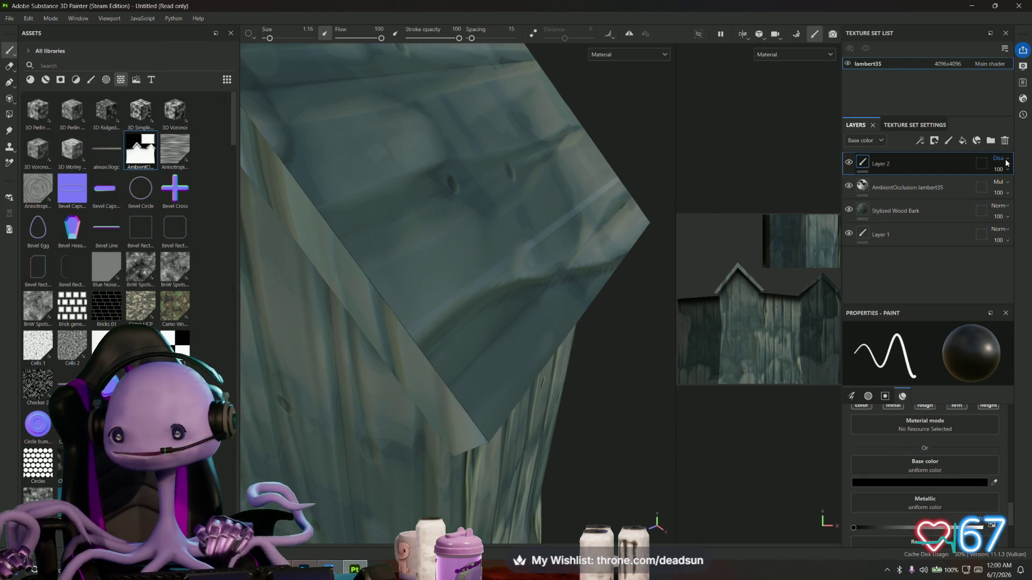
{"action": "left_click", "coordinate": [1000, 159]}
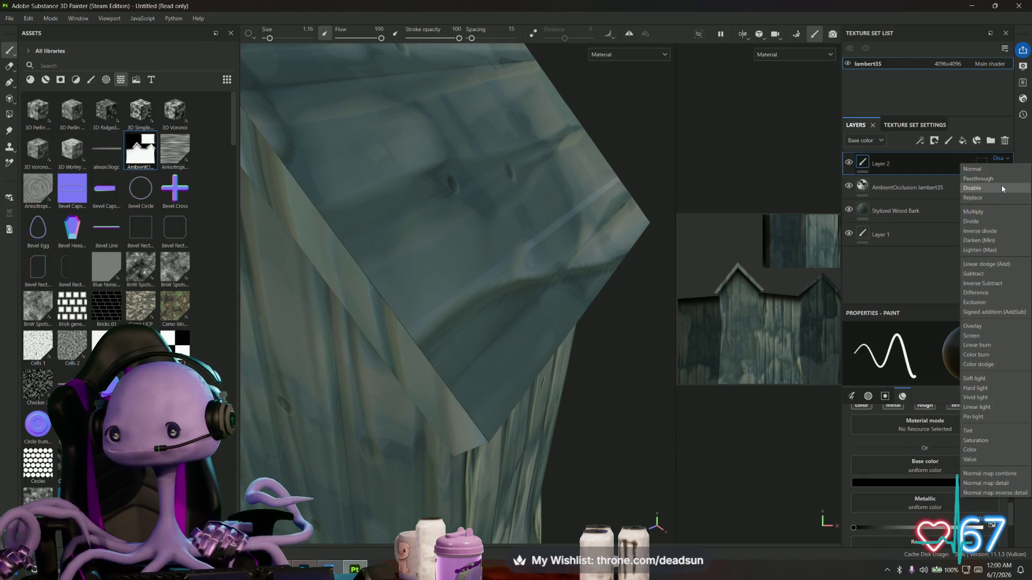
{"action": "left_click", "coordinate": [1001, 185]}
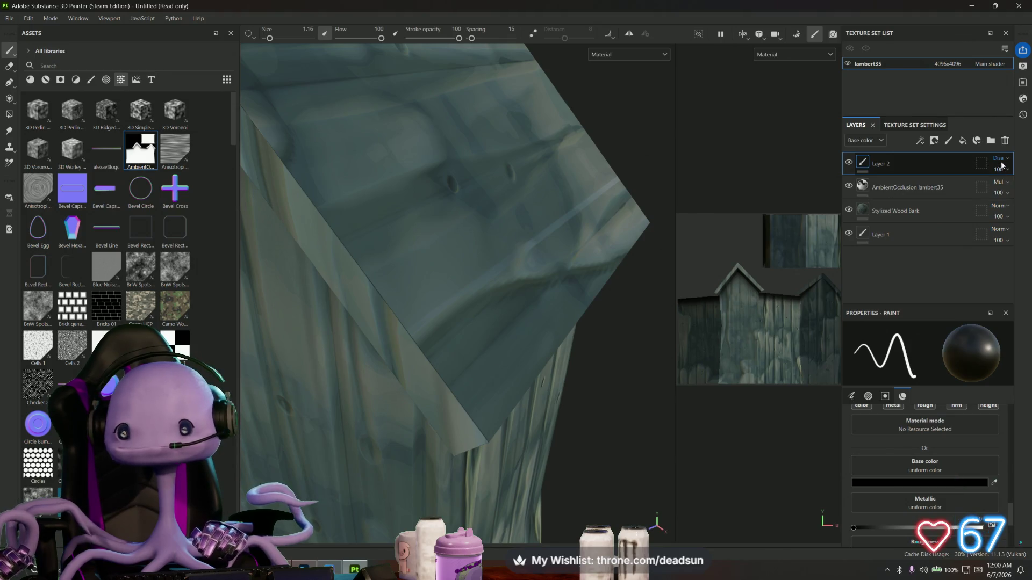
{"action": "left_click", "coordinate": [1000, 159]}
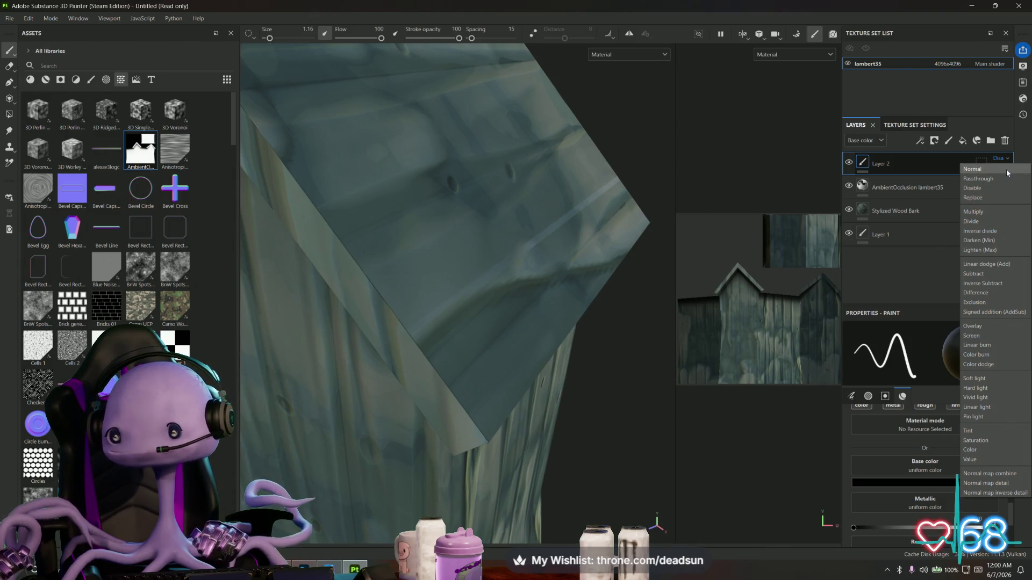
{"action": "left_click", "coordinate": [1007, 172]}
Turn off metallic painting for the brush
{"action": "left_click_drag", "start_coordinate": [441, 344], "coordinate": [316, 252]}
{"action": "scroll", "scroll_direction": "up", "scroll_amount": 3}
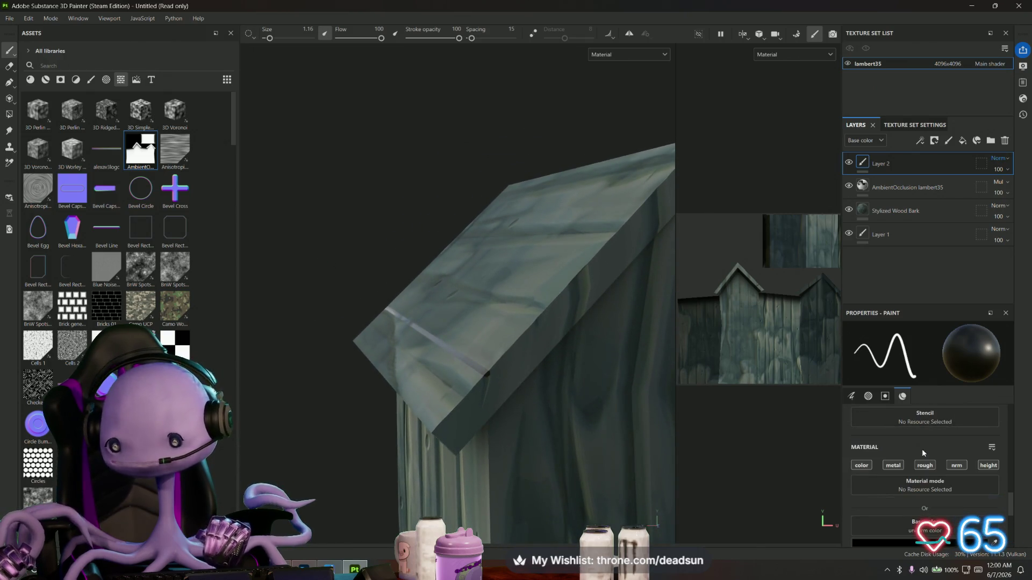
{"action": "left_click", "coordinate": [893, 465]}
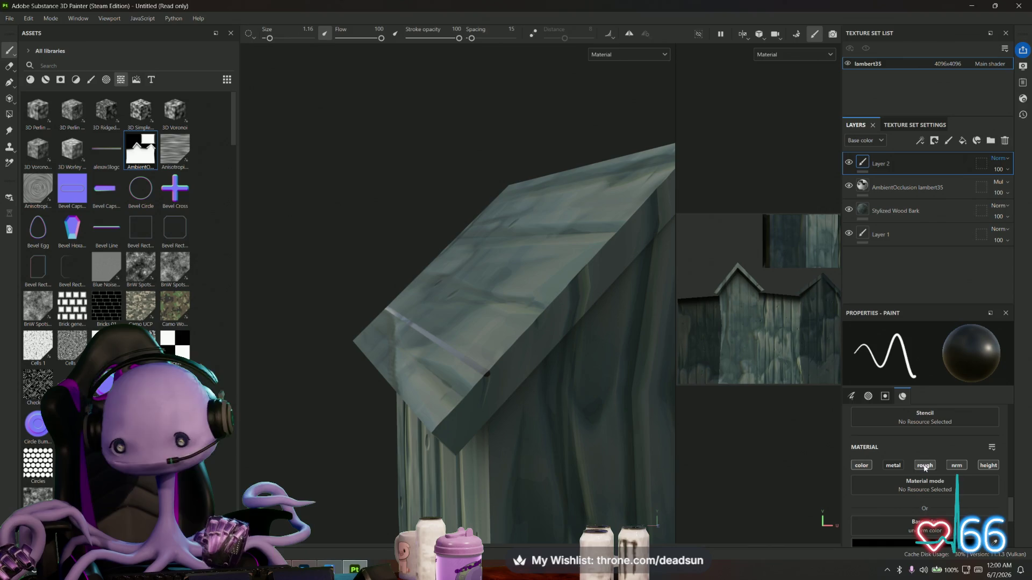
Turn off roughness so the brush paints colour only, and frame the wall planks
{"action": "left_click", "coordinate": [925, 466]}
{"action": "left_click", "coordinate": [956, 466]}
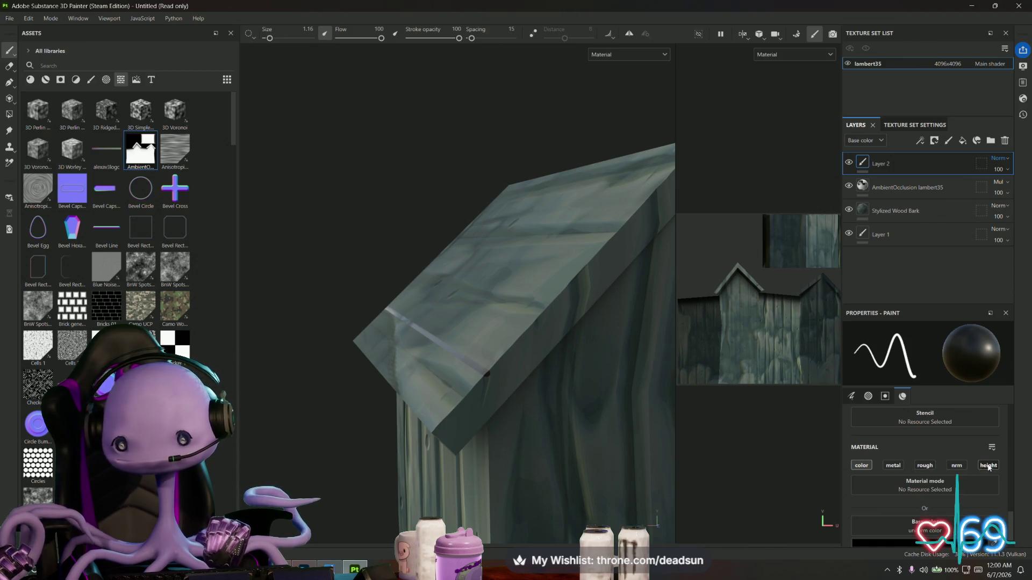
{"action": "left_click_drag", "start_coordinate": [567, 427], "coordinate": [570, 432]}
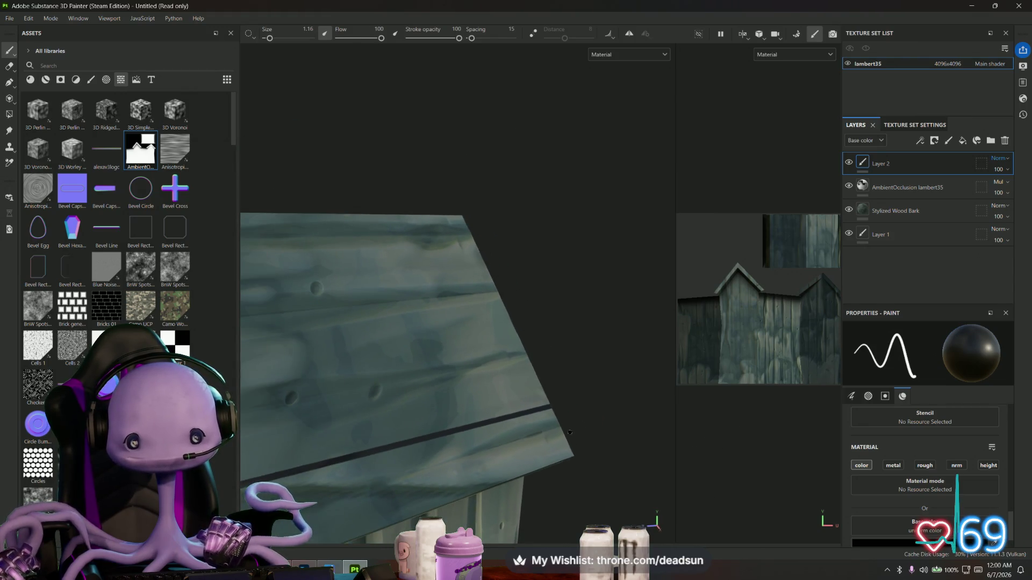
{"action": "scroll", "scroll_direction": "up", "scroll_amount": 3}
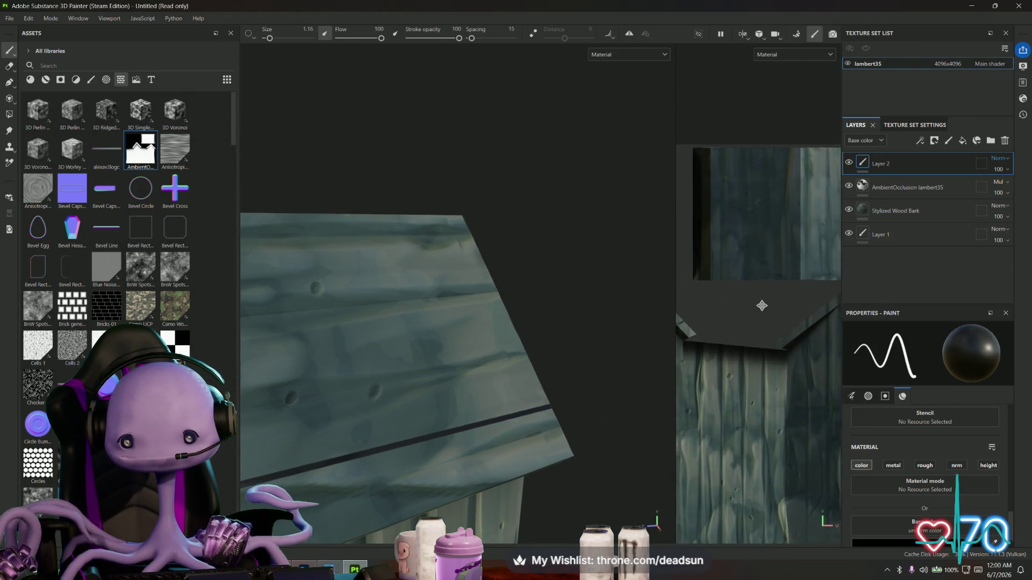
{"action": "scroll", "scroll_direction": "up", "scroll_amount": 3}
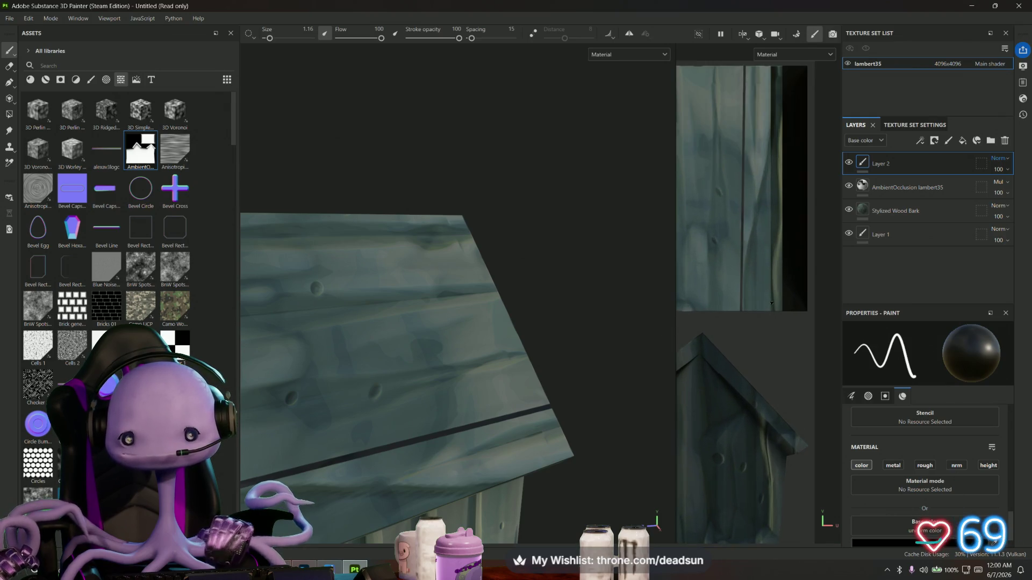
{"action": "key", "text": "ctrl"}
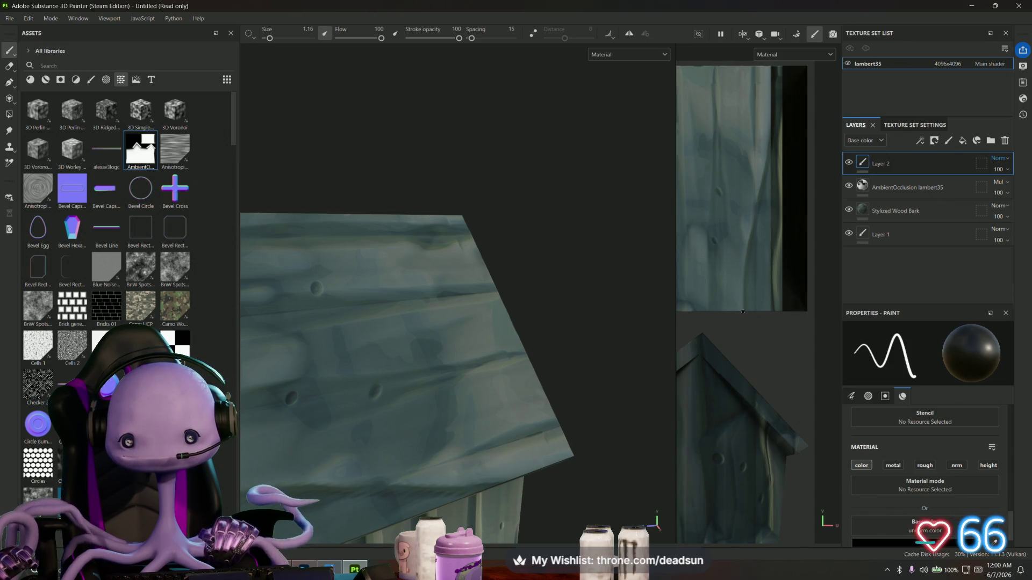
{"action": "left_click_drag", "start_coordinate": [758, 328], "coordinate": [774, 374]}
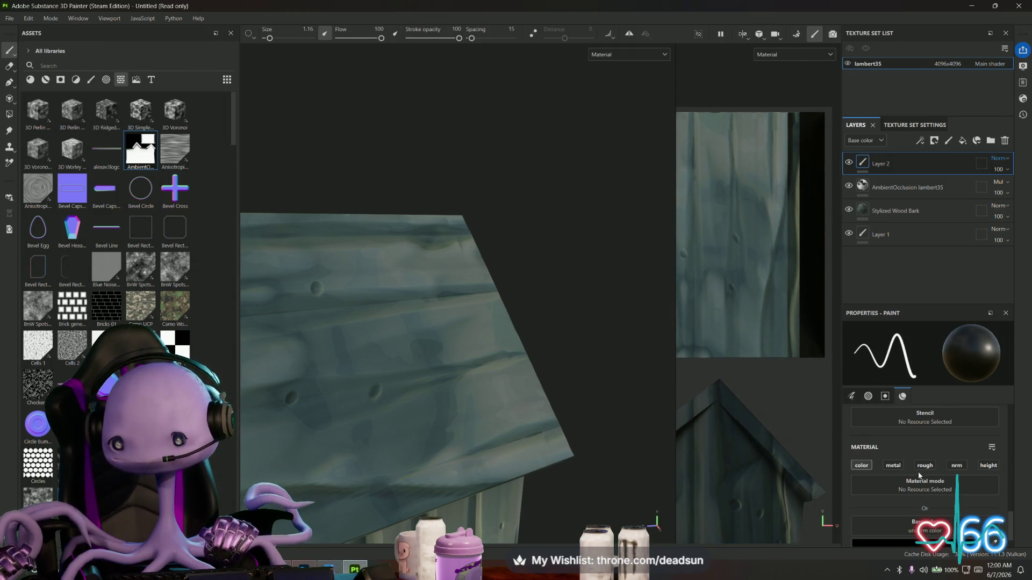
Re-enable roughness painting with metal off and set brush roughness to about 0.3
{"action": "left_click", "coordinate": [893, 466]}
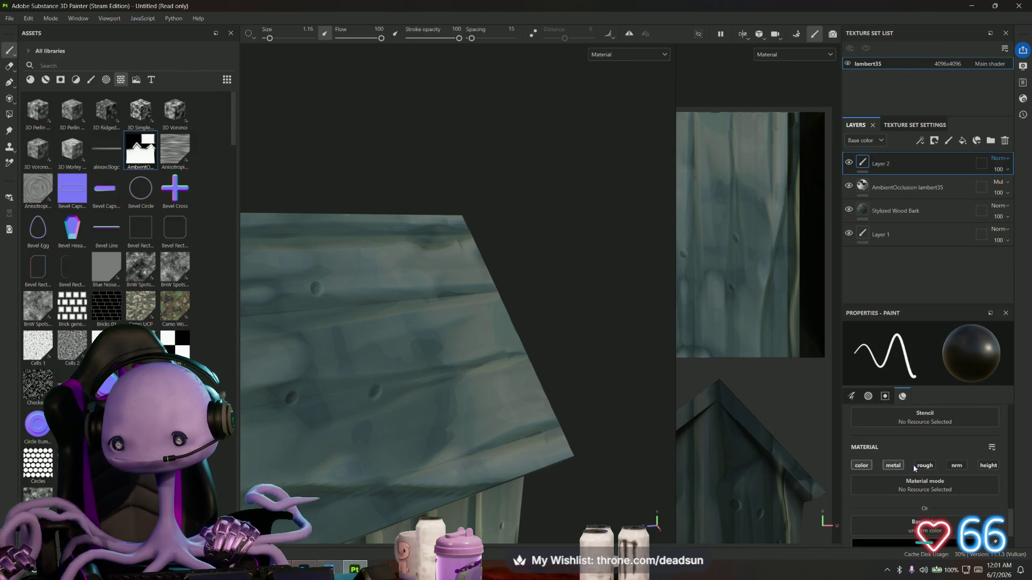
{"action": "left_click", "coordinate": [893, 465]}
{"action": "left_click", "coordinate": [924, 465]}
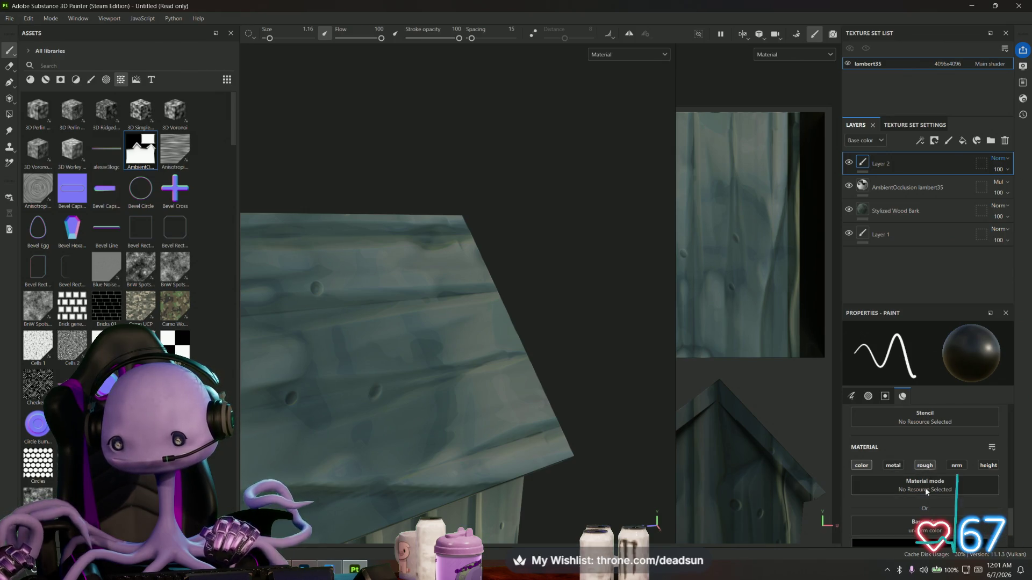
{"action": "scroll", "scroll_direction": "down", "scroll_amount": 3}
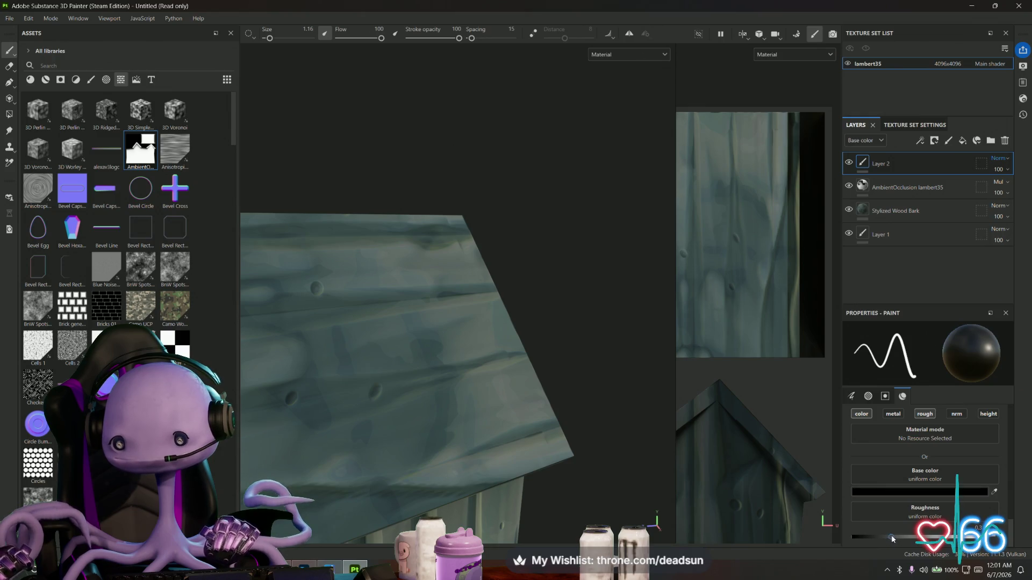
{"action": "left_click_drag", "start_coordinate": [892, 537], "coordinate": [987, 537]}
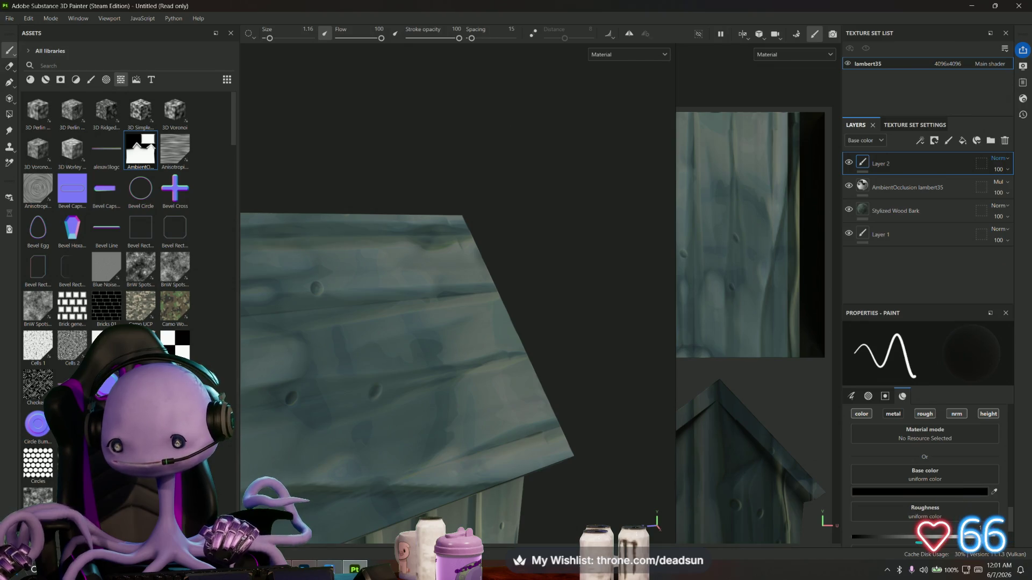
{"action": "left_click_drag", "start_coordinate": [966, 537], "coordinate": [892, 538]}
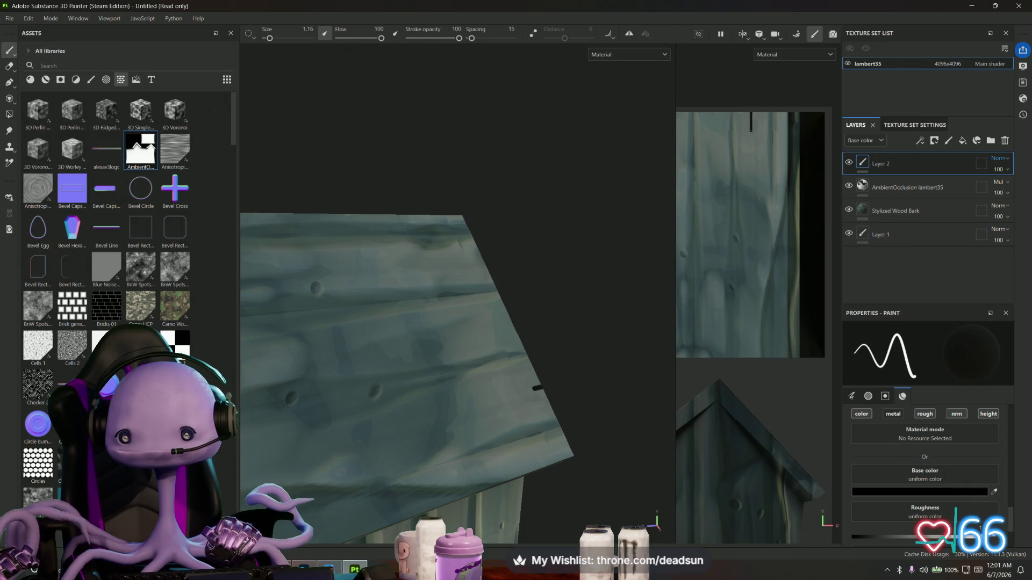
{"action": "left_click_drag", "start_coordinate": [751, 132], "coordinate": [753, 188]}
Undo the stray stroke and paint the first straight black lines along the plank gaps
{"action": "key", "text": "ctrl+z"}
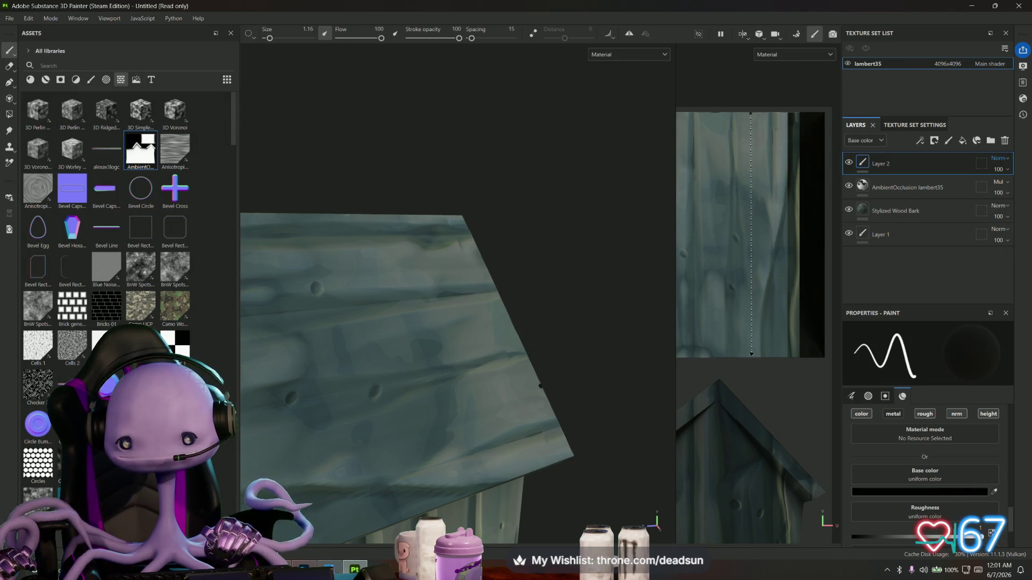
{"action": "left_click", "coordinate": [750, 360]}
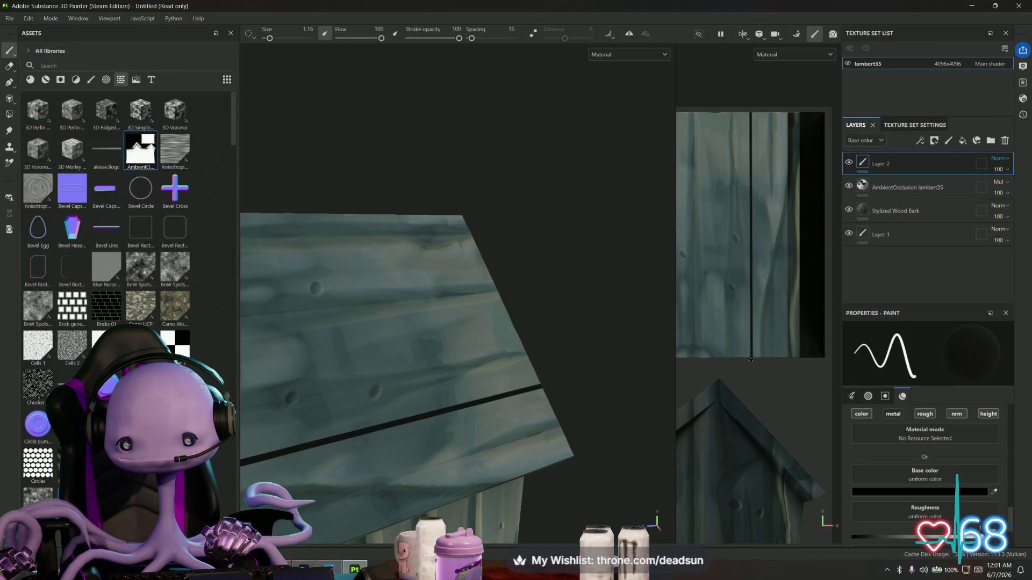
{"action": "left_click_drag", "start_coordinate": [739, 367], "coordinate": [792, 386]}
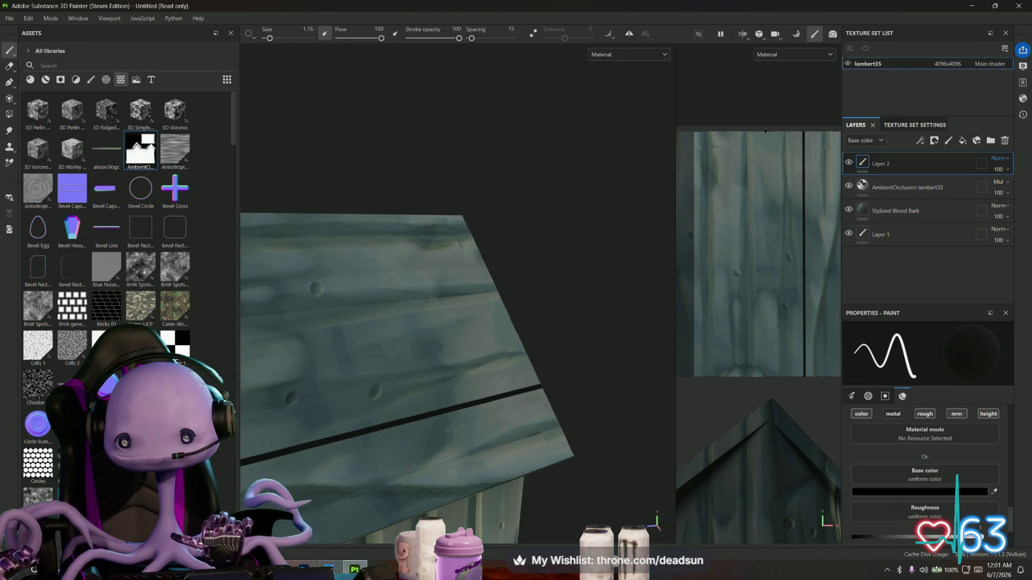
{"action": "key", "text": "shift"}
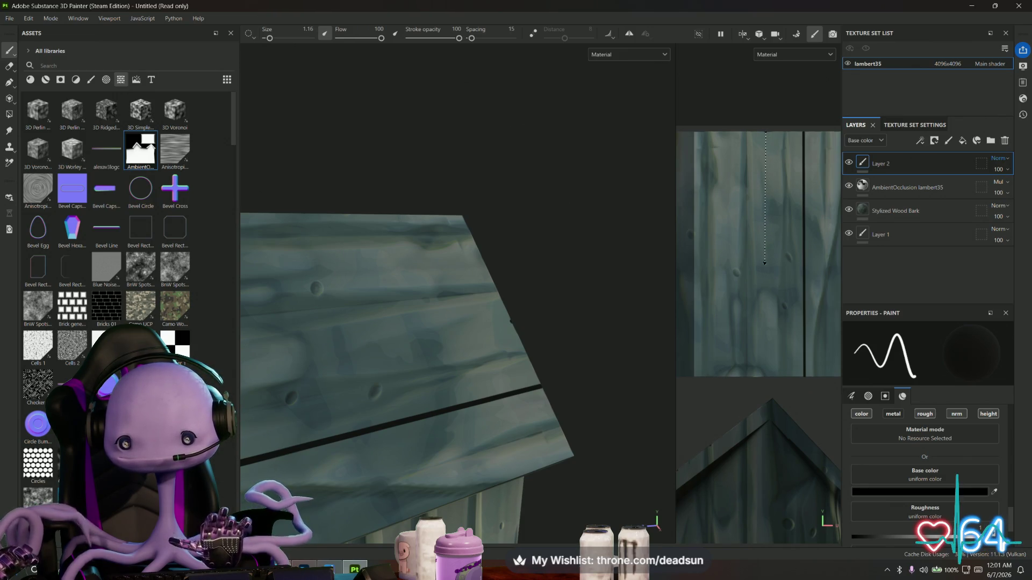
{"action": "left_click", "coordinate": [764, 264]}
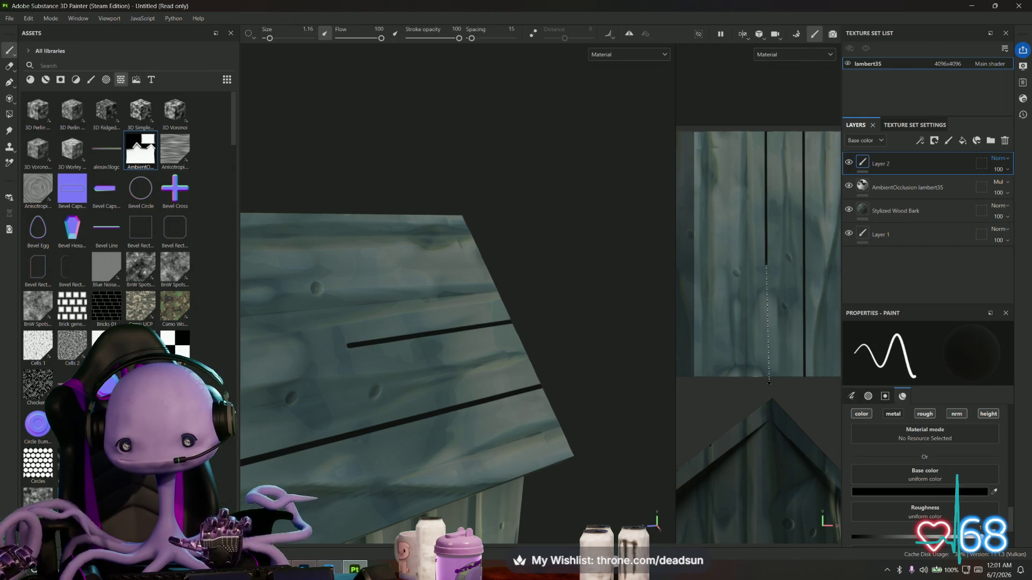
{"action": "left_click", "coordinate": [766, 378]}
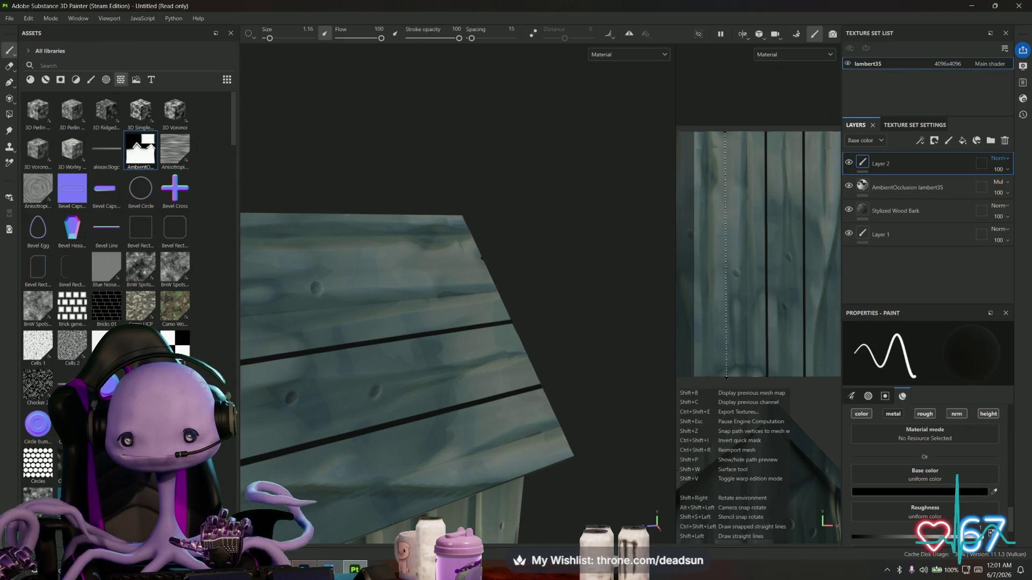
Paint straight black lines along the remaining plank gaps of the roof panel
{"action": "left_click", "coordinate": [726, 379]}
{"action": "left_click_drag", "start_coordinate": [740, 362], "coordinate": [821, 369]}
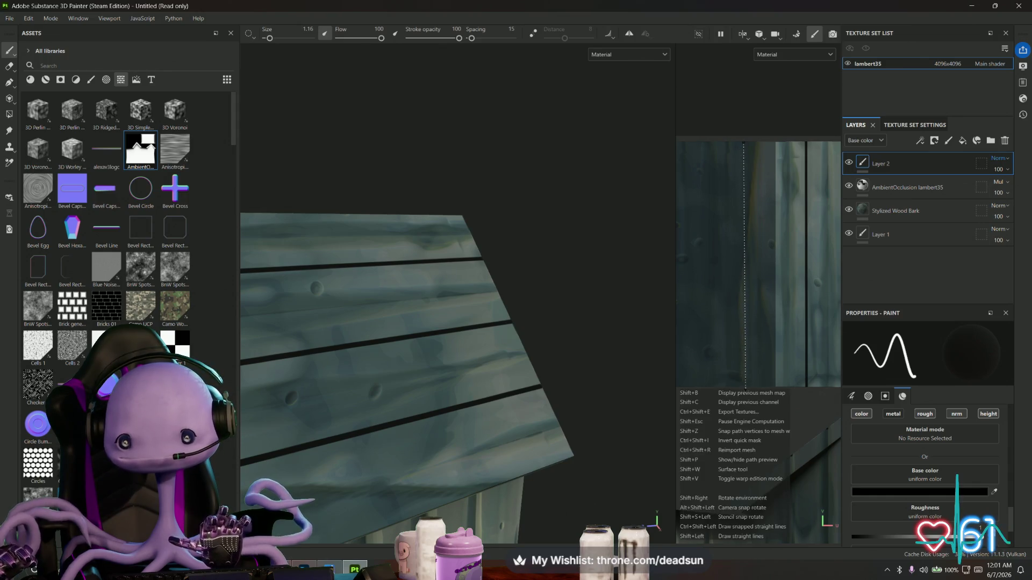
{"action": "left_click", "coordinate": [744, 387]}
{"action": "scroll", "scroll_direction": "up", "scroll_amount": 3}
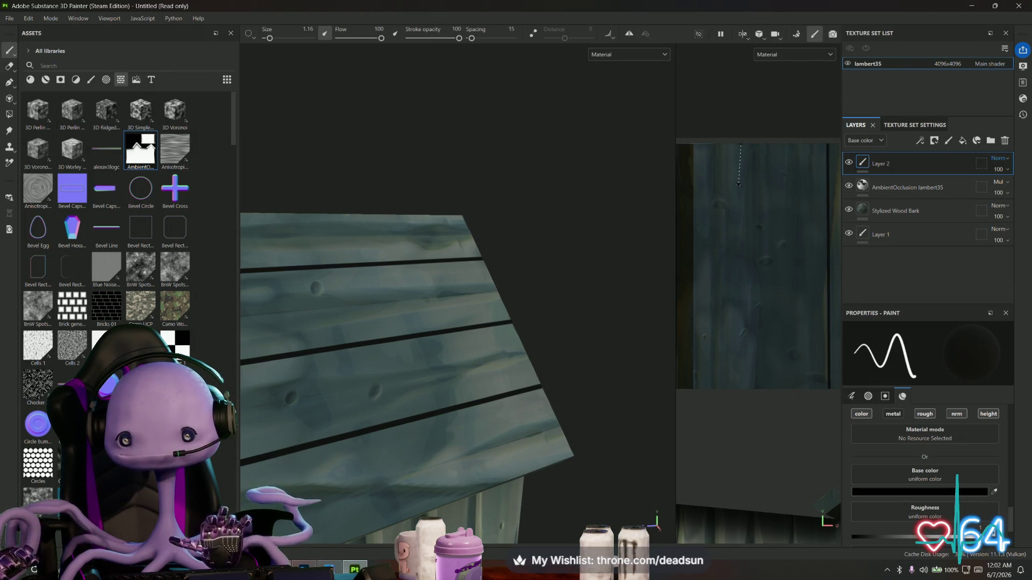
{"action": "left_click", "coordinate": [740, 388]}
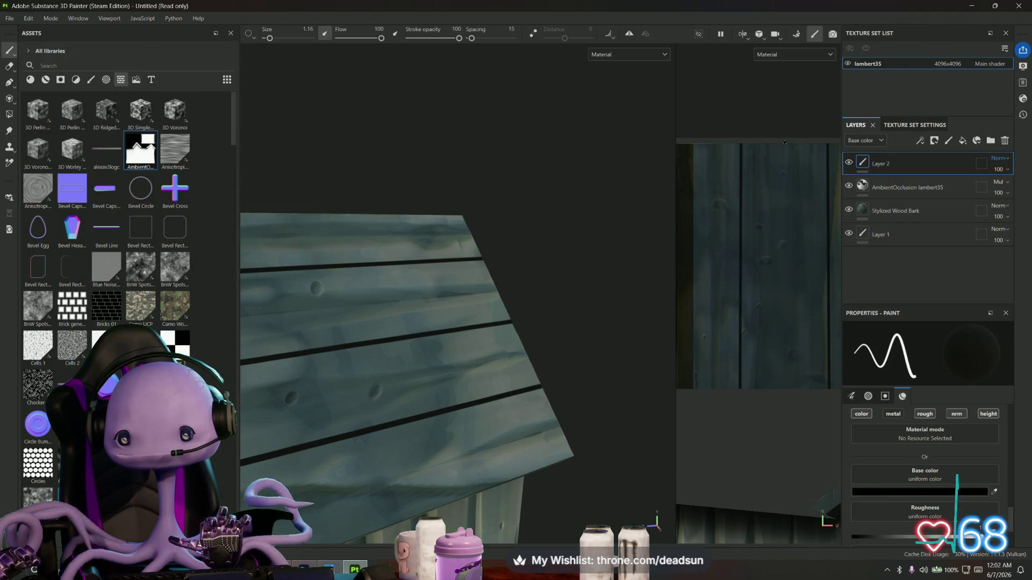
{"action": "left_click", "coordinate": [784, 393]}
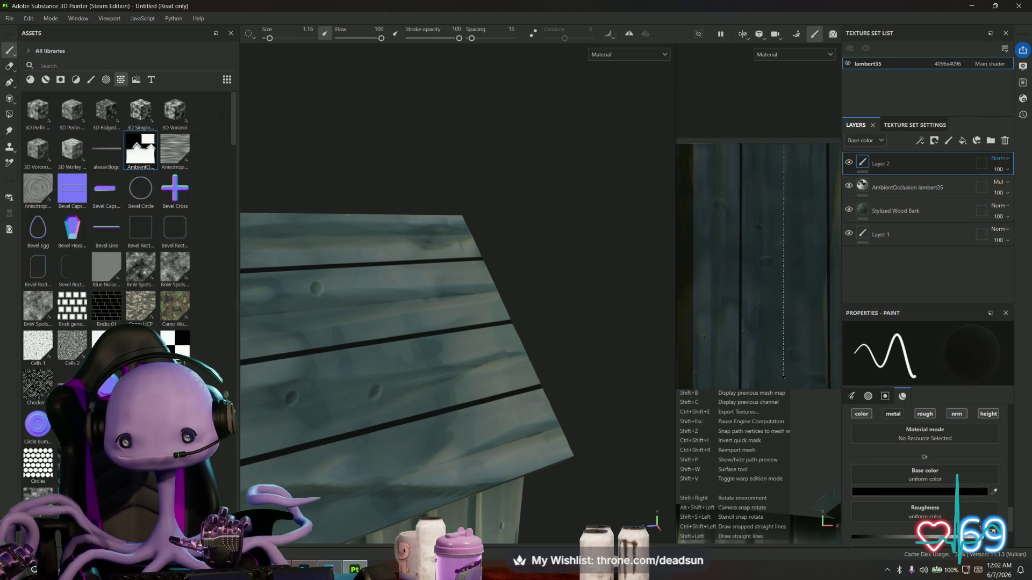
{"action": "left_click_drag", "start_coordinate": [513, 391], "coordinate": [583, 352]}
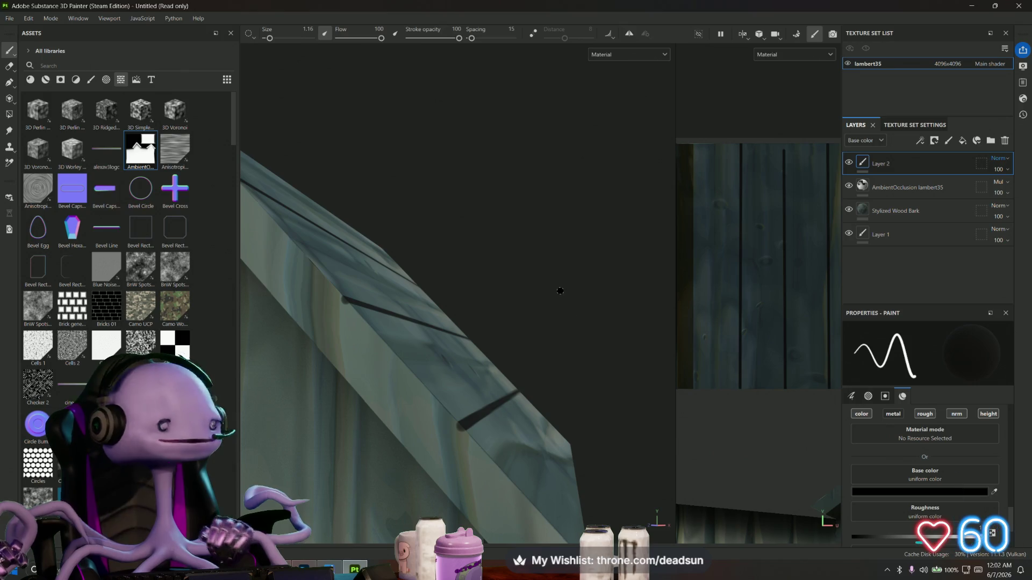
Brush short black notch strokes across the roof's thick edge trim on both slopes
{"action": "left_click_drag", "start_coordinate": [517, 413], "coordinate": [484, 392]}
{"action": "left_click_drag", "start_coordinate": [407, 283], "coordinate": [599, 379]}
{"action": "left_click_drag", "start_coordinate": [440, 202], "coordinate": [461, 301]}
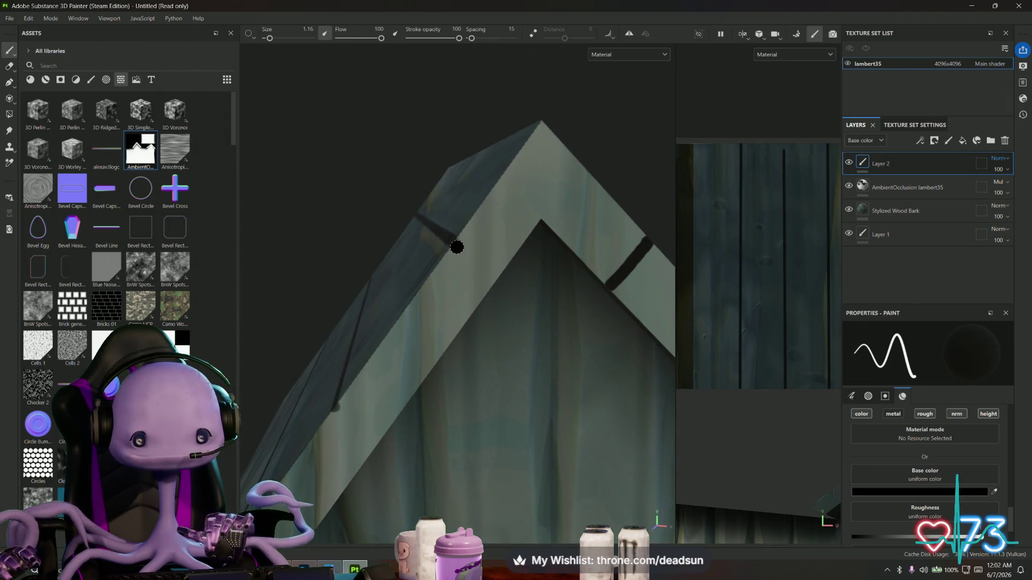
{"action": "left_click_drag", "start_coordinate": [464, 251], "coordinate": [479, 290]}
{"action": "left_click_drag", "start_coordinate": [454, 325], "coordinate": [577, 304]}
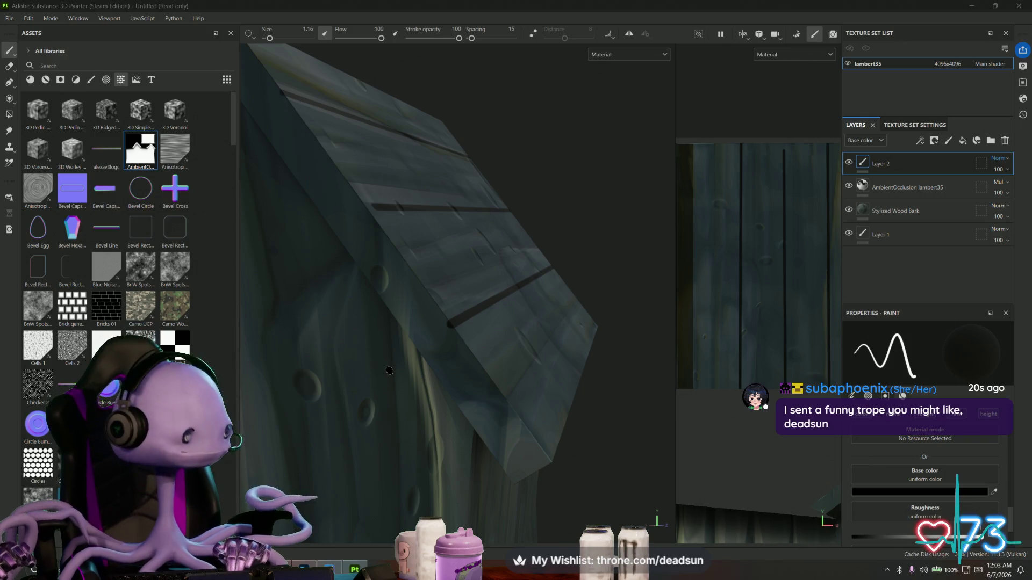
{"action": "left_click_drag", "start_coordinate": [481, 316], "coordinate": [519, 321]}
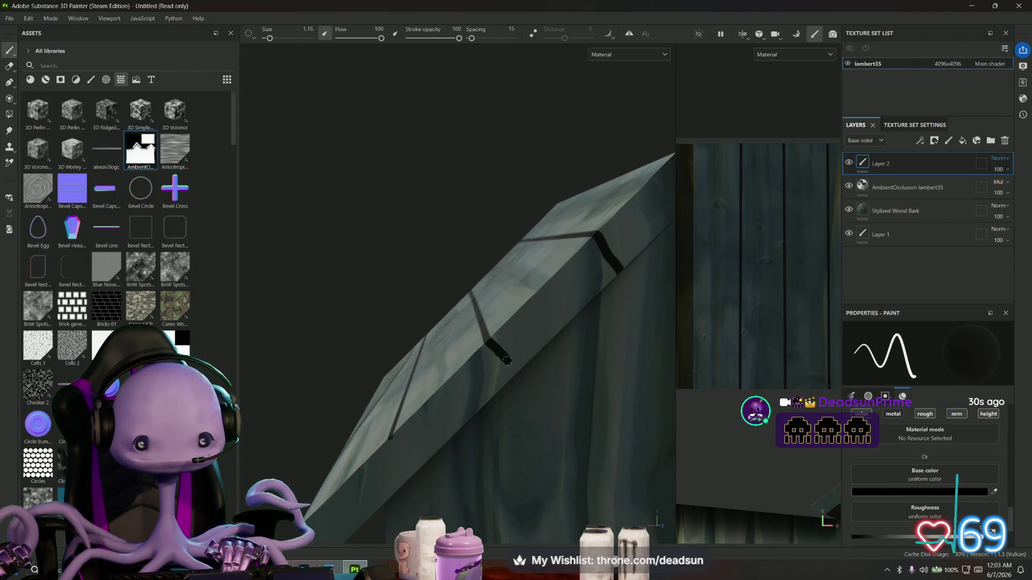
{"action": "left_click_drag", "start_coordinate": [516, 371], "coordinate": [589, 245]}
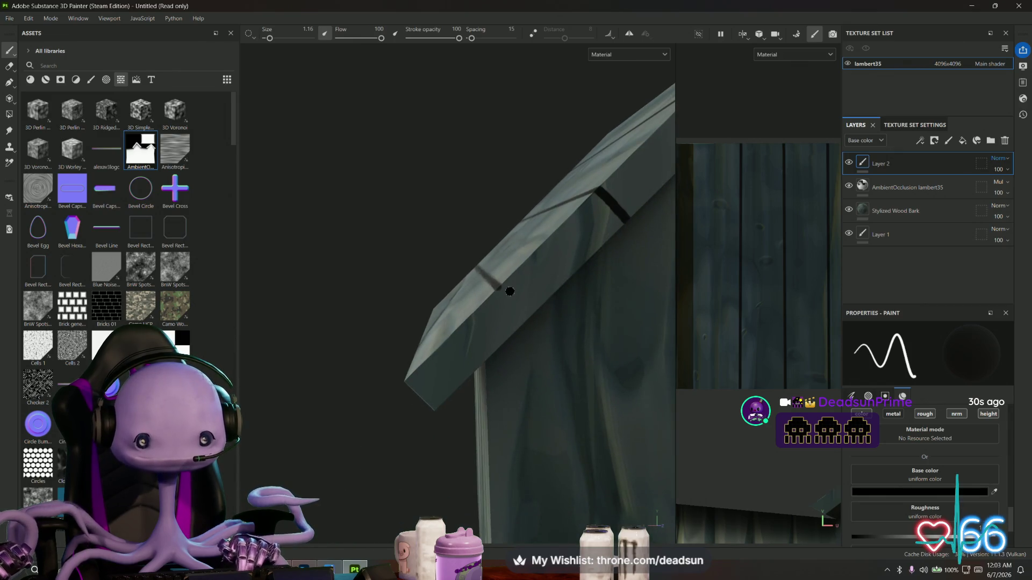
{"action": "left_click_drag", "start_coordinate": [495, 286], "coordinate": [540, 305]}
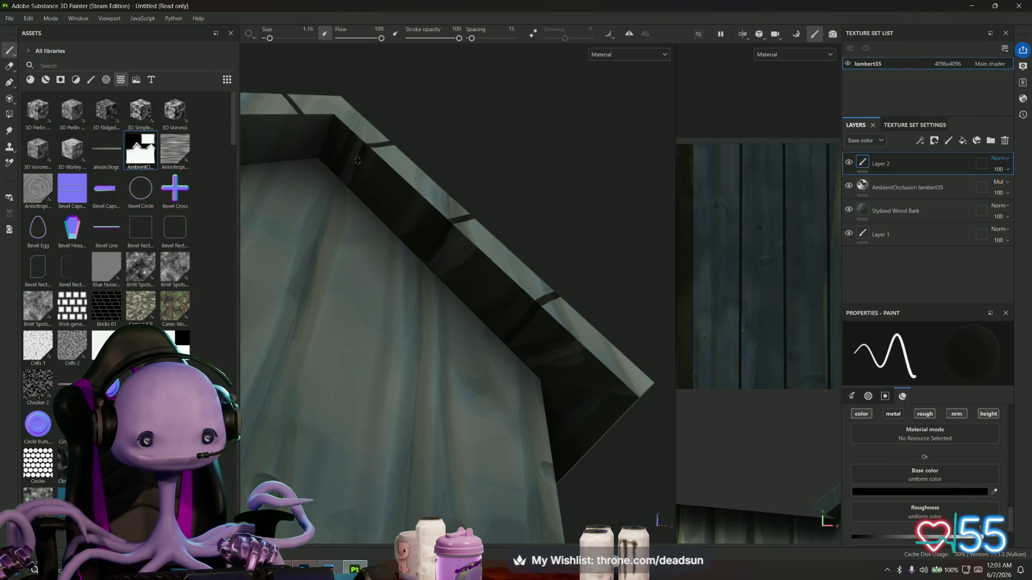
Paint a black stroke along the roof's inner edge, then view the full gable and wall
{"action": "left_click_drag", "start_coordinate": [346, 180], "coordinate": [424, 283]}
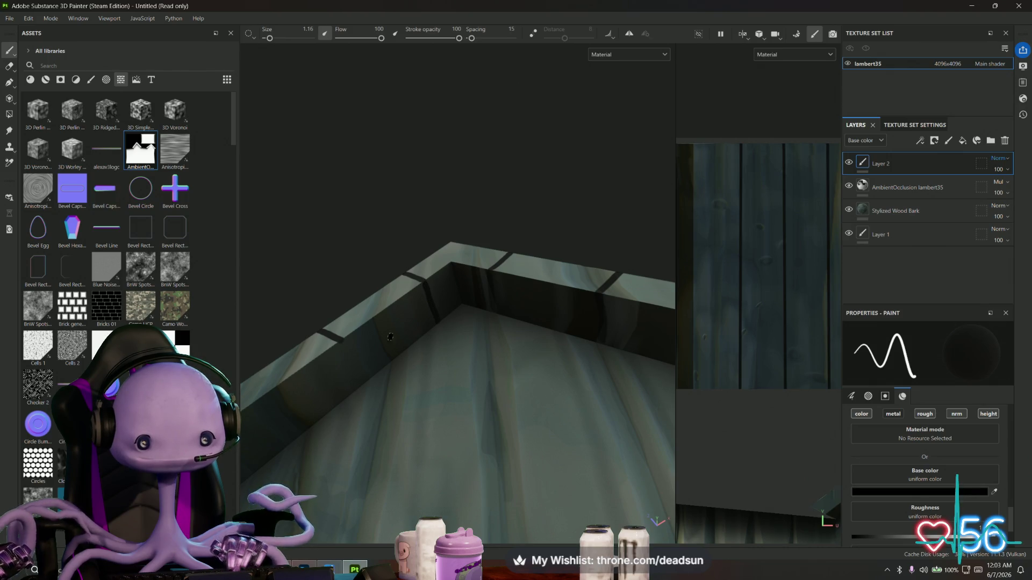
{"action": "left_click_drag", "start_coordinate": [342, 343], "coordinate": [364, 278]}
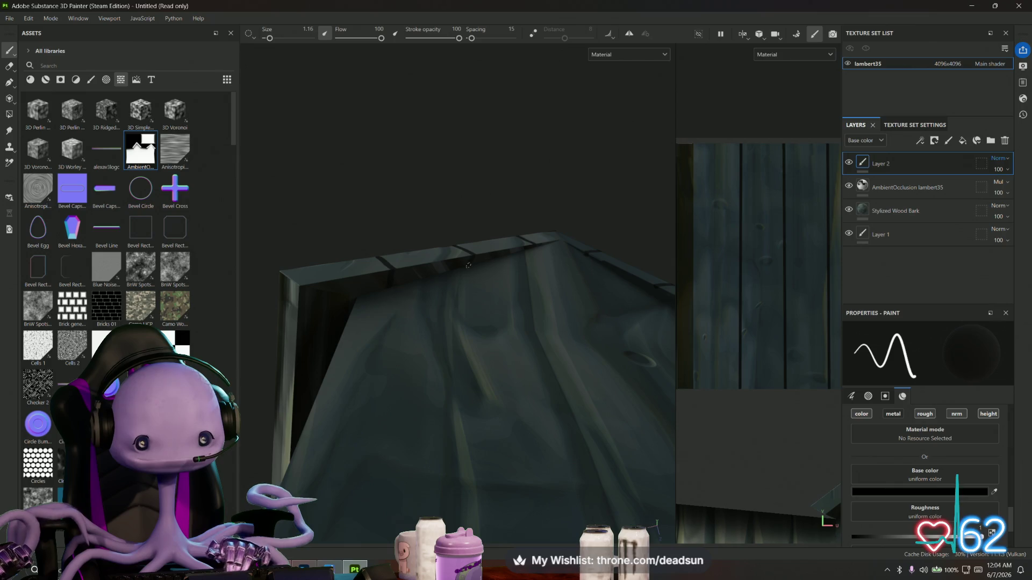
{"action": "left_click_drag", "start_coordinate": [545, 258], "coordinate": [468, 315]}
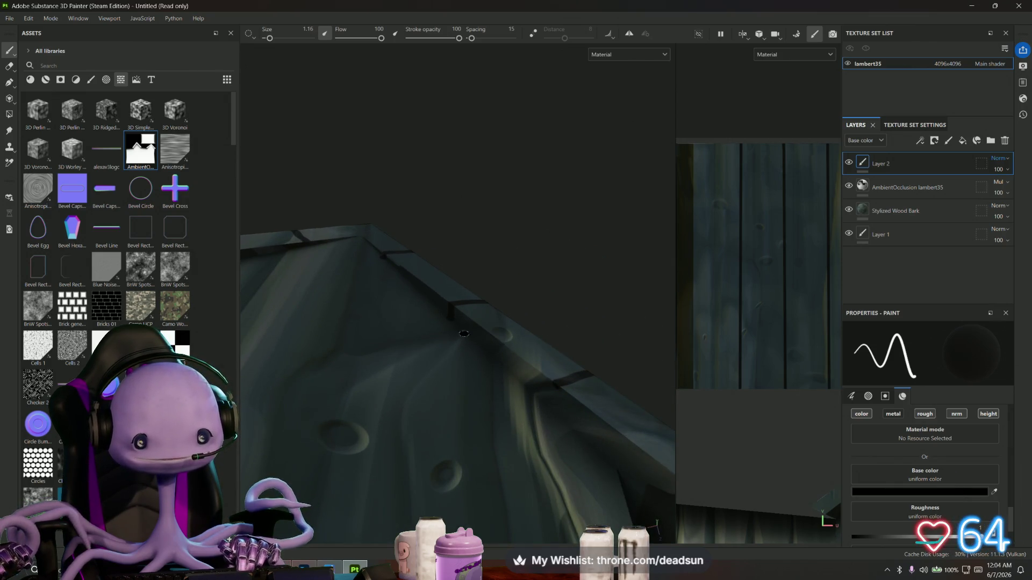
{"action": "left_click_drag", "start_coordinate": [557, 391], "coordinate": [618, 371]}
{"action": "left_click_drag", "start_coordinate": [745, 337], "coordinate": [743, 297]}
{"action": "scroll", "scroll_direction": "up", "scroll_amount": 3}
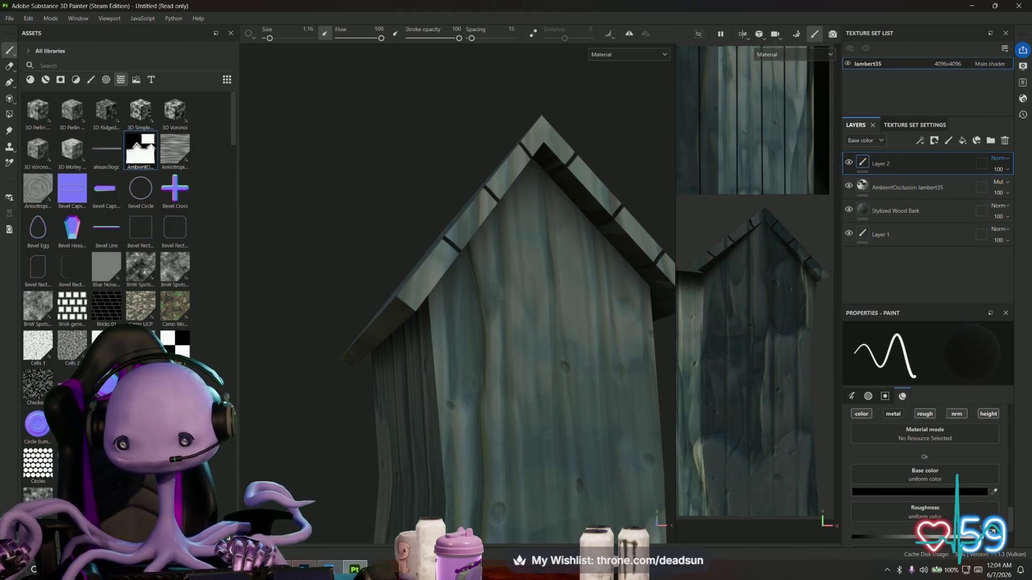
Paint a straight black seam line from the roof down toward the wall bottom
{"action": "scroll", "scroll_direction": "up", "scroll_amount": 3}
{"action": "scroll", "scroll_direction": "down", "scroll_amount": 3}
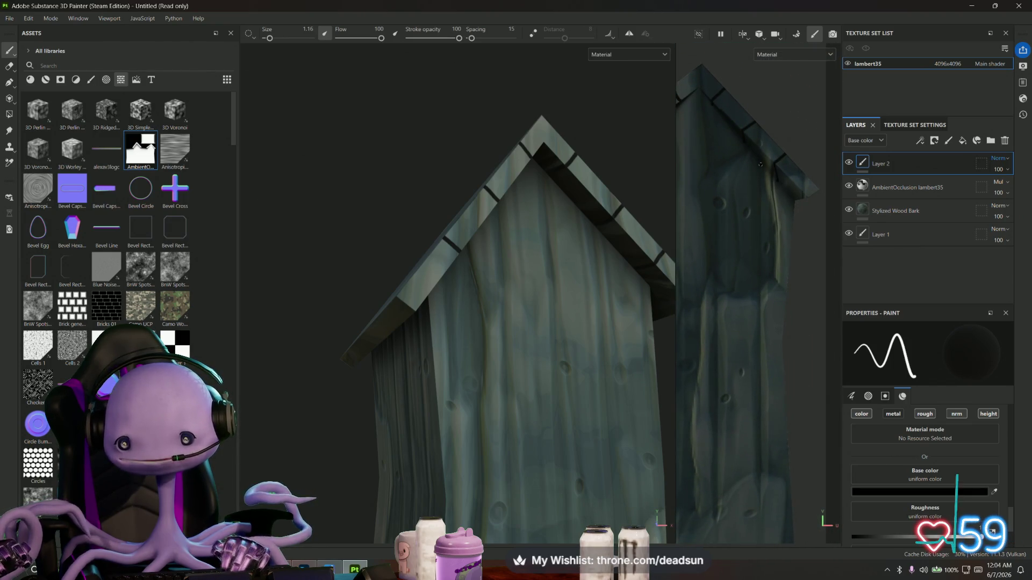
{"action": "left_click", "coordinate": [759, 302]}
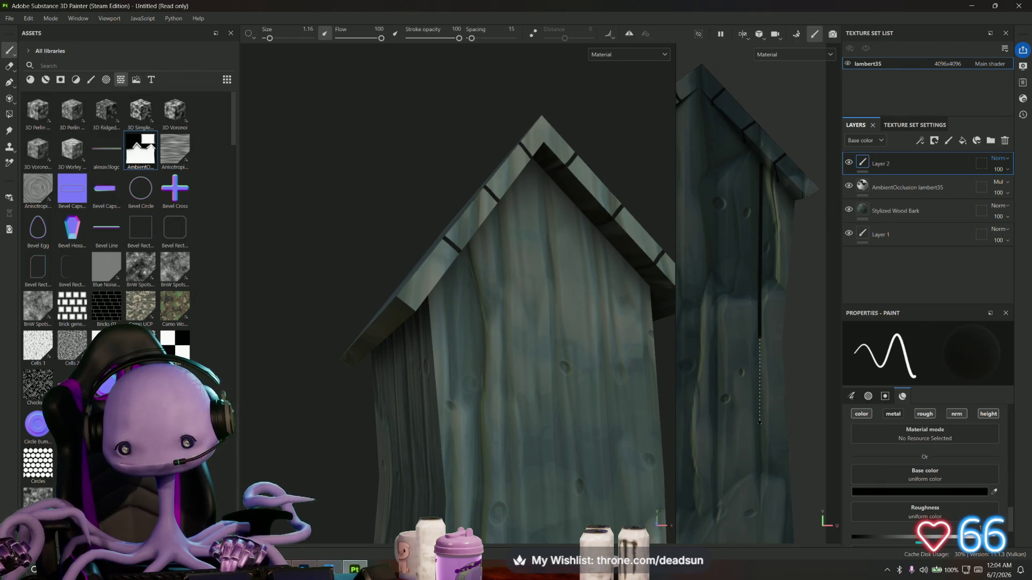
{"action": "left_click", "coordinate": [760, 449]}
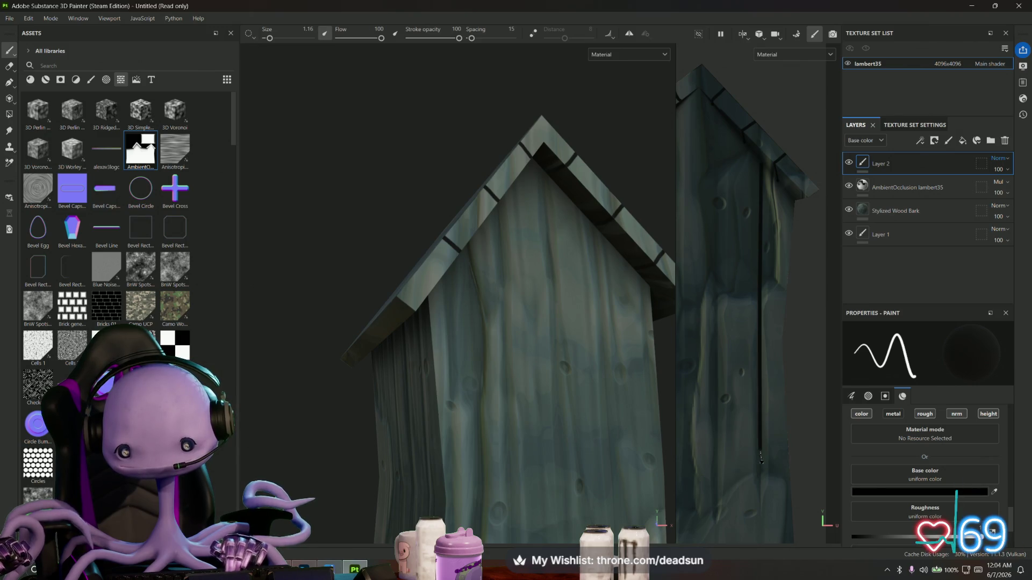
{"action": "left_click", "coordinate": [761, 521]}
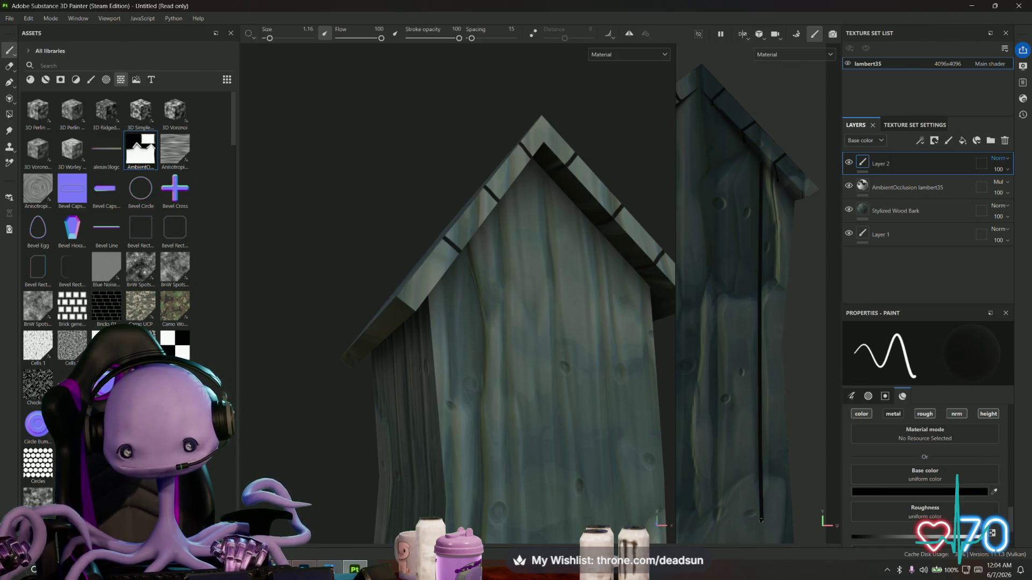
{"action": "left_click_drag", "start_coordinate": [779, 500], "coordinate": [779, 350]}
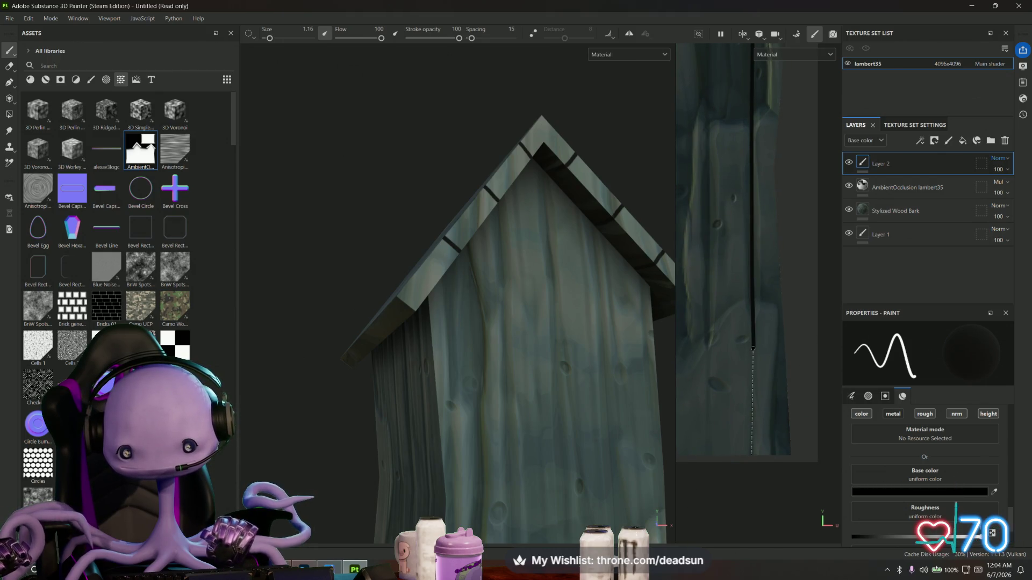
{"action": "left_click", "coordinate": [752, 453]}
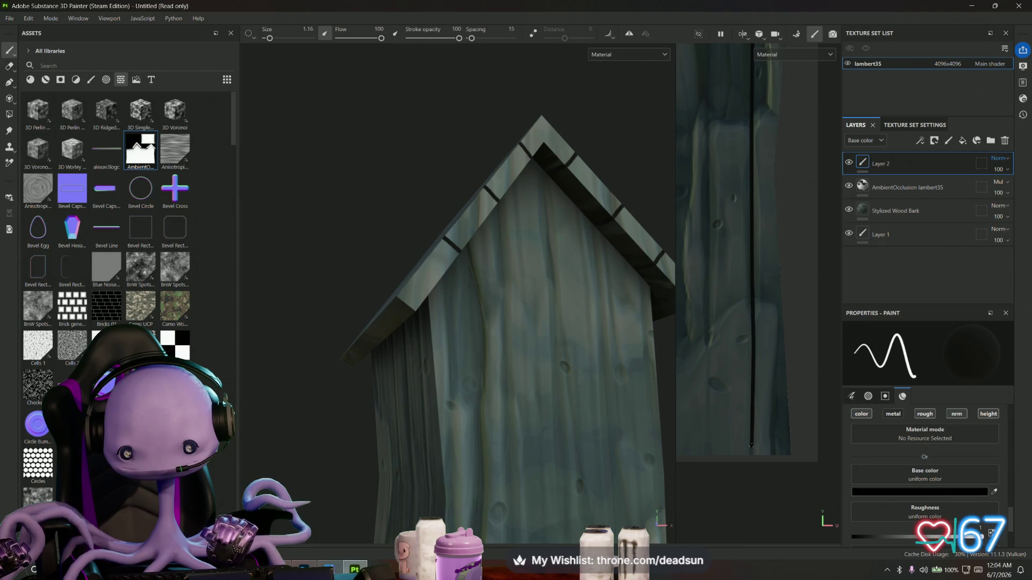
Paint a second straight seam line down from the roof peak, undoing its overshooting end
{"action": "left_click_drag", "start_coordinate": [673, 405], "coordinate": [497, 433]}
{"action": "left_click_drag", "start_coordinate": [737, 322], "coordinate": [774, 484]}
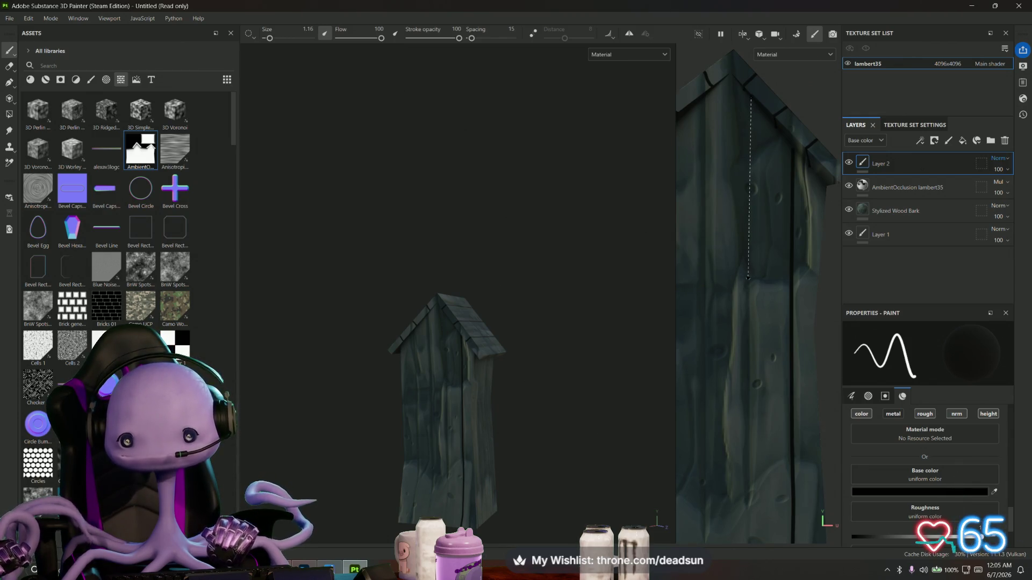
{"action": "left_click", "coordinate": [749, 279]}
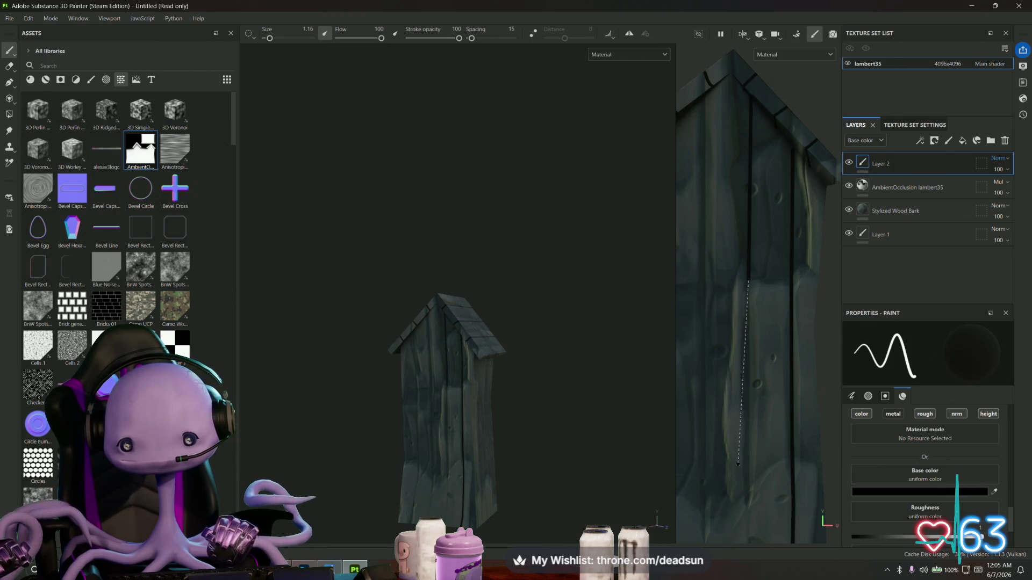
{"action": "left_click", "coordinate": [748, 464]}
{"action": "left_click_drag", "start_coordinate": [748, 467], "coordinate": [748, 260]}
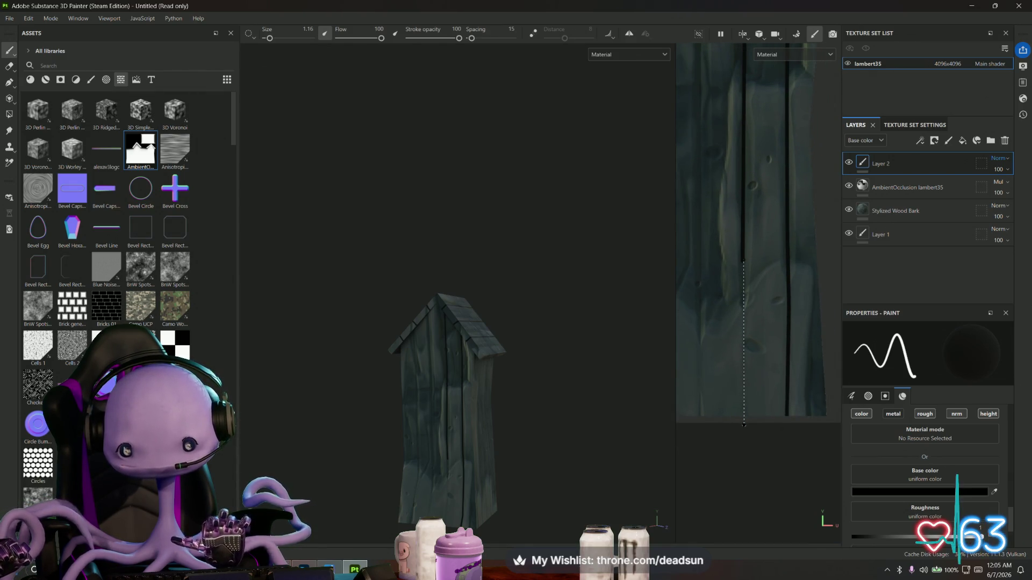
{"action": "left_click", "coordinate": [744, 422]}
{"action": "scroll", "scroll_direction": "up", "scroll_amount": 3}
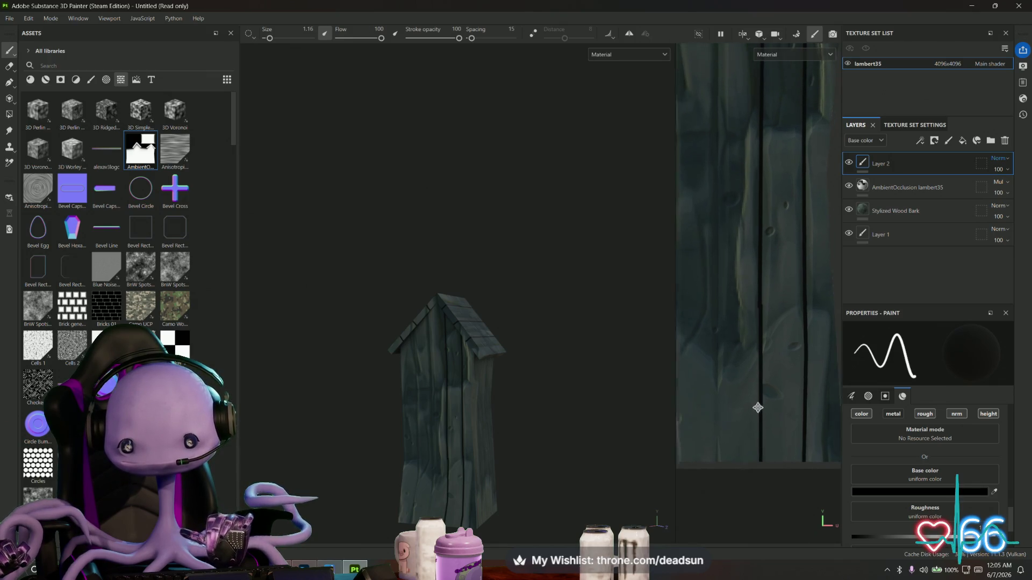
{"action": "scroll", "scroll_direction": "up", "scroll_amount": 3}
{"action": "key", "text": "ctrl+z"}
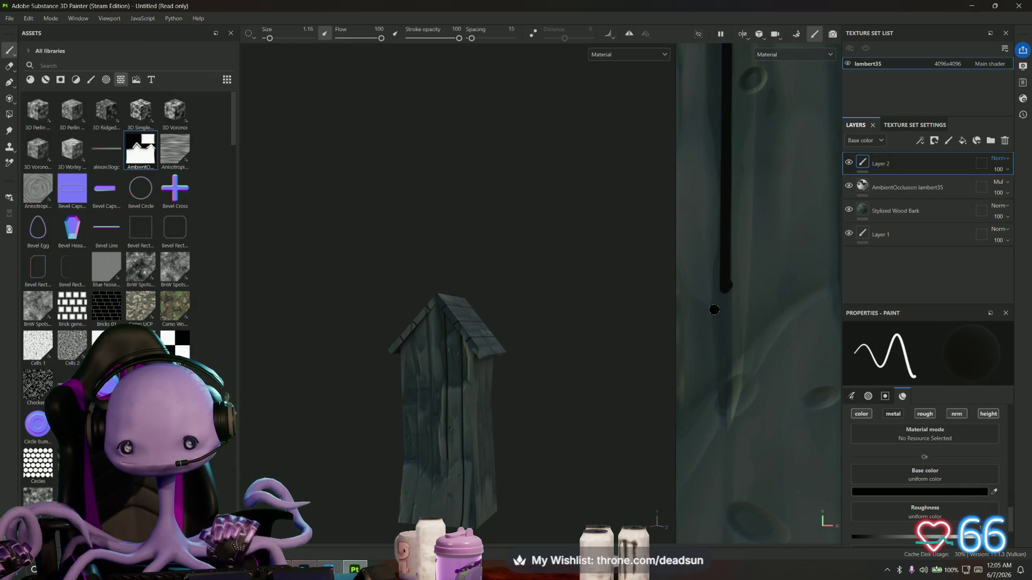
Complete the lower seam with a straight line up from the plank bottom, then reframe on the roof peak
{"action": "key", "text": "alt"}
{"action": "scroll", "scroll_direction": "down", "scroll_amount": 3}
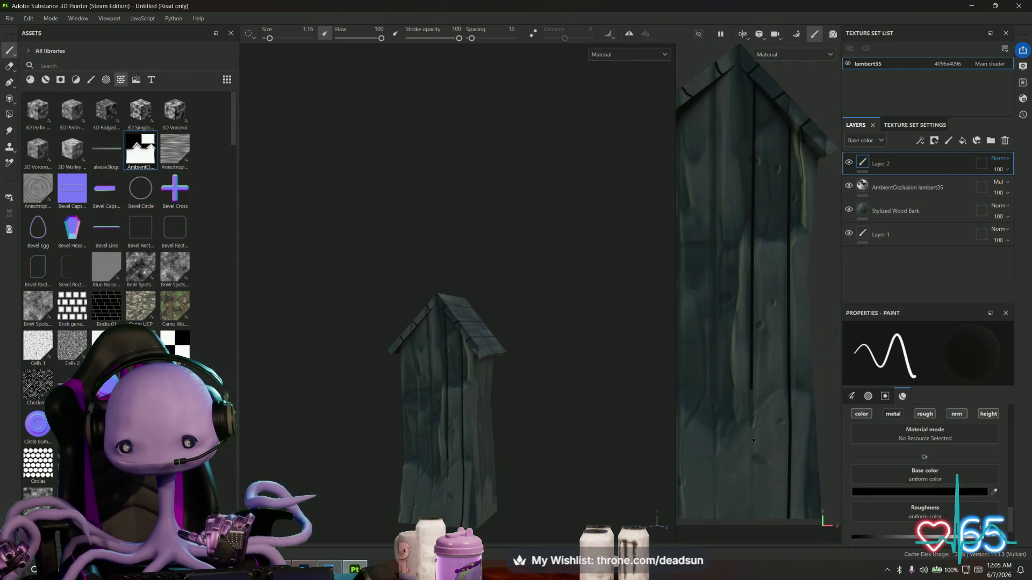
{"action": "scroll", "scroll_direction": "up", "scroll_amount": 3}
{"action": "left_click_drag", "start_coordinate": [752, 458], "coordinate": [757, 473]}
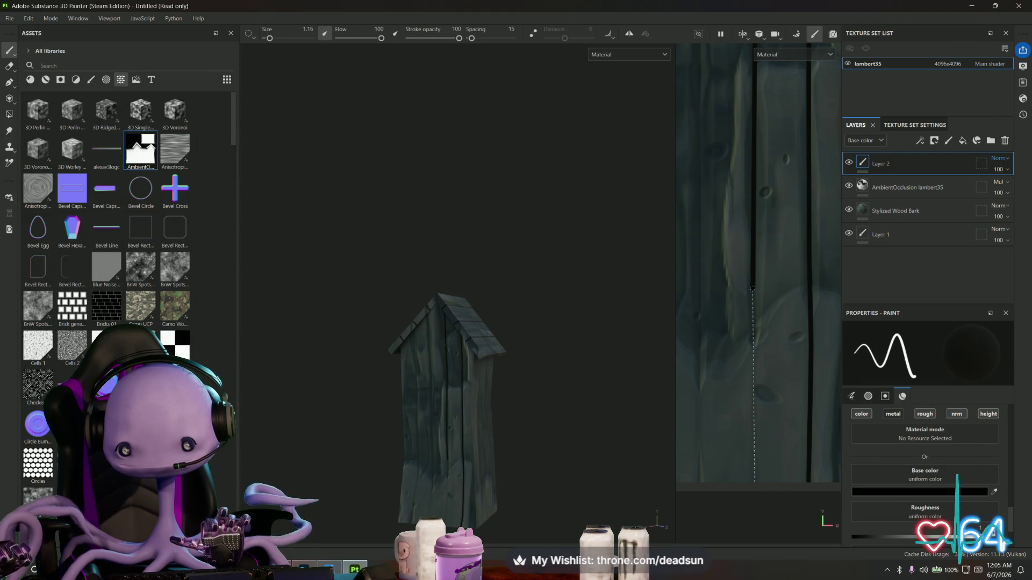
{"action": "left_click", "coordinate": [753, 289]}
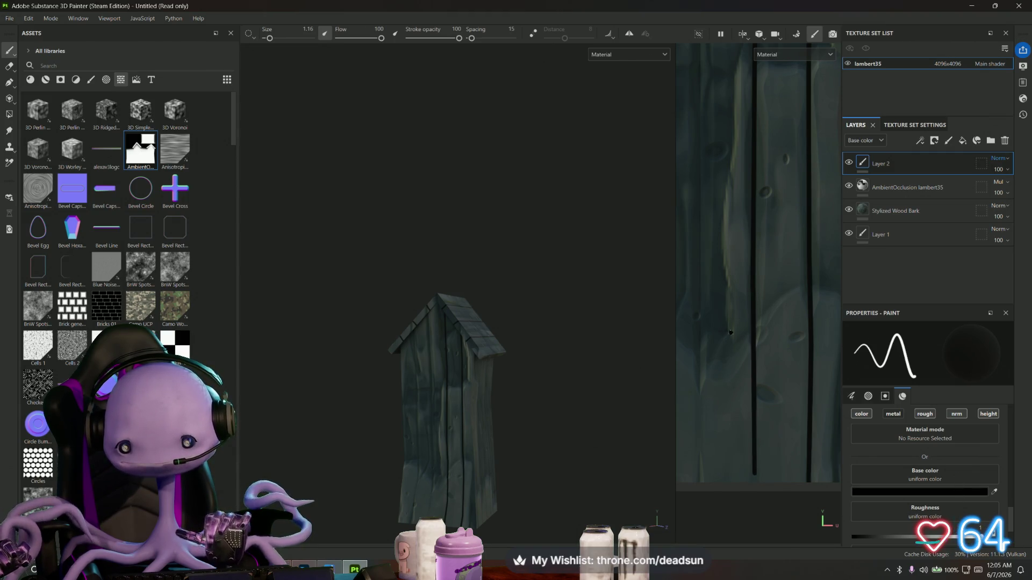
{"action": "scroll", "scroll_direction": "up", "scroll_amount": 3}
{"action": "scroll", "scroll_direction": "down", "scroll_amount": 3}
{"action": "left_click_drag", "start_coordinate": [540, 406], "coordinate": [591, 386]}
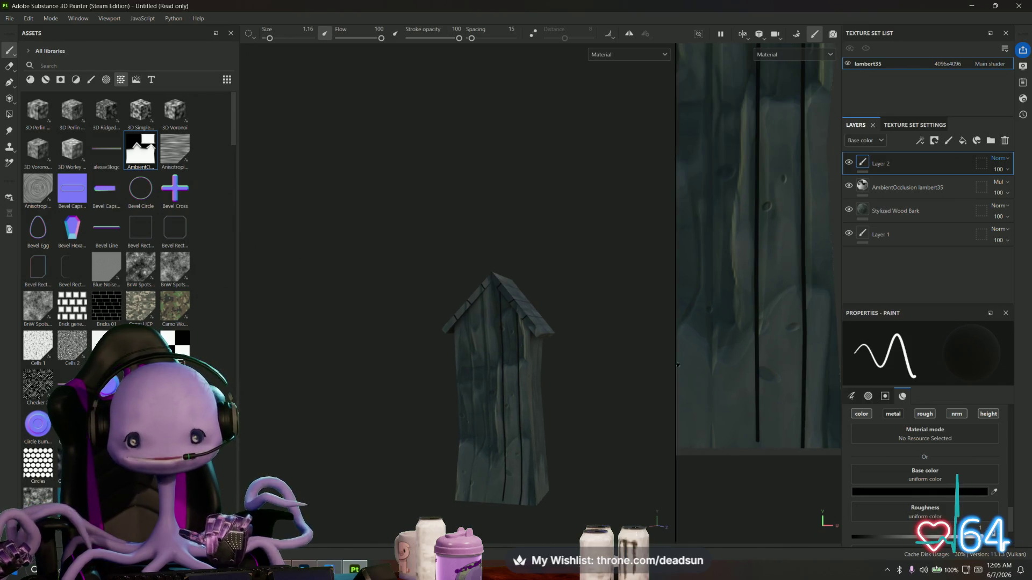
{"action": "scroll", "scroll_direction": "down", "scroll_amount": 3}
{"action": "scroll", "scroll_direction": "up", "scroll_amount": 3}
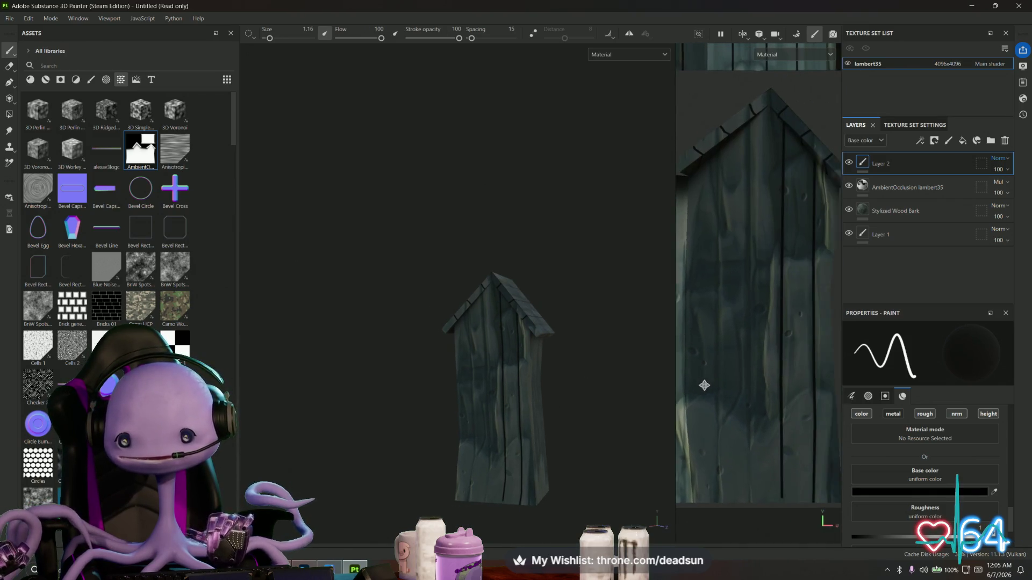
{"action": "scroll", "scroll_direction": "up", "scroll_amount": 3}
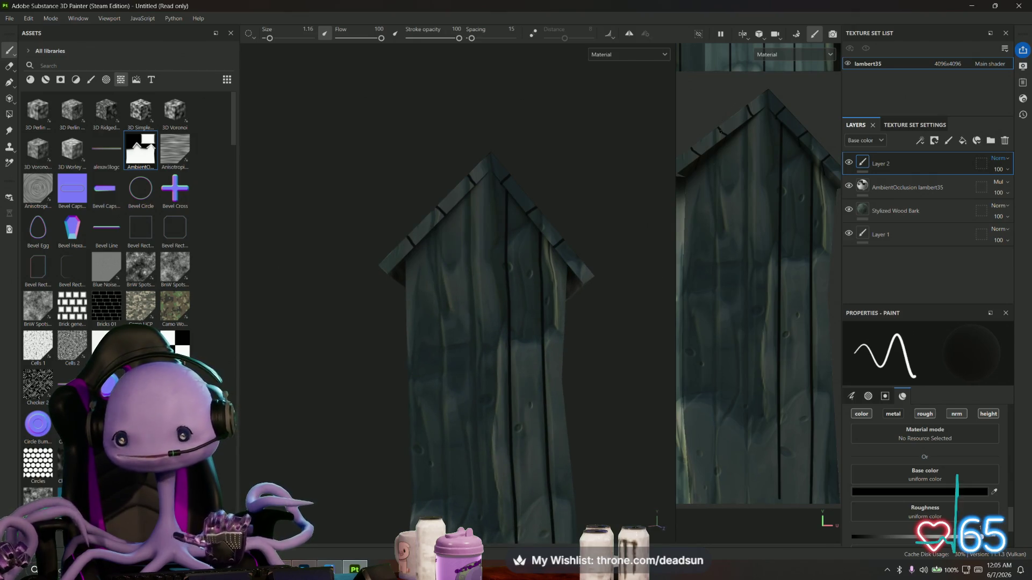
{"action": "scroll", "scroll_direction": "up", "scroll_amount": 3}
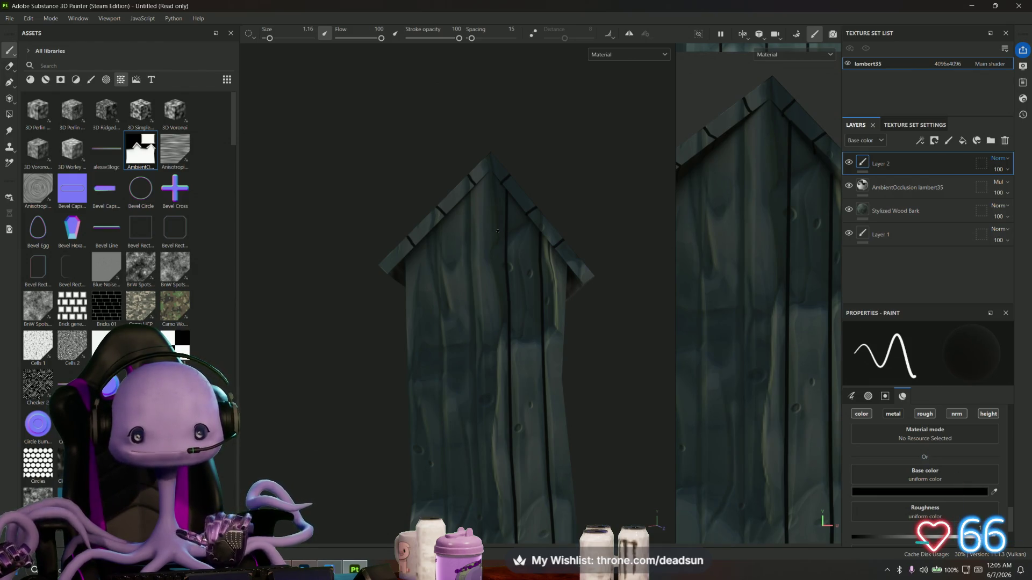
{"action": "left_click_drag", "start_coordinate": [739, 250], "coordinate": [739, 184]}
Paint a long straight dark line down the plank to near its bottom
{"action": "scroll", "scroll_direction": "down", "scroll_amount": 3}
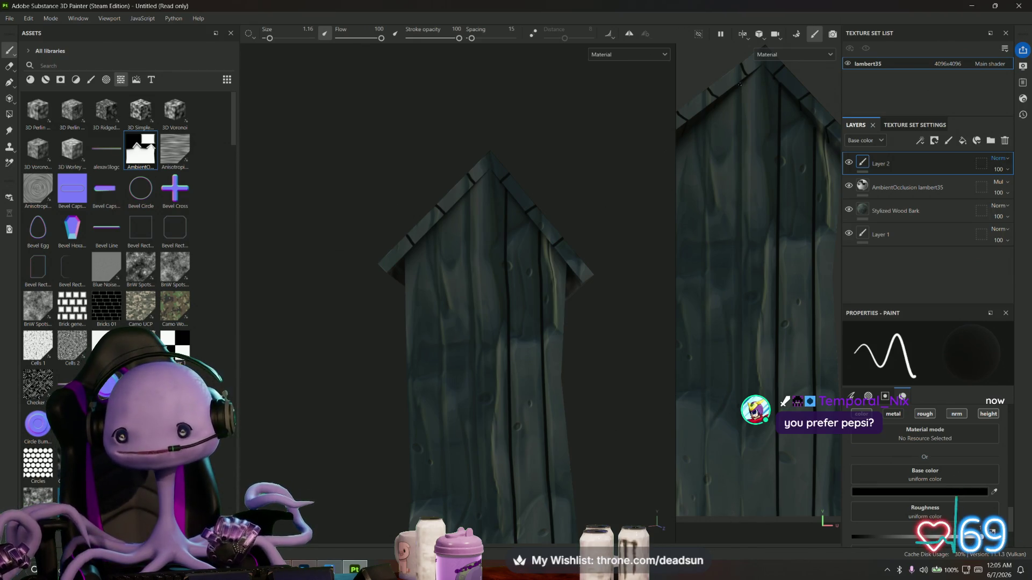
{"action": "key", "text": "shift"}
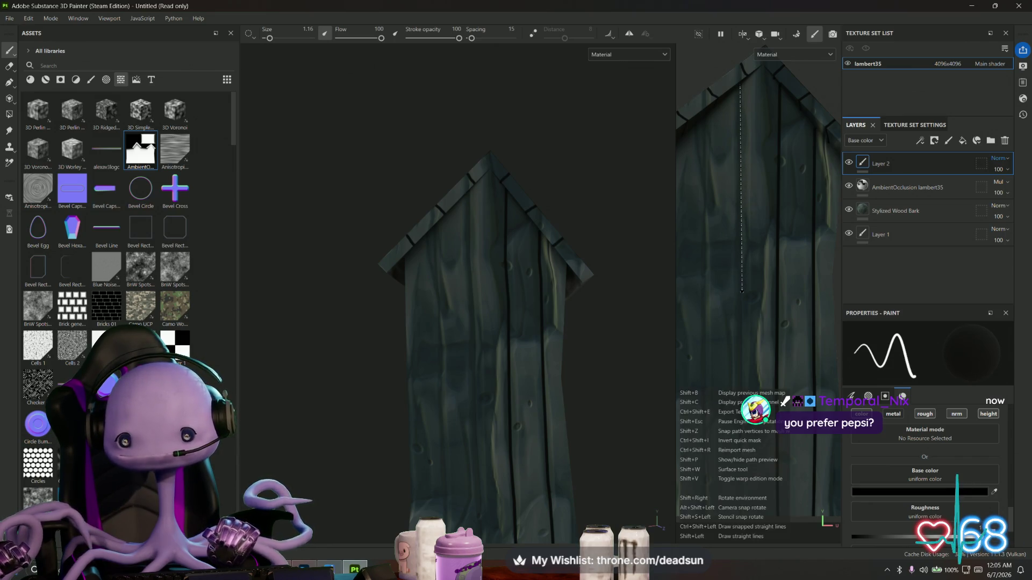
{"action": "left_click", "coordinate": [742, 291]}
{"action": "left_click", "coordinate": [740, 456]}
{"action": "left_click", "coordinate": [741, 519]}
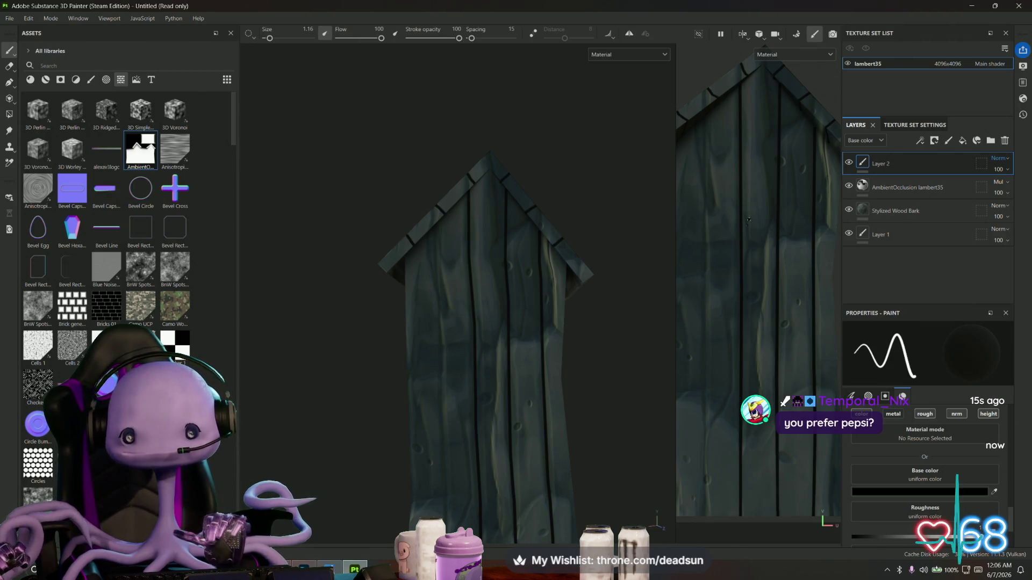
Brush a small curved dark knot mark on the board
{"action": "scroll", "scroll_direction": "up", "scroll_amount": 3}
{"action": "left_click_drag", "start_coordinate": [775, 159], "coordinate": [786, 175]}
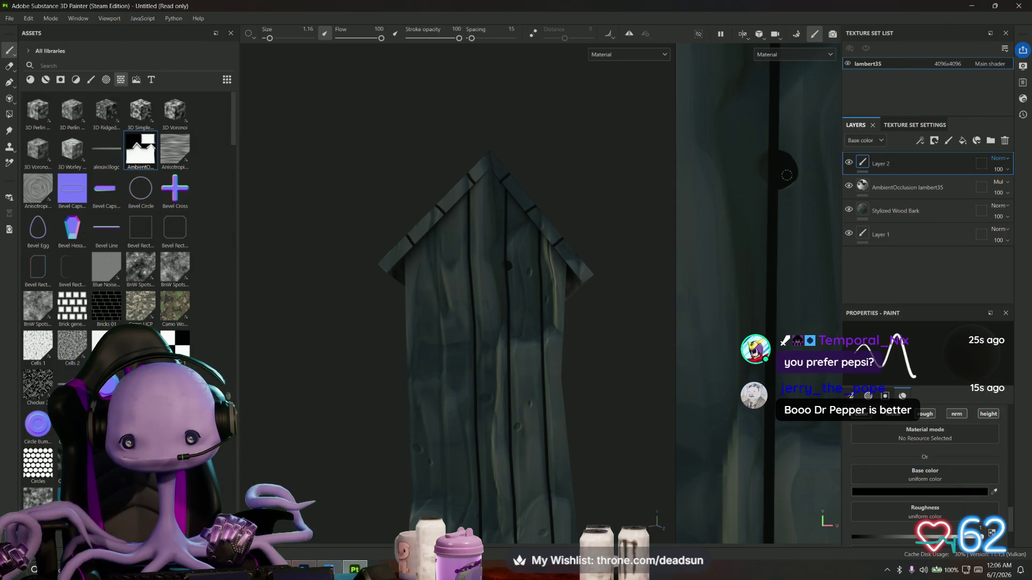
{"action": "scroll", "scroll_direction": "down", "scroll_amount": 3}
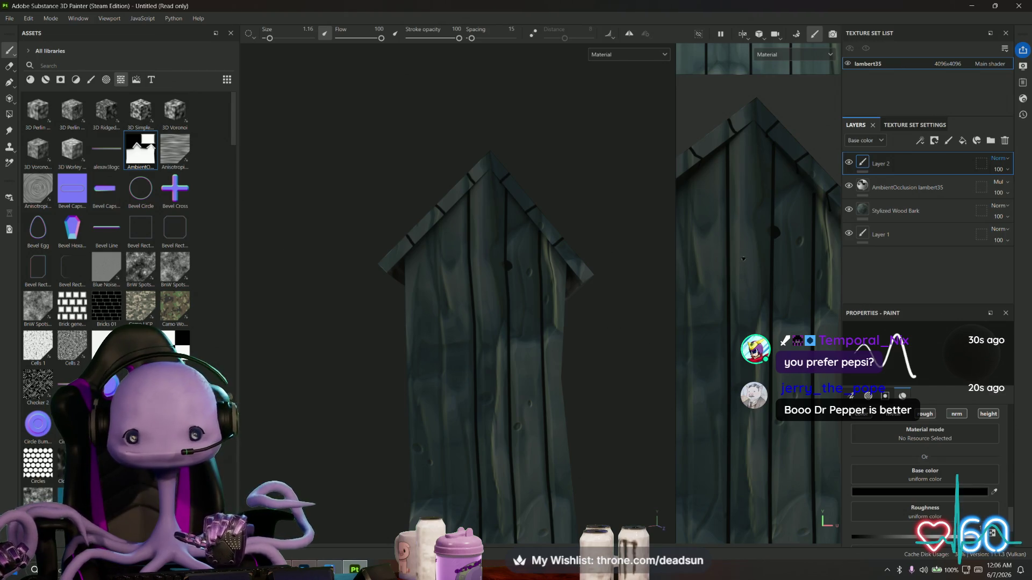
{"action": "scroll", "scroll_direction": "down", "scroll_amount": 3}
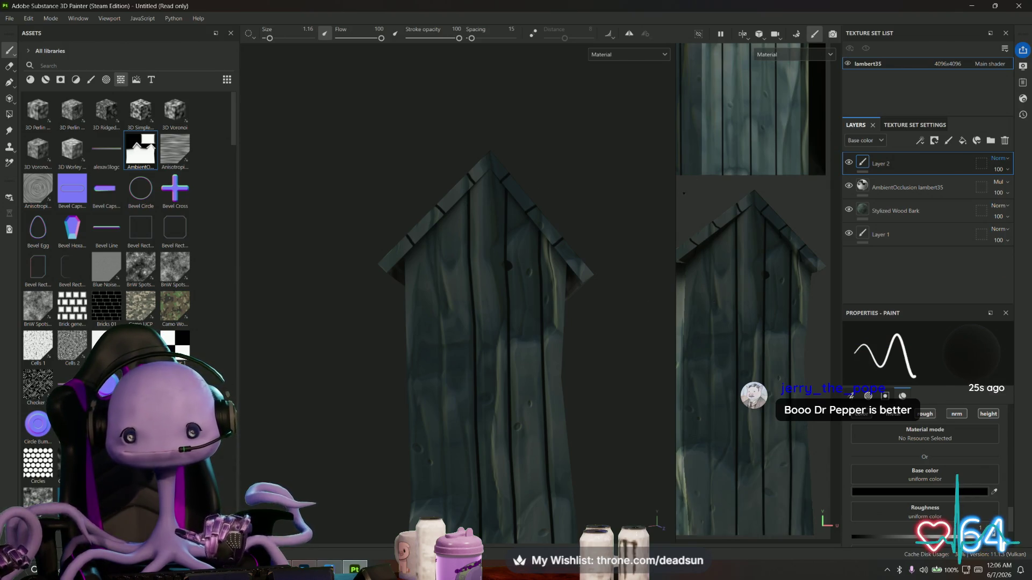
Widen the texture view and paint a straight dark seam line up toward the roof
{"action": "left_click_drag", "start_coordinate": [675, 193], "coordinate": [604, 197]}
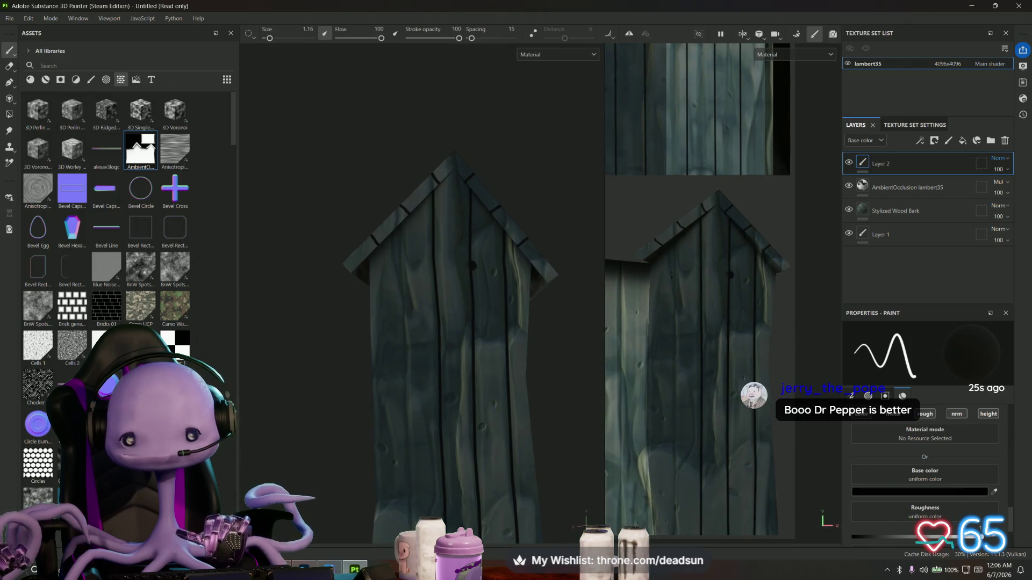
{"action": "scroll", "scroll_direction": "up", "scroll_amount": 3}
{"action": "scroll", "scroll_direction": "up", "scroll_amount": 3}
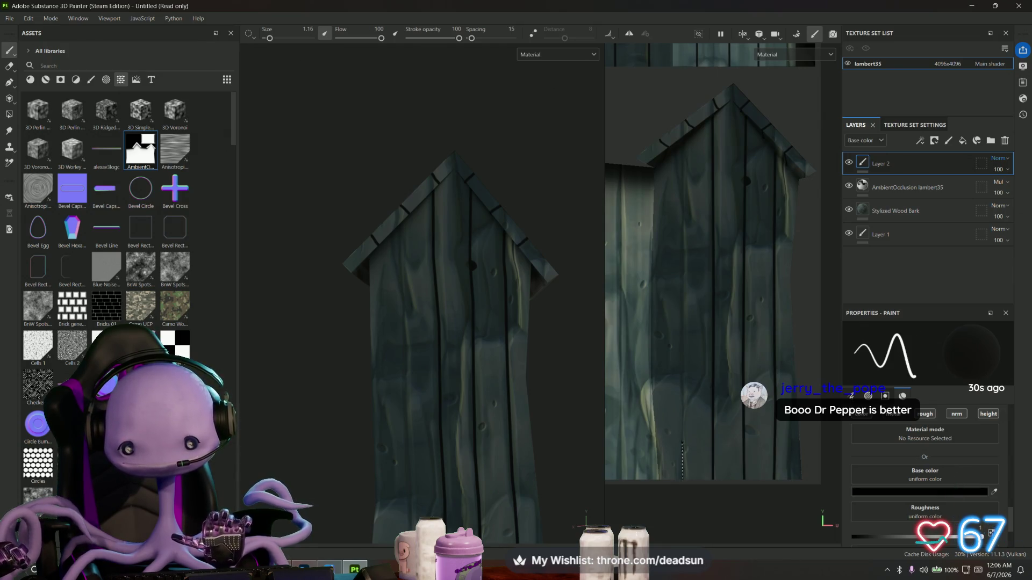
{"action": "left_click", "coordinate": [684, 354]}
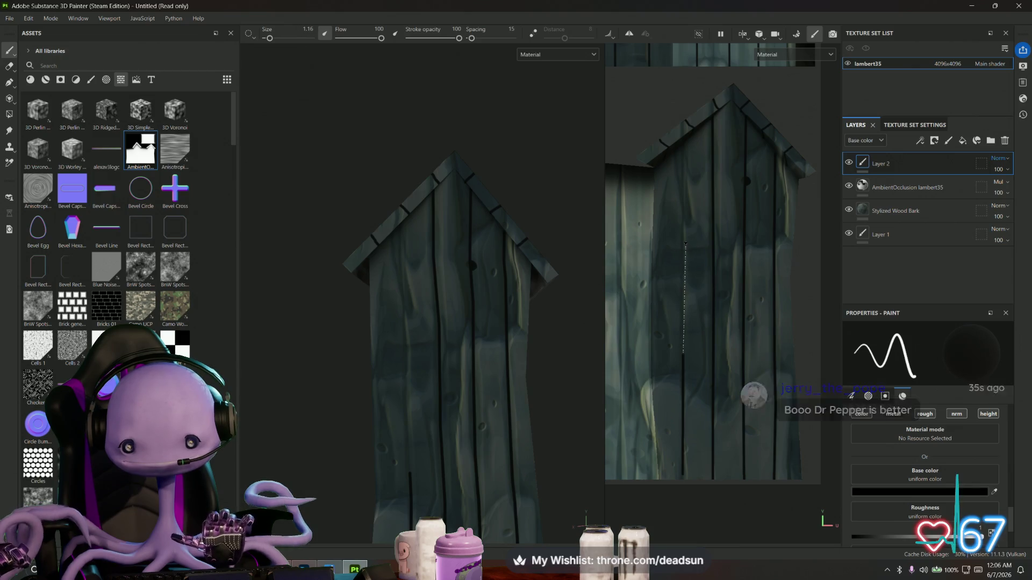
{"action": "left_click", "coordinate": [684, 247]}
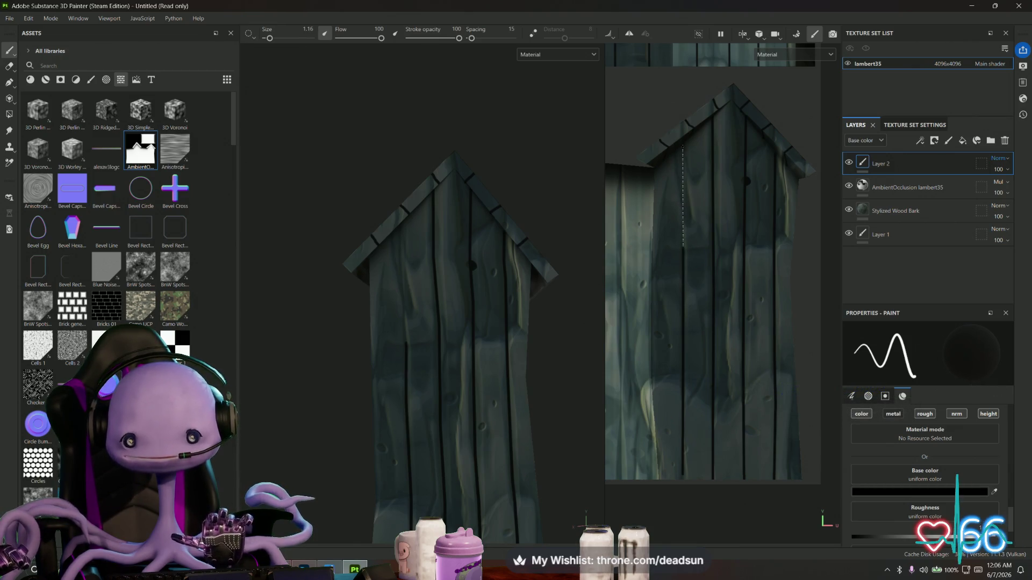
{"action": "left_click", "coordinate": [683, 164]}
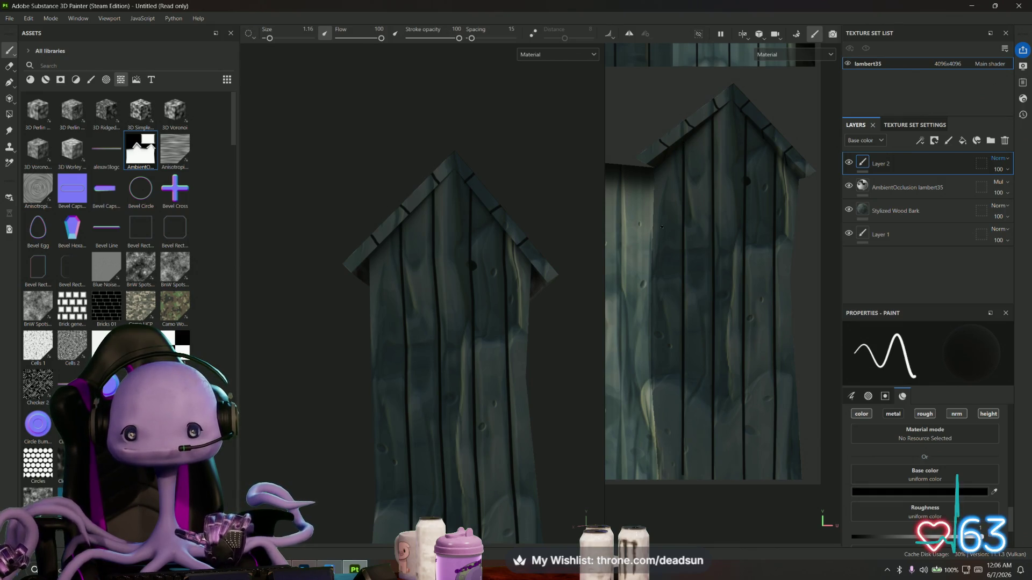
Paint a second thin straight dark plank line down to the wall bottom
{"action": "left_click_drag", "start_coordinate": [656, 269], "coordinate": [721, 226]}
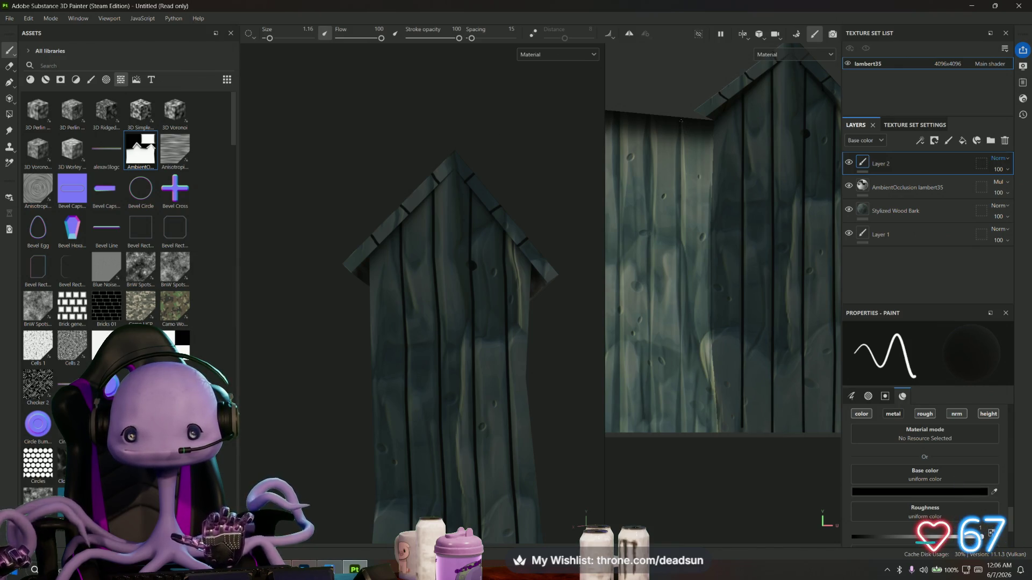
{"action": "key", "text": "shift"}
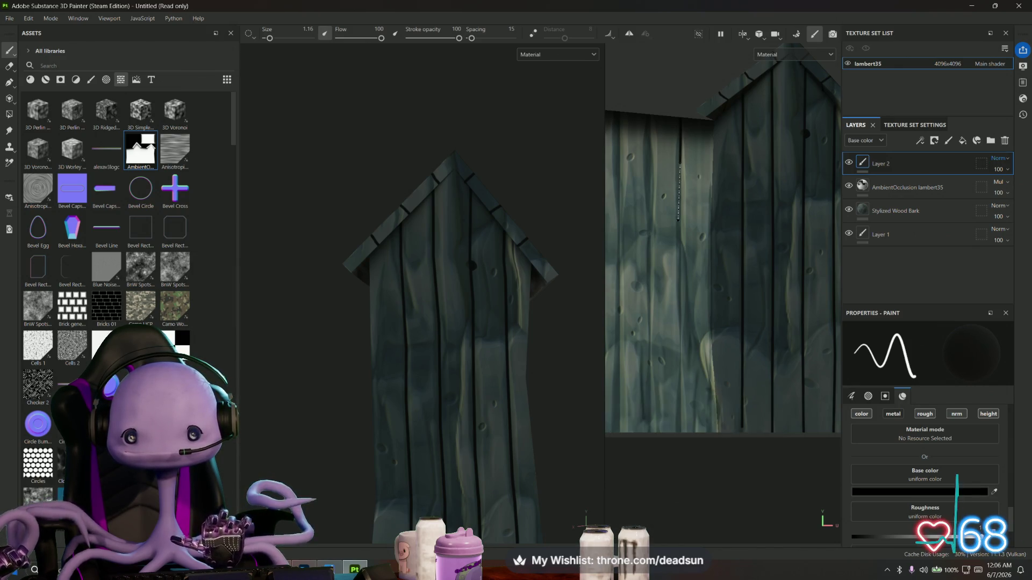
{"action": "left_click", "coordinate": [679, 243]}
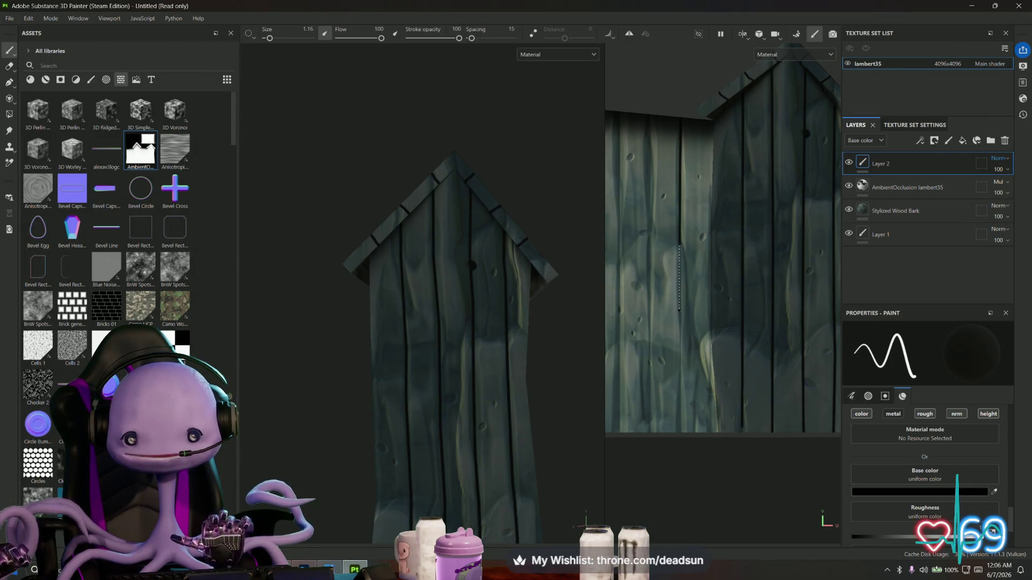
{"action": "left_click", "coordinate": [680, 313]}
{"action": "left_click", "coordinate": [680, 374]}
{"action": "left_click", "coordinate": [682, 435]}
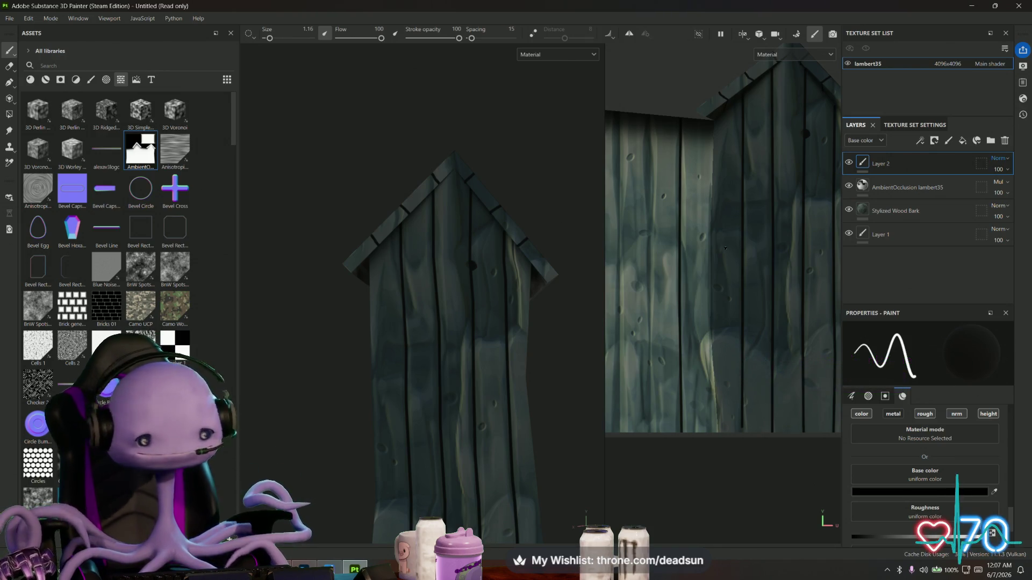
Paint a straight dark seam line down the first plank under the roof
{"action": "left_click_drag", "start_coordinate": [677, 273], "coordinate": [734, 272]}
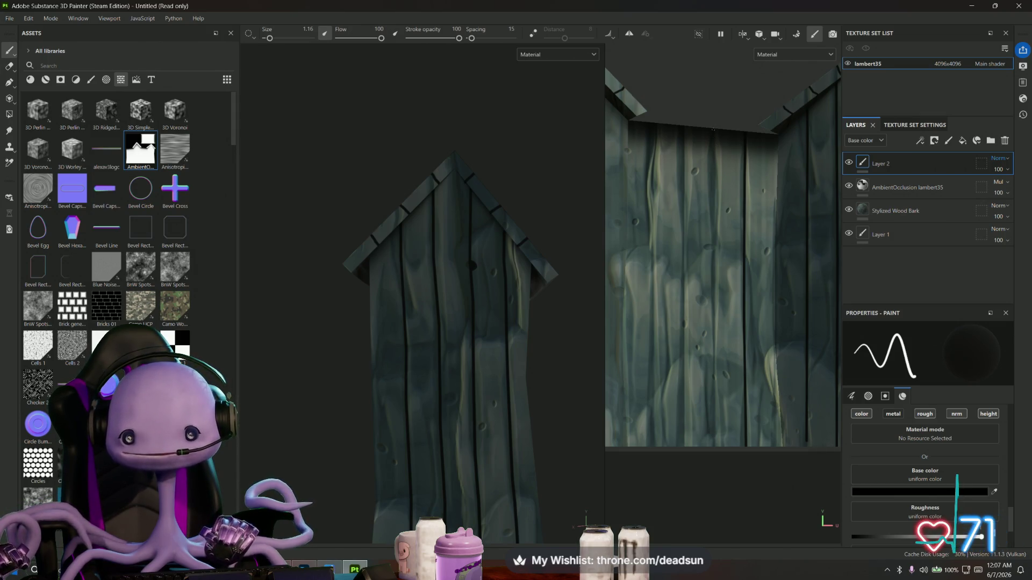
{"action": "key", "text": "shift"}
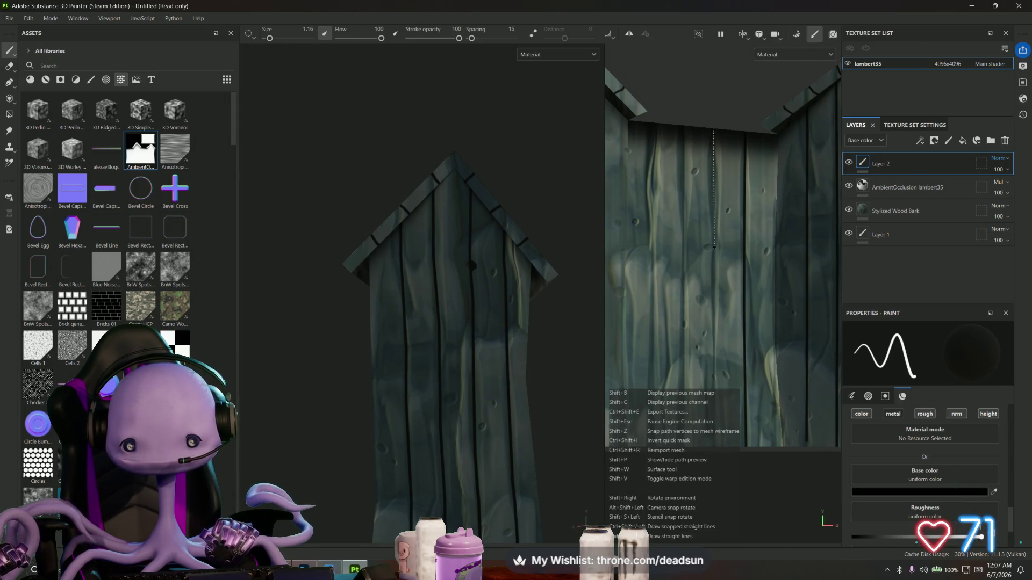
{"action": "left_click", "coordinate": [714, 247]}
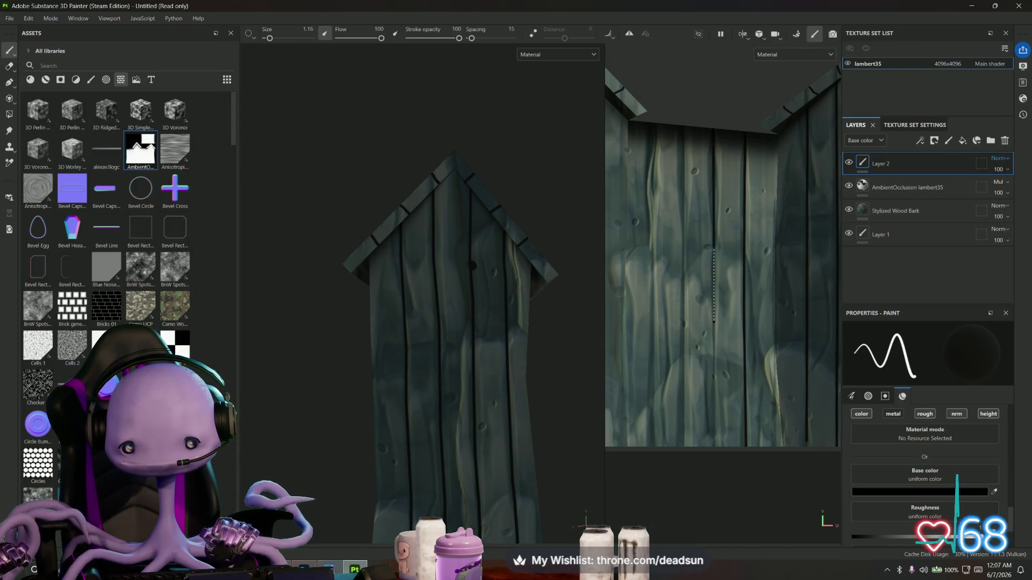
{"action": "left_click", "coordinate": [714, 325]}
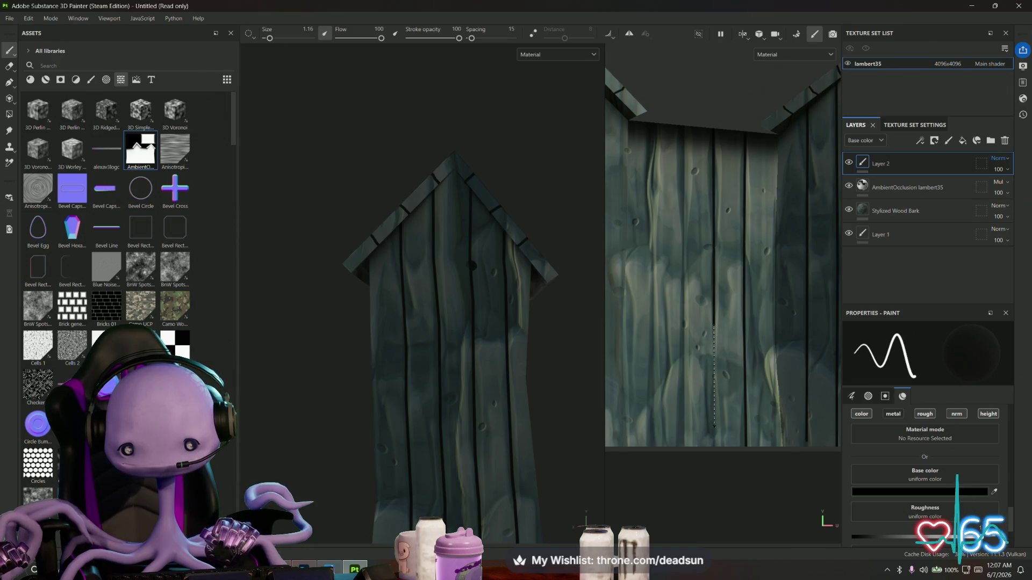
{"action": "left_click", "coordinate": [713, 381]}
{"action": "left_click", "coordinate": [714, 450]}
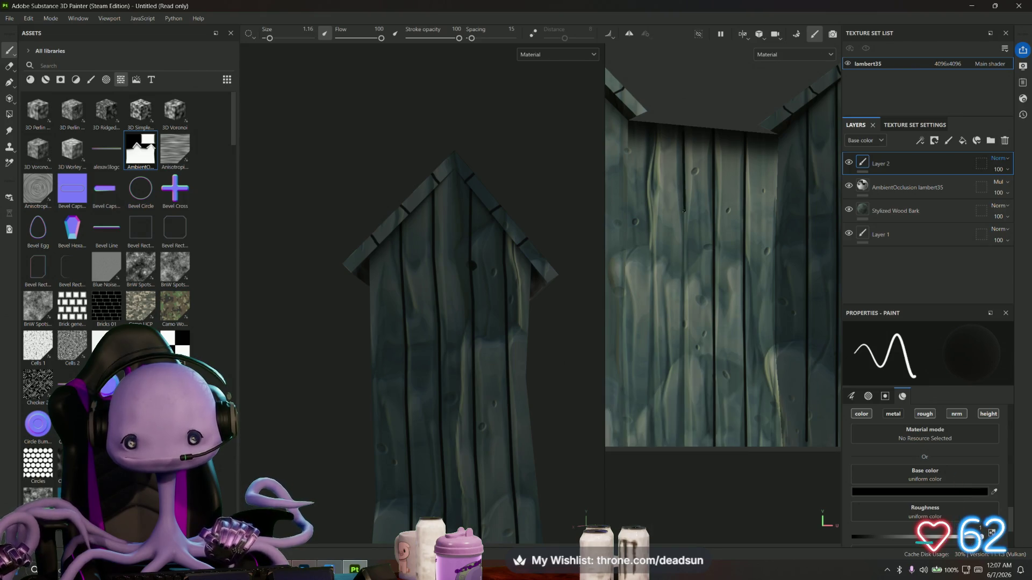
Paint straight dark lines down the next two plank seams
{"action": "left_click", "coordinate": [684, 211]}
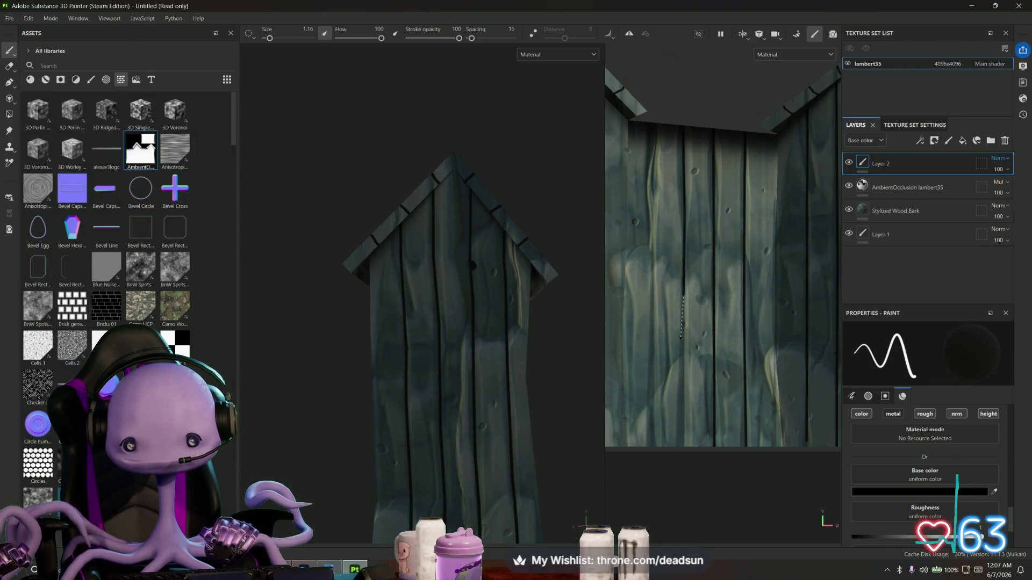
{"action": "left_click", "coordinate": [682, 346]}
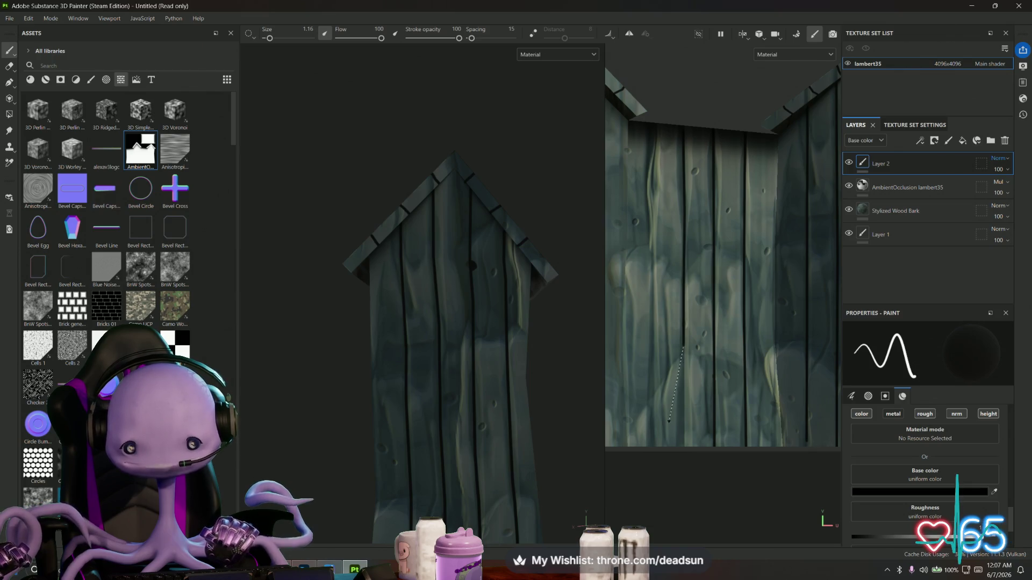
{"action": "left_click", "coordinate": [685, 411]}
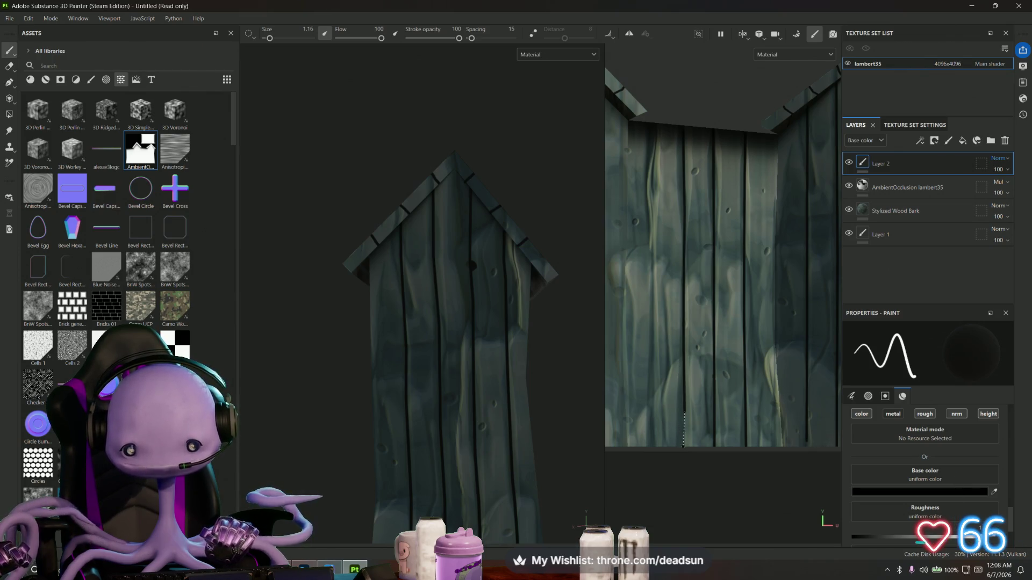
{"action": "left_click", "coordinate": [683, 446]}
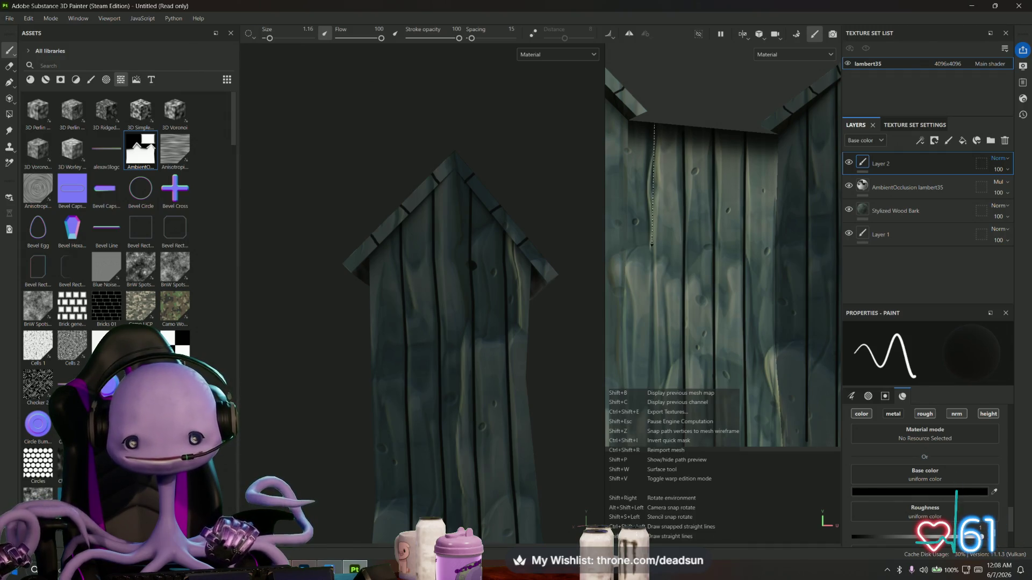
{"action": "left_click", "coordinate": [653, 257]}
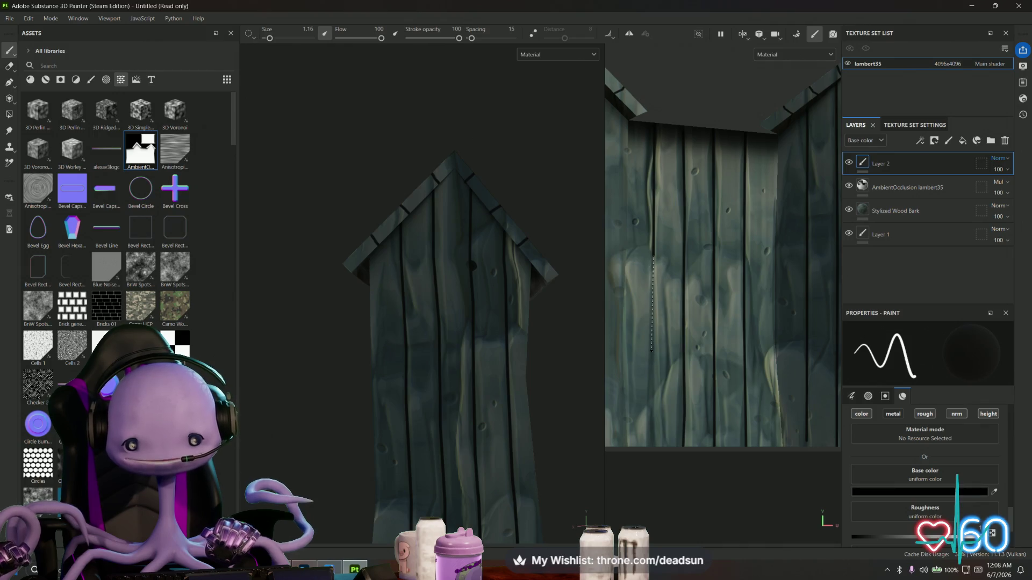
{"action": "left_click", "coordinate": [651, 355]}
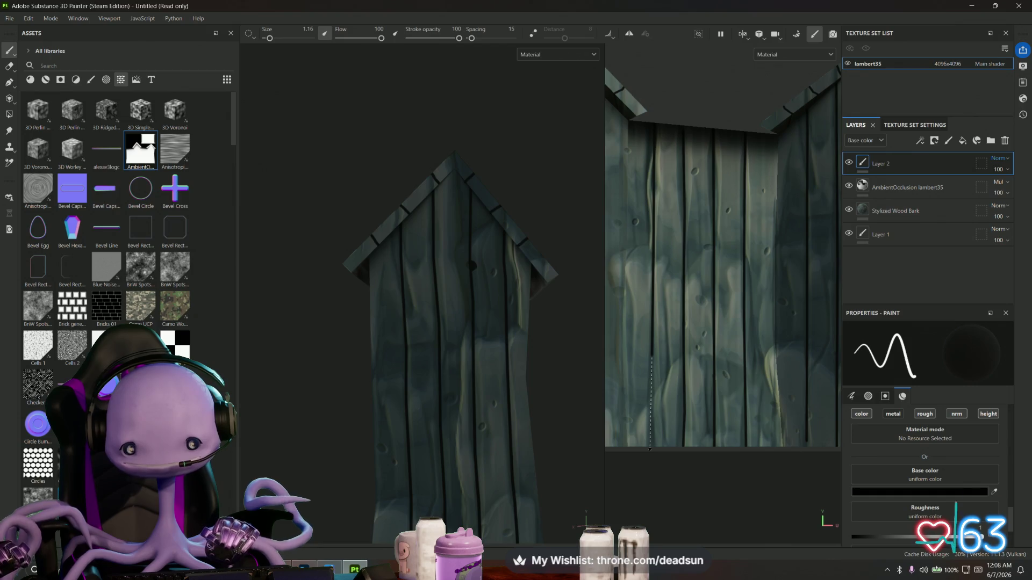
{"action": "left_click_drag", "start_coordinate": [753, 419], "coordinate": [802, 420]}
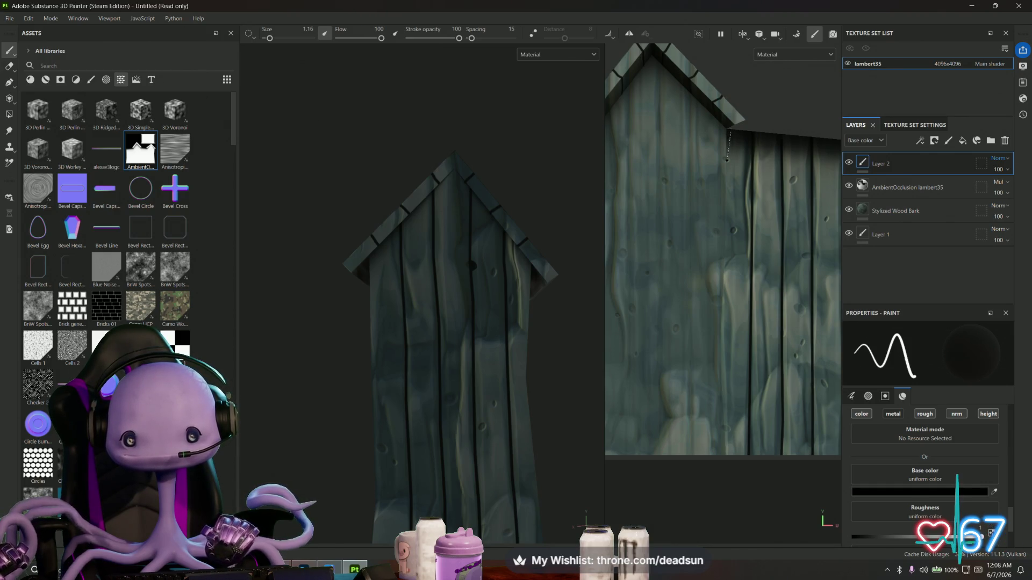
Paint a straight dark plank line down from the roof edge
{"action": "key", "text": "shift"}
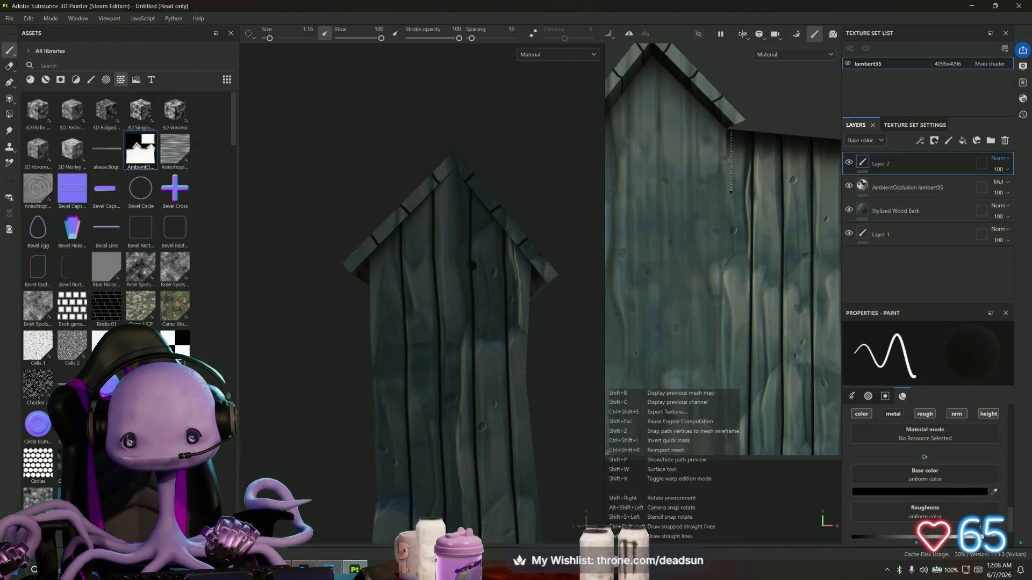
{"action": "left_click", "coordinate": [731, 191]}
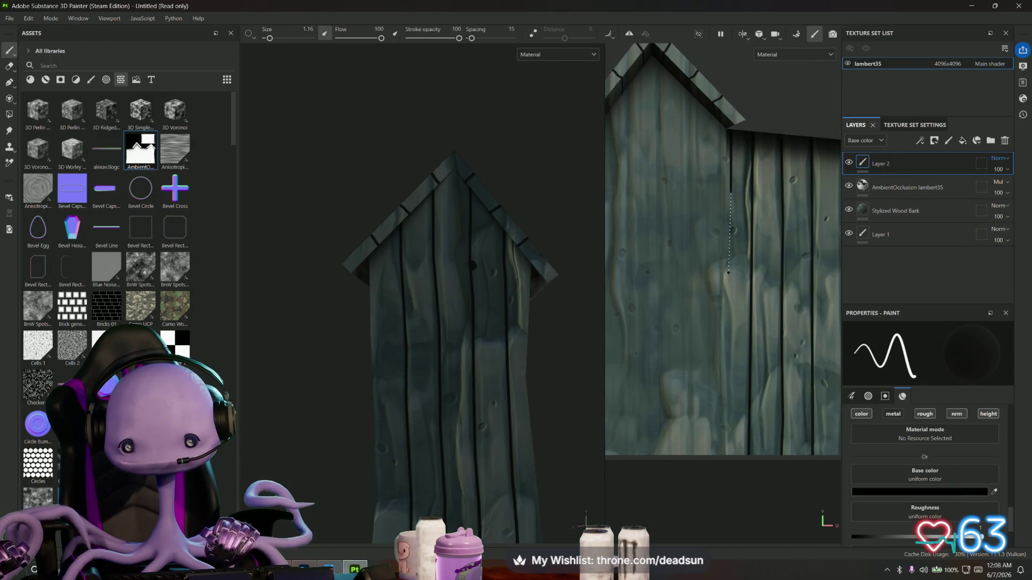
{"action": "left_click", "coordinate": [730, 274]}
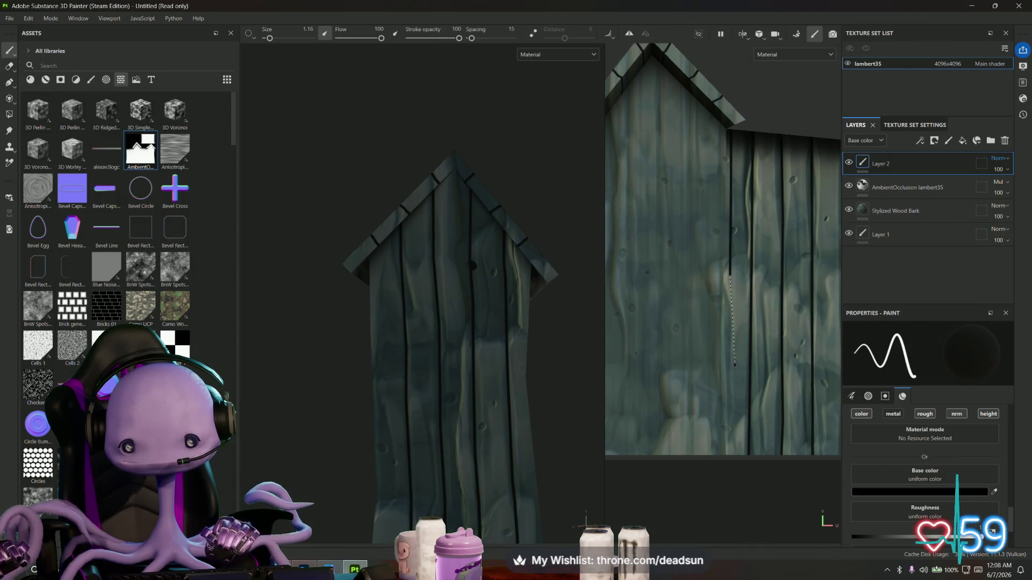
{"action": "left_click", "coordinate": [729, 353]}
{"action": "left_click", "coordinate": [729, 384]}
{"action": "left_click", "coordinate": [732, 458]}
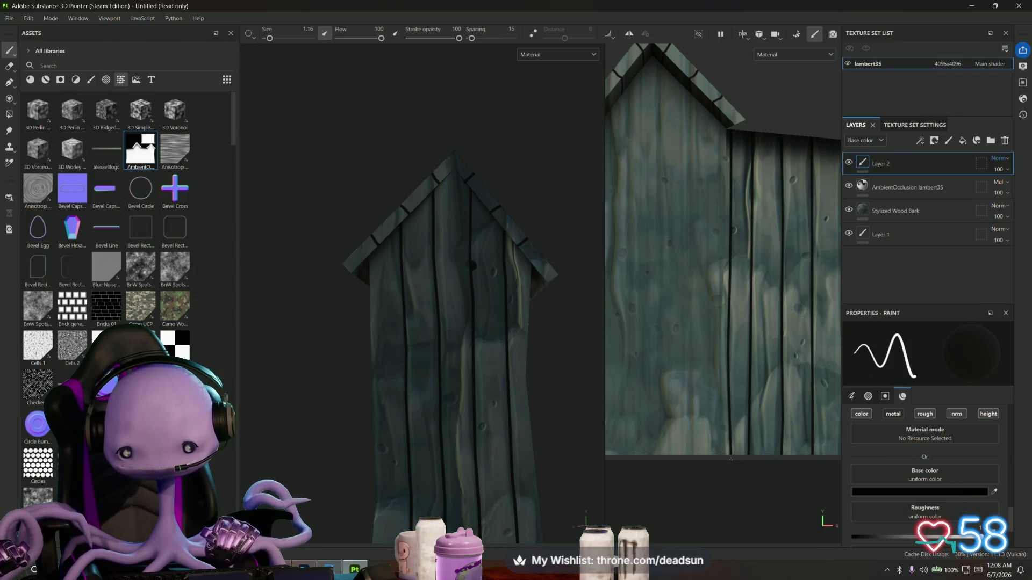
Paint another straight dark line down the side wall below the roof edge
{"action": "left_click_drag", "start_coordinate": [560, 456], "coordinate": [813, 431]}
{"action": "left_click_drag", "start_coordinate": [668, 220], "coordinate": [670, 159]}
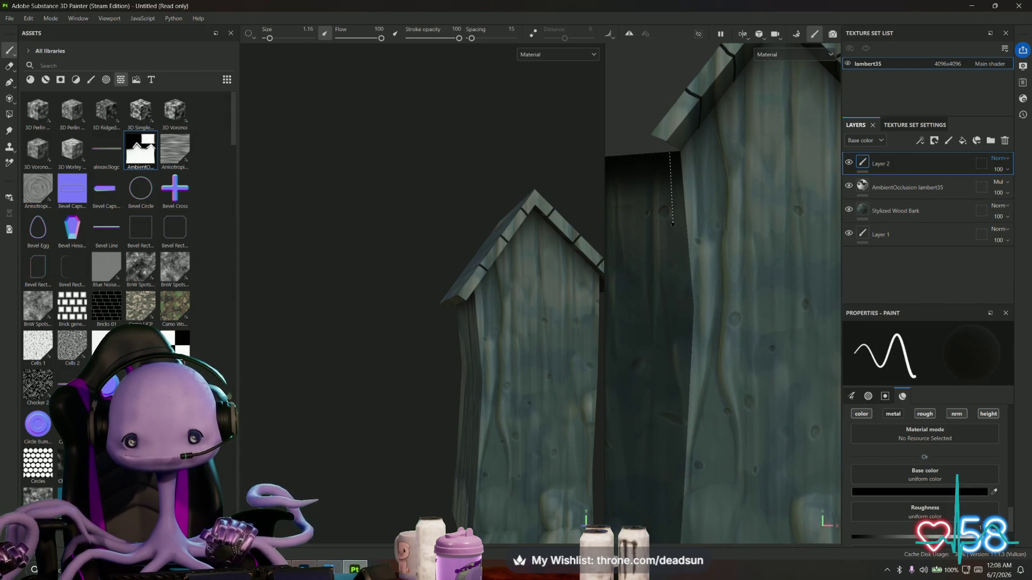
{"action": "left_click", "coordinate": [678, 233]}
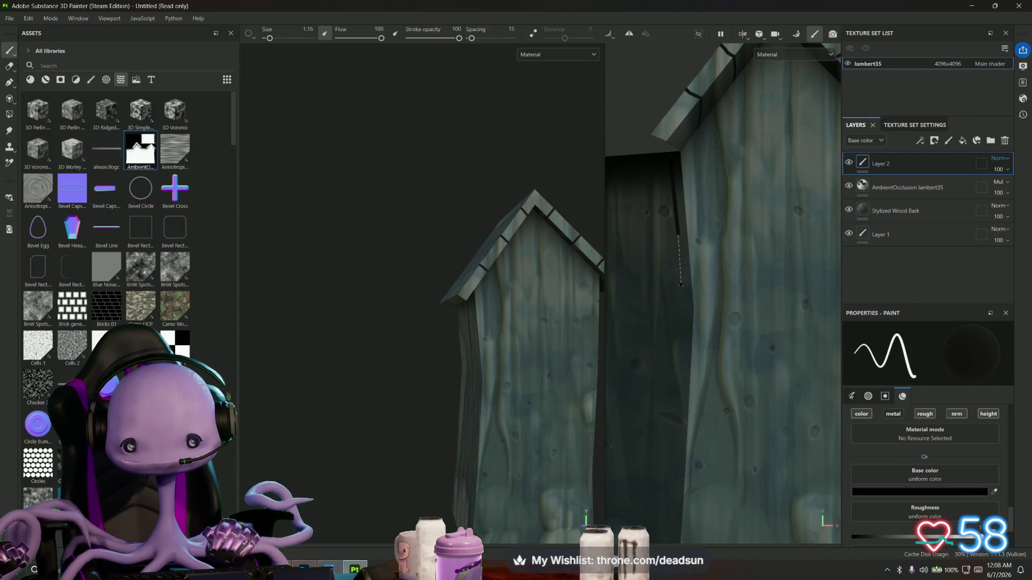
{"action": "left_click", "coordinate": [681, 288]}
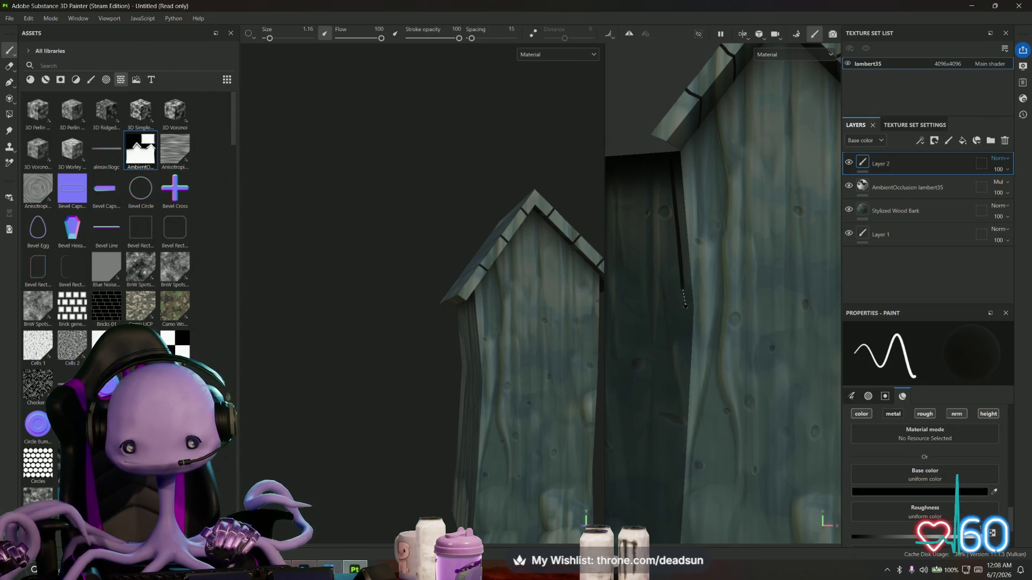
{"action": "left_click", "coordinate": [684, 313]}
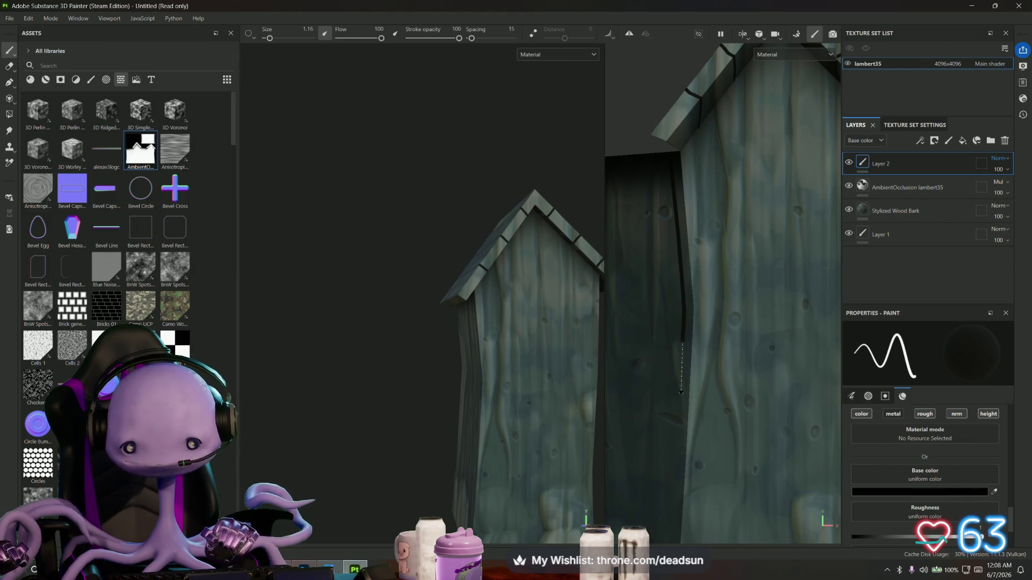
{"action": "left_click", "coordinate": [679, 407]}
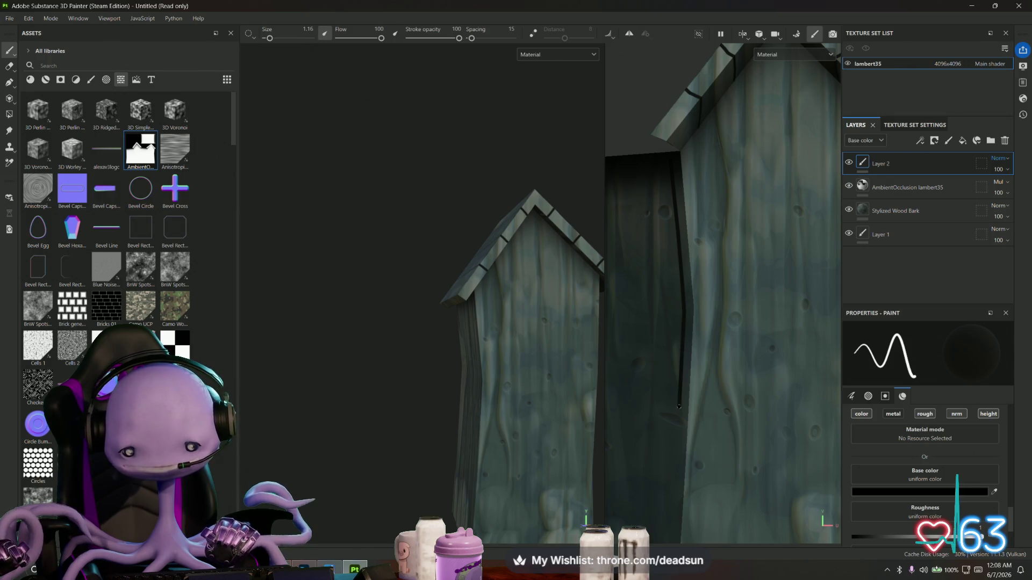
Extend that line straight down to the texture's bottom edge
{"action": "left_click_drag", "start_coordinate": [709, 432], "coordinate": [708, 265]}
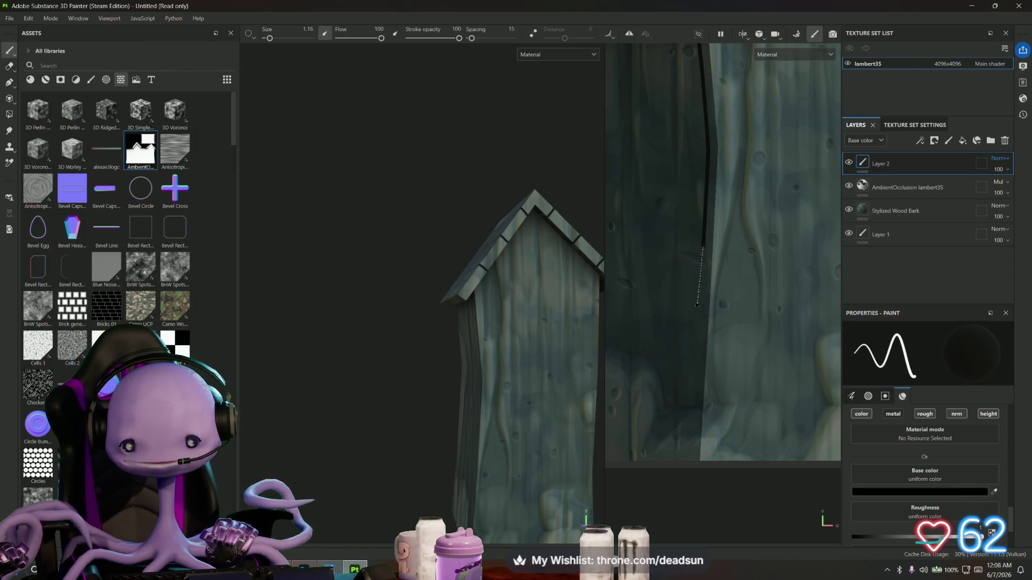
{"action": "left_click", "coordinate": [699, 319]}
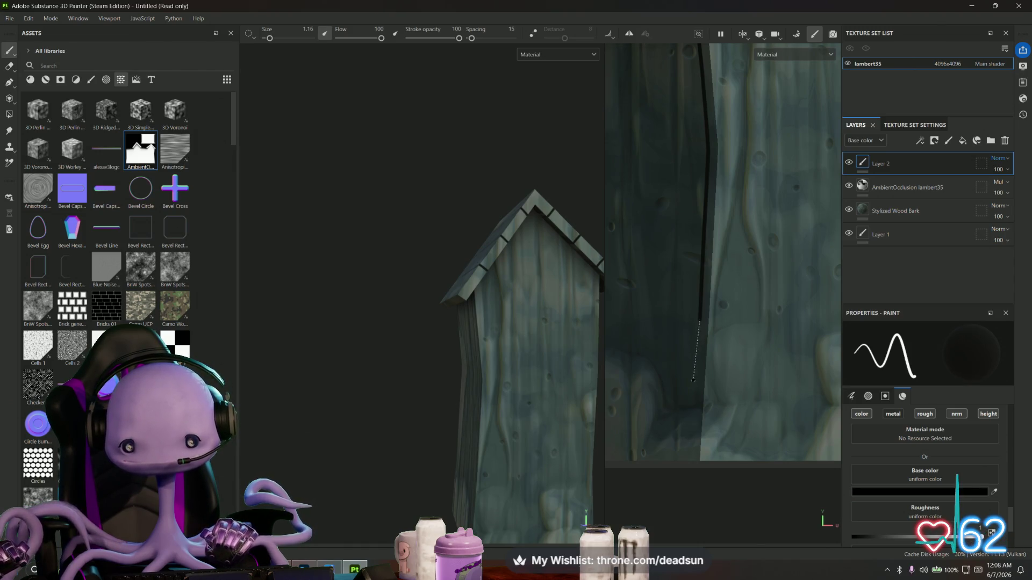
{"action": "left_click", "coordinate": [693, 401]}
{"action": "left_click", "coordinate": [692, 464]}
{"action": "scroll", "scroll_direction": "down", "scroll_amount": 3}
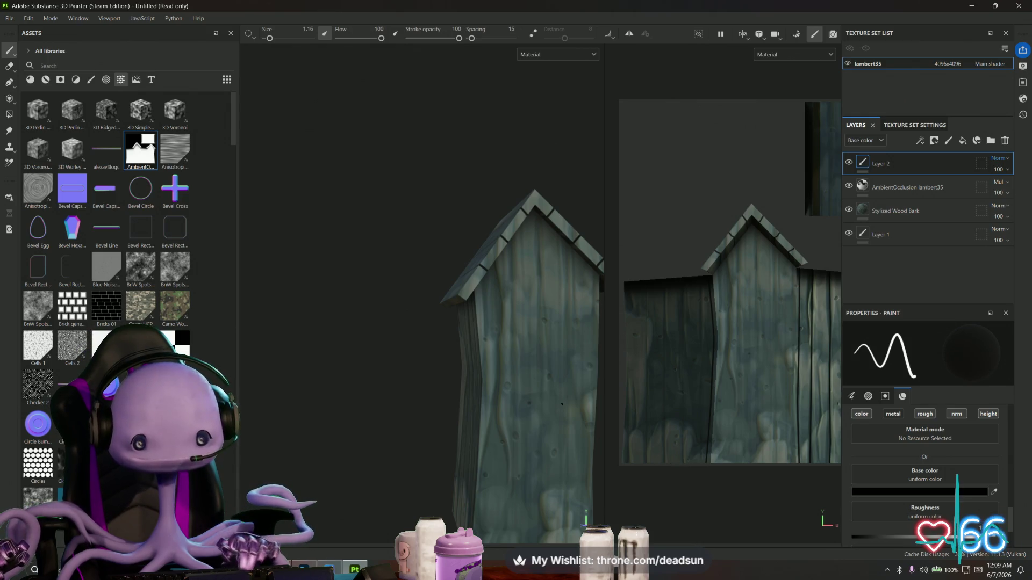
Paint a straight dark plank line on the lower side wall
{"action": "left_click_drag", "start_coordinate": [530, 344], "coordinate": [516, 376]}
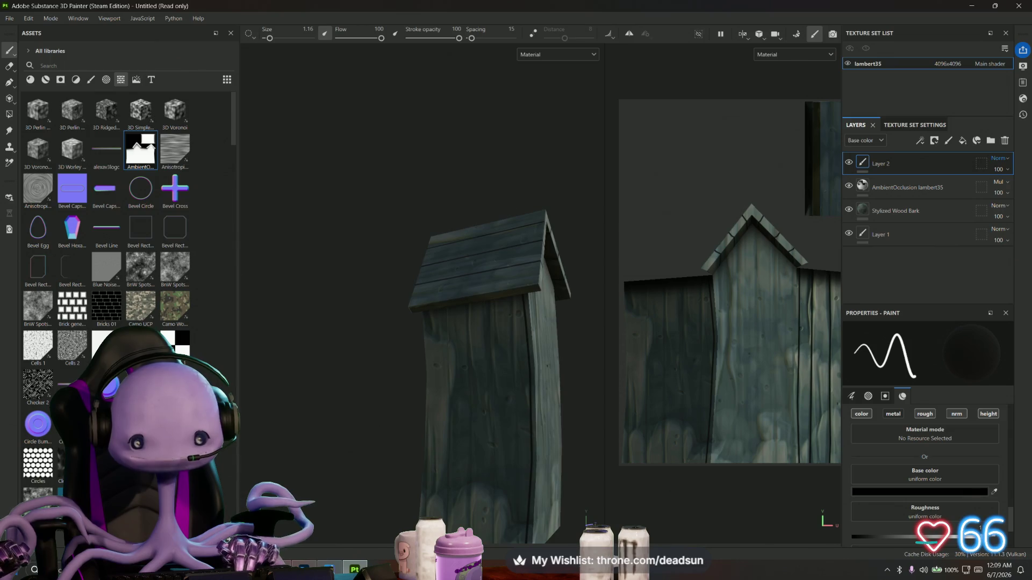
{"action": "left_click_drag", "start_coordinate": [731, 269], "coordinate": [699, 274]}
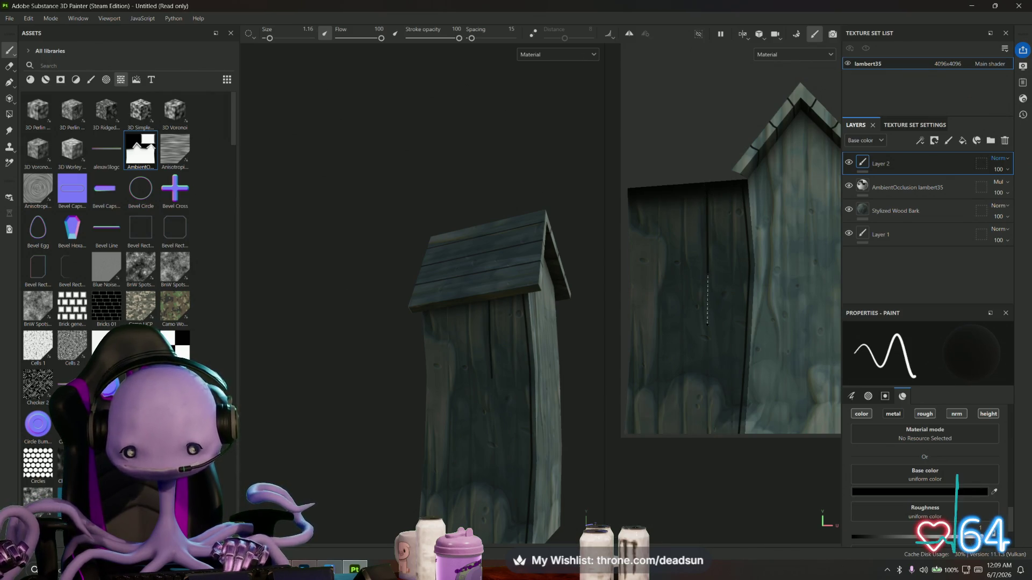
{"action": "left_click", "coordinate": [708, 324]}
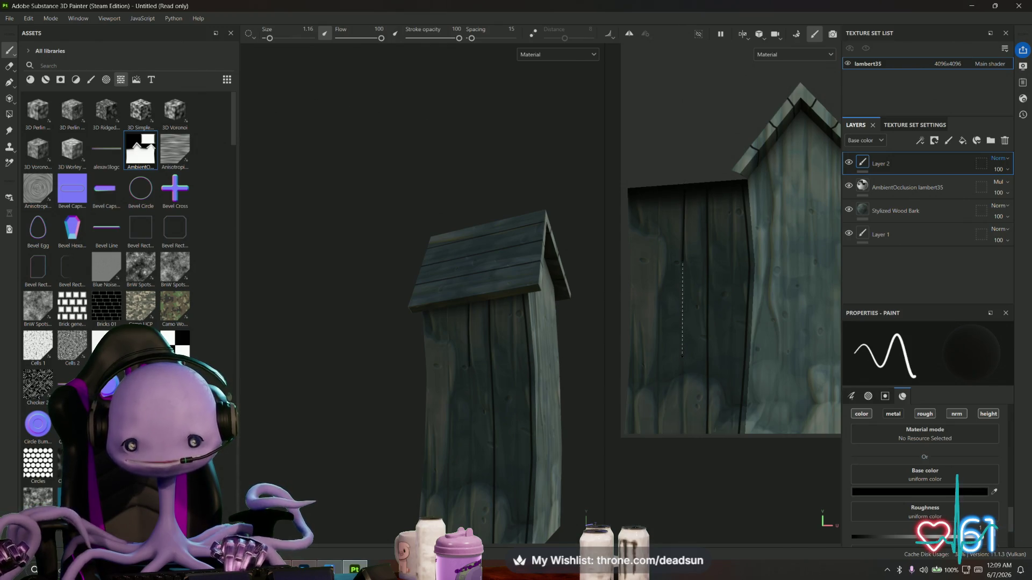
{"action": "left_click", "coordinate": [682, 356]}
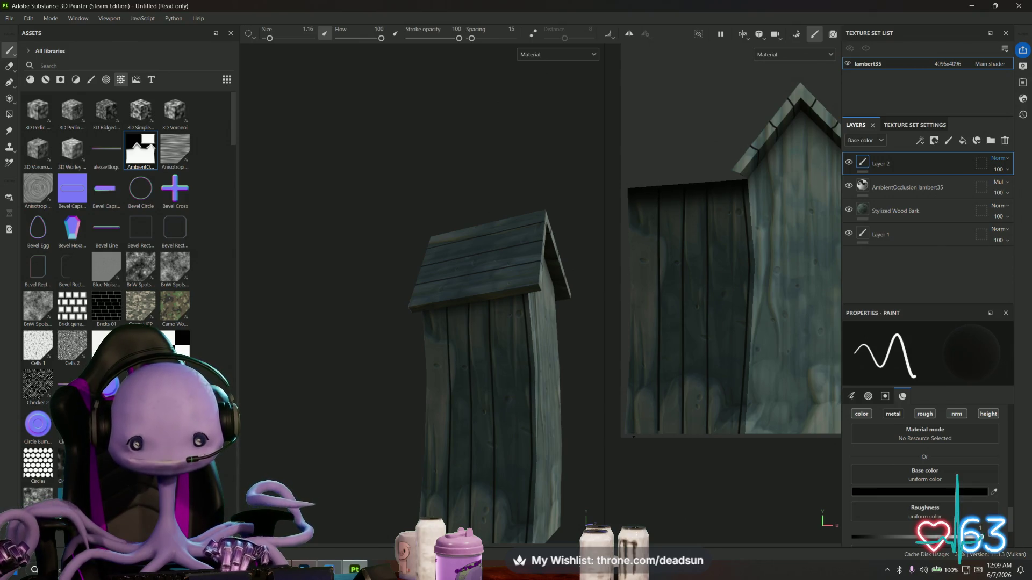
Add another straight vertical dark plank line running up the wall
{"action": "key", "text": "shift"}
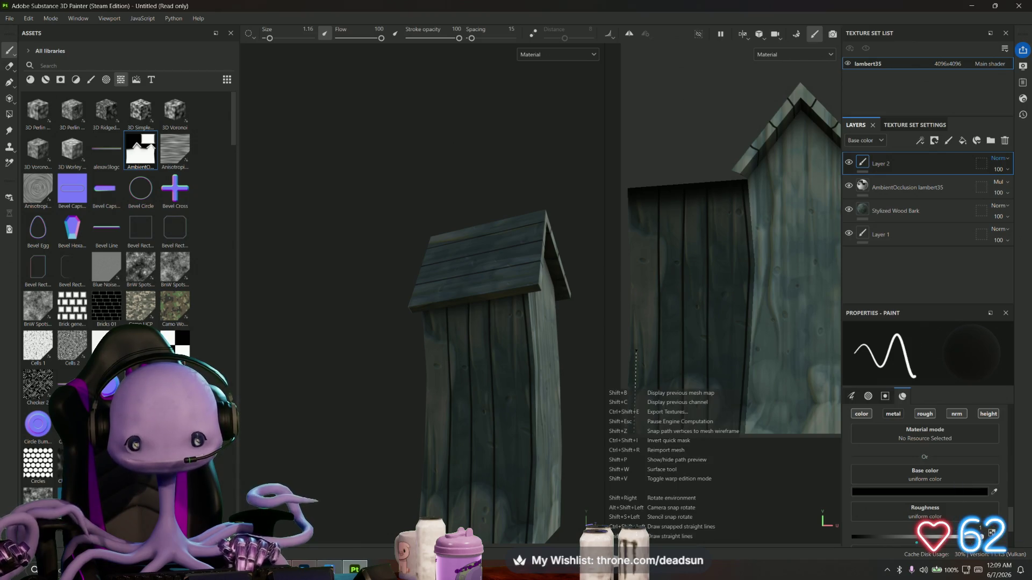
{"action": "left_click", "coordinate": [636, 376]}
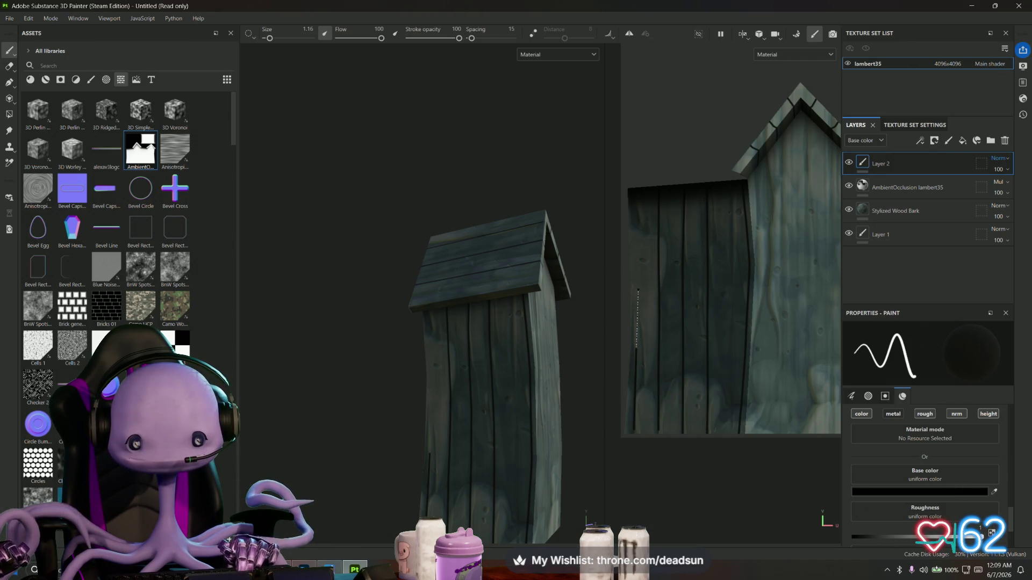
{"action": "left_click", "coordinate": [636, 282]}
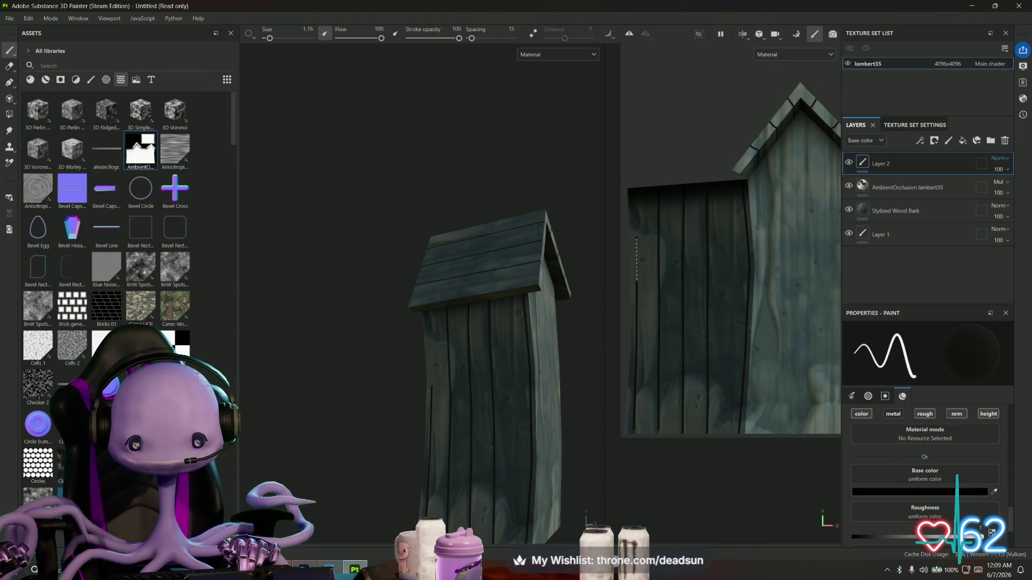
{"action": "left_click", "coordinate": [636, 237]}
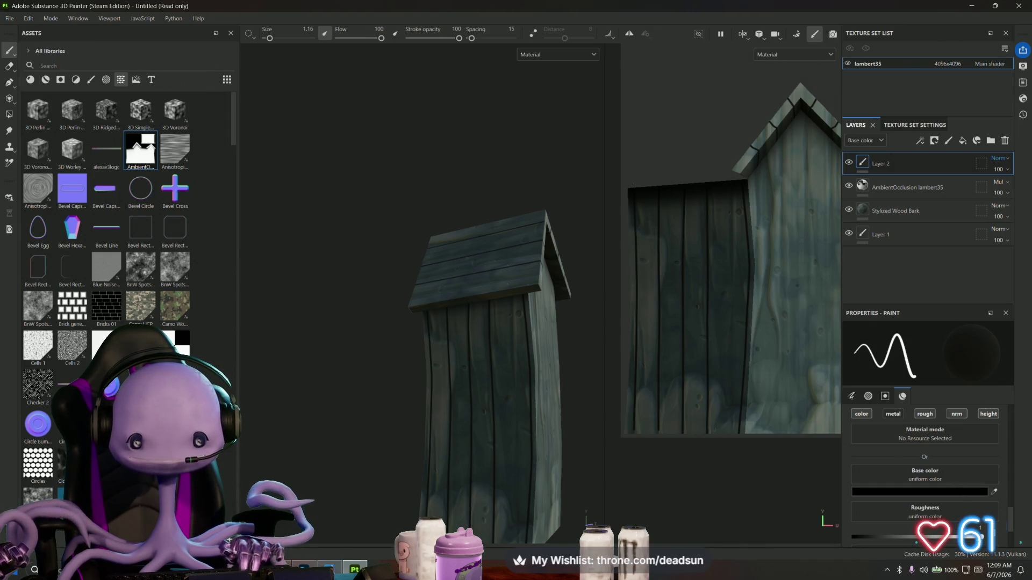
{"action": "left_click_drag", "start_coordinate": [506, 389], "coordinate": [376, 301]}
{"action": "scroll", "scroll_direction": "up", "scroll_amount": 3}
{"action": "scroll", "scroll_direction": "up", "scroll_amount": 3}
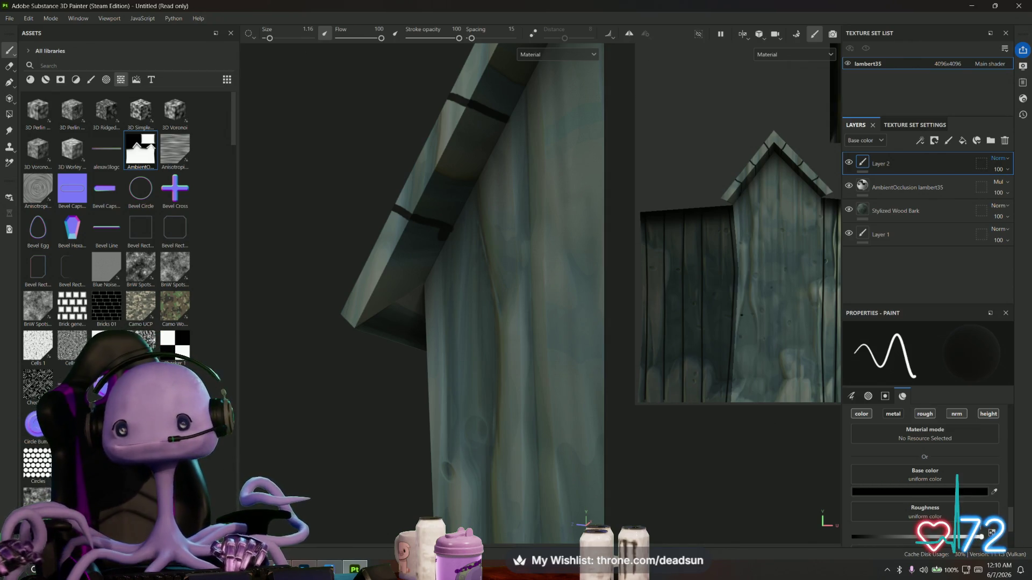
Draw a straight horizontal black line across the front gable under the roof trim
{"action": "left_click_drag", "start_coordinate": [740, 259], "coordinate": [712, 269]}
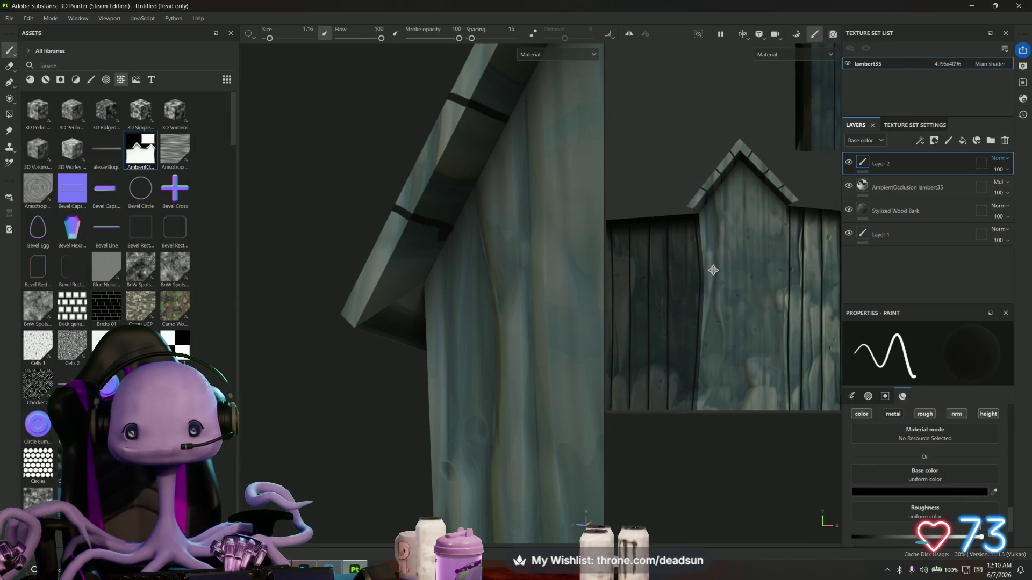
{"action": "left_click_drag", "start_coordinate": [602, 177], "coordinate": [410, 186]}
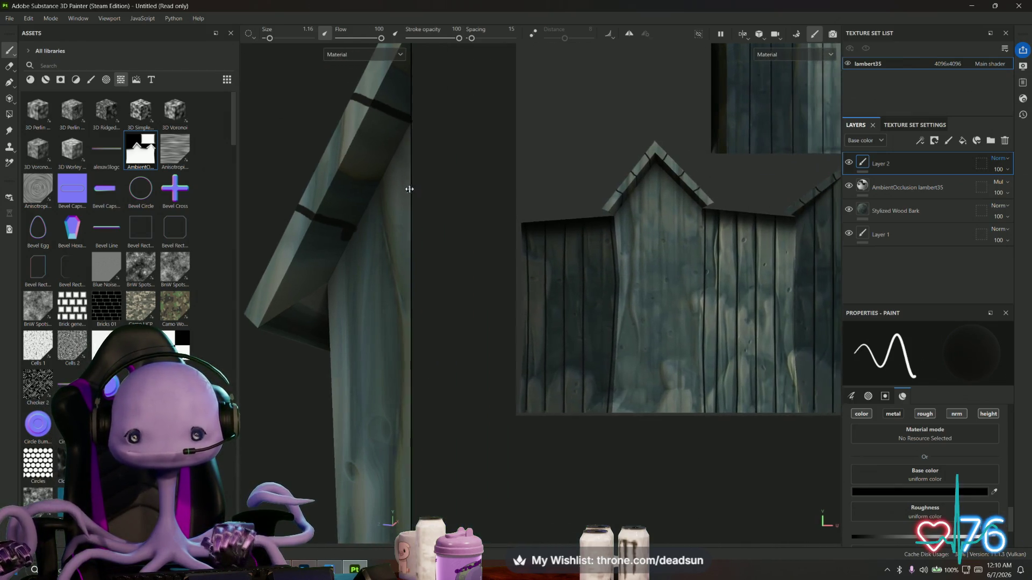
{"action": "scroll", "scroll_direction": "up", "scroll_amount": 3}
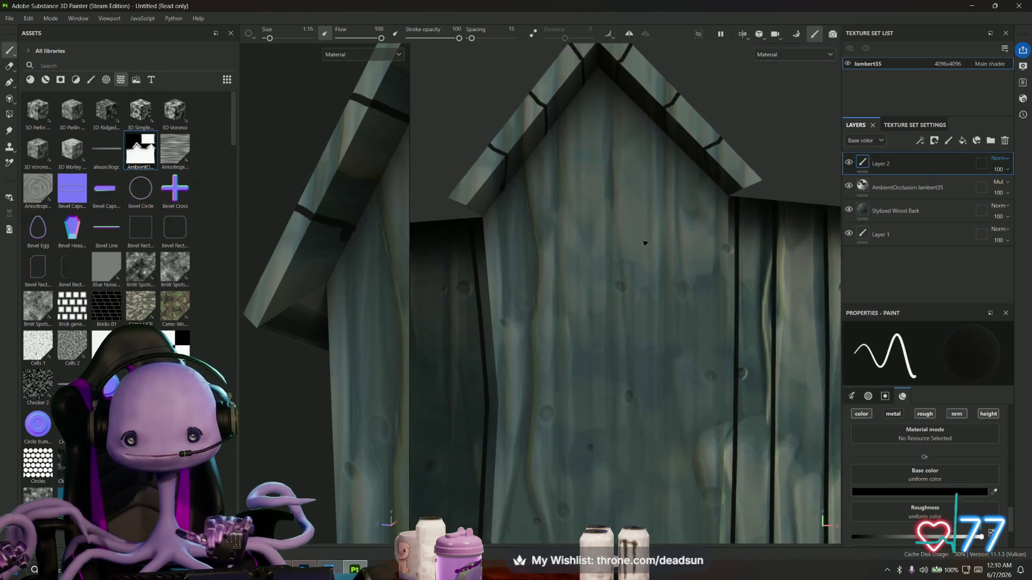
{"action": "scroll", "scroll_direction": "down", "scroll_amount": 3}
{"action": "scroll", "scroll_direction": "up", "scroll_amount": 3}
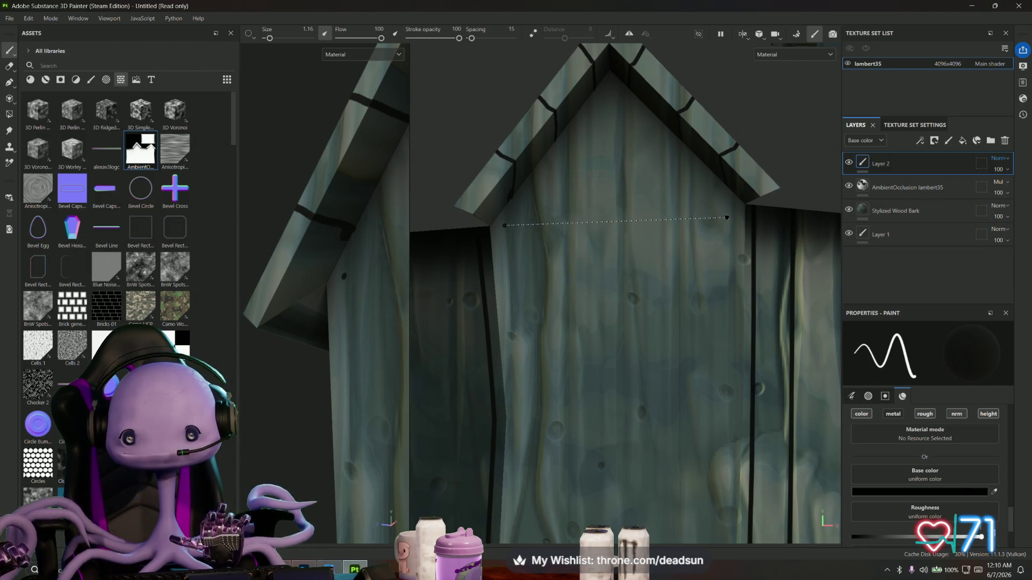
{"action": "left_click", "coordinate": [723, 217]}
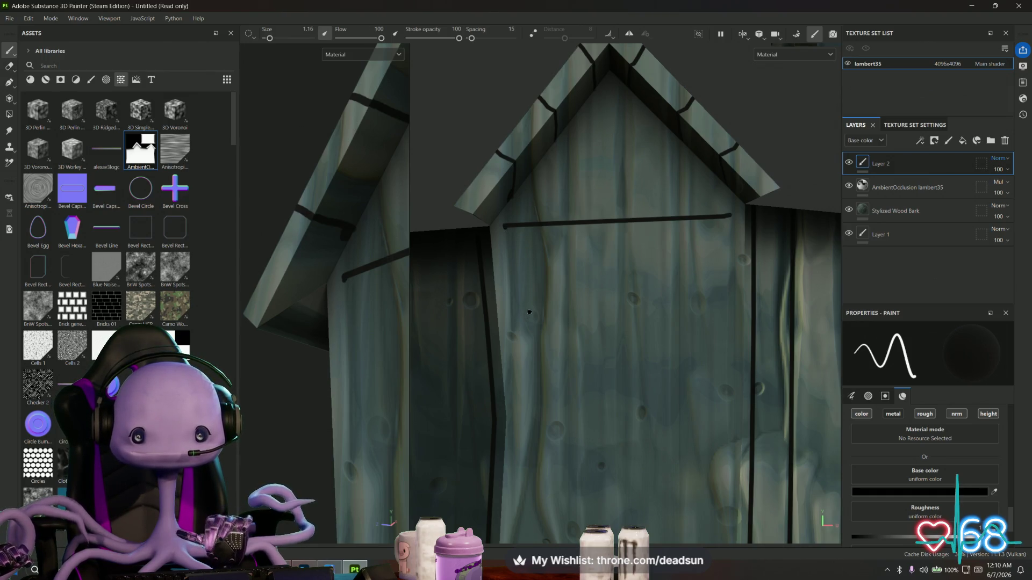
{"action": "scroll", "scroll_direction": "up", "scroll_amount": 3}
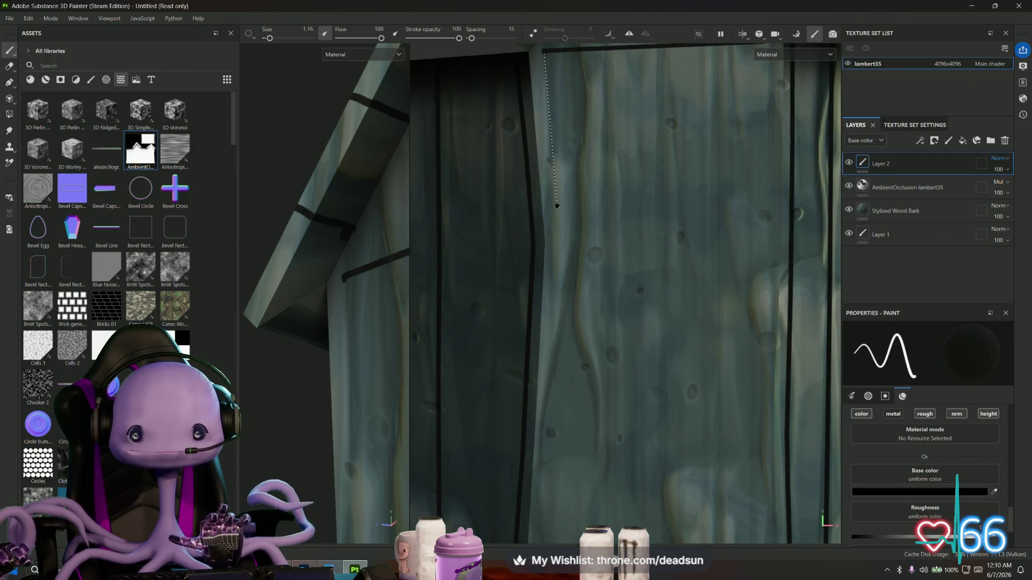
Paint a straight black line down the wall plank
{"action": "key", "text": "shift"}
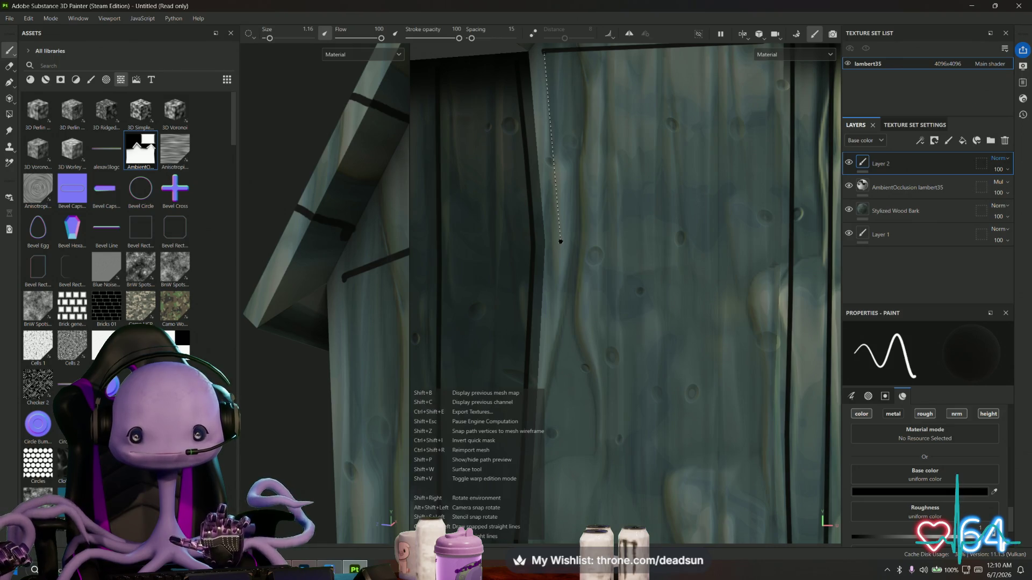
{"action": "left_click", "coordinate": [560, 242]}
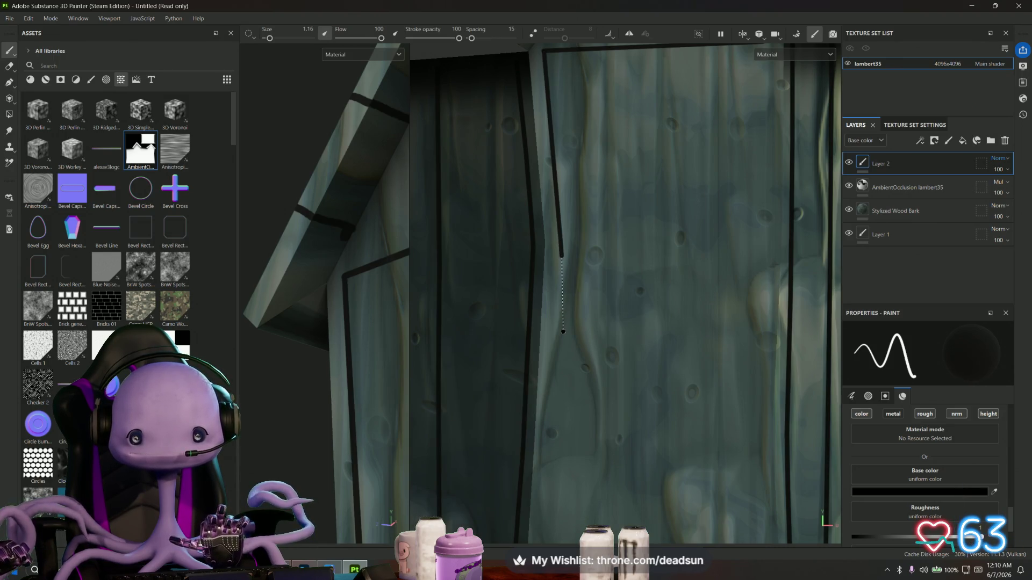
{"action": "left_click", "coordinate": [558, 338]}
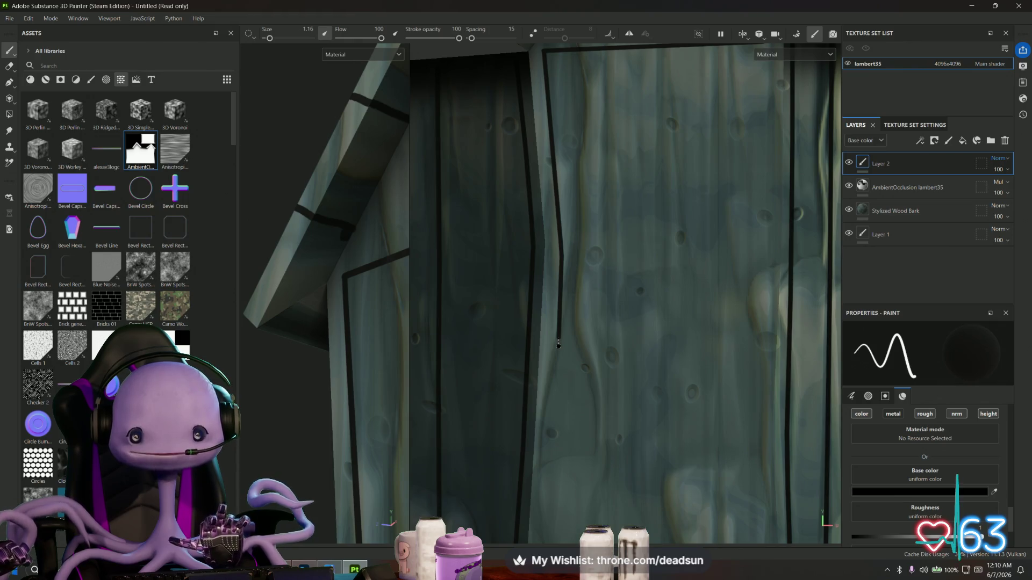
{"action": "left_click_drag", "start_coordinate": [557, 347], "coordinate": [580, 156]}
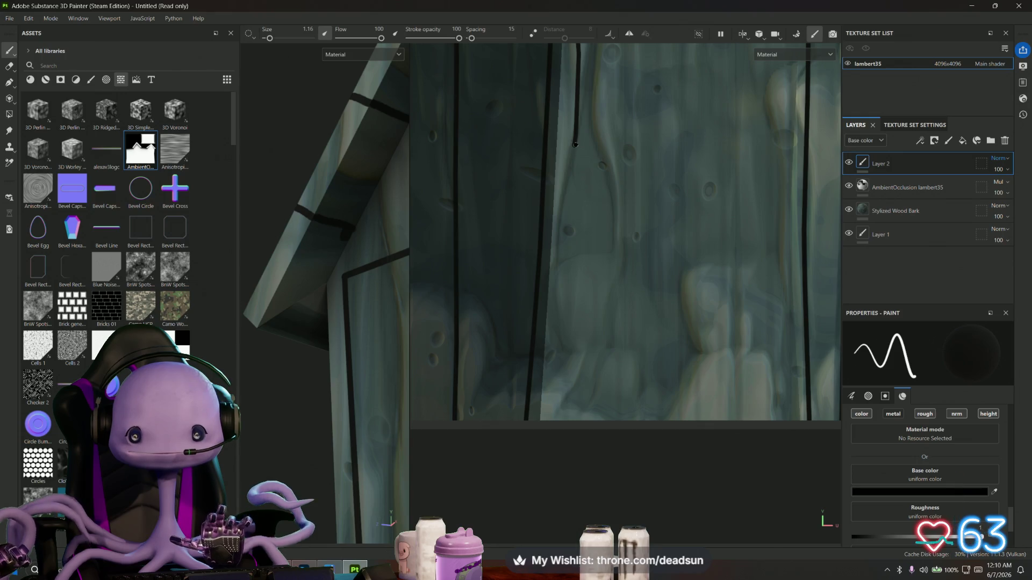
{"action": "key", "text": "shift"}
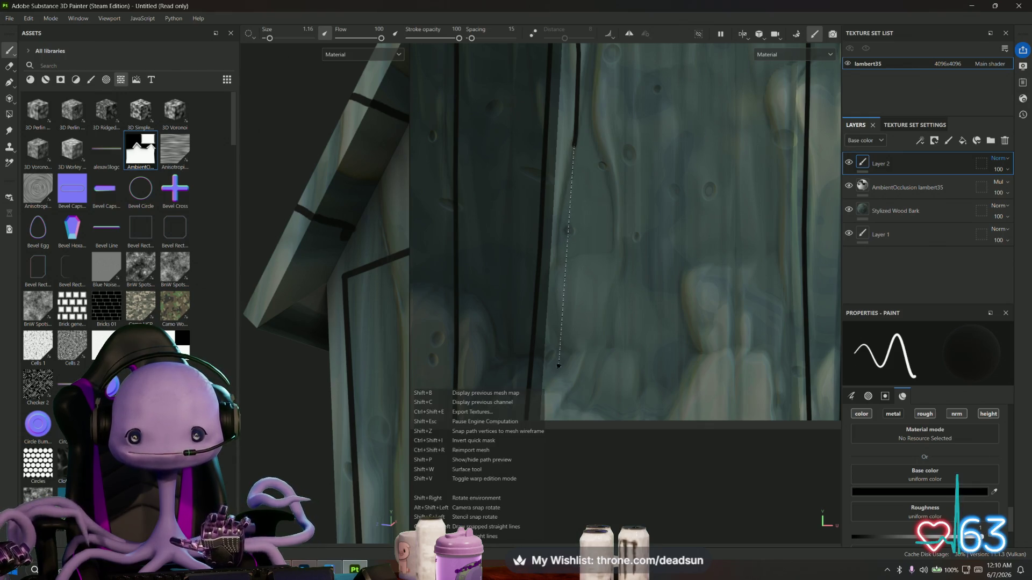
{"action": "left_click", "coordinate": [552, 423]}
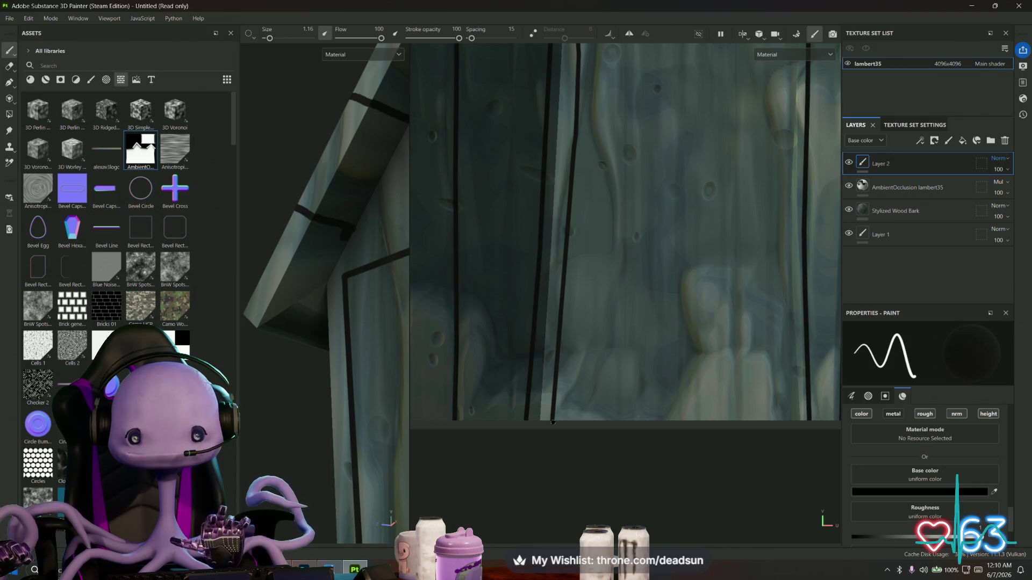
{"action": "left_click_drag", "start_coordinate": [552, 423], "coordinate": [385, 407]}
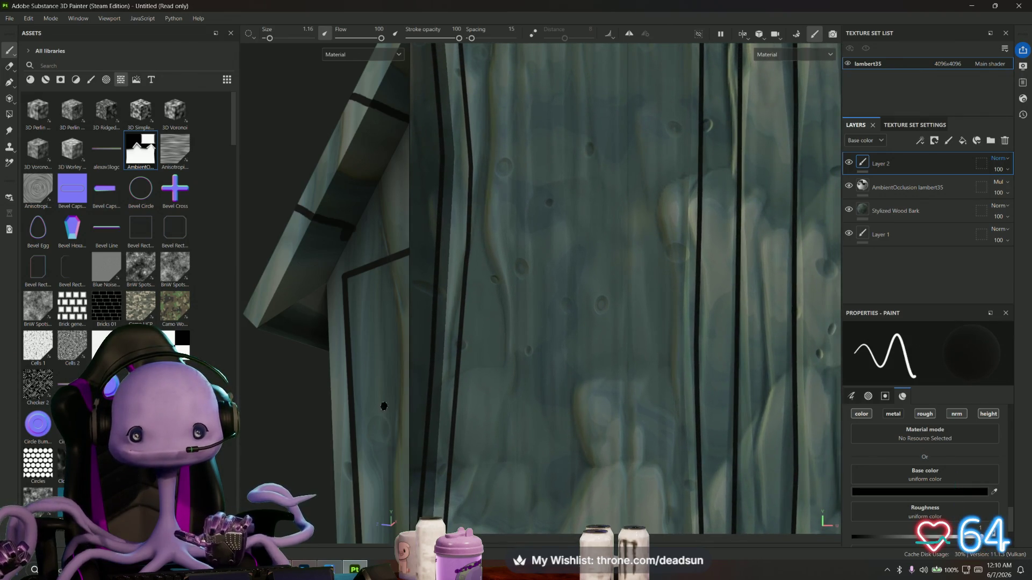
{"action": "left_click_drag", "start_coordinate": [570, 409], "coordinate": [636, 133]}
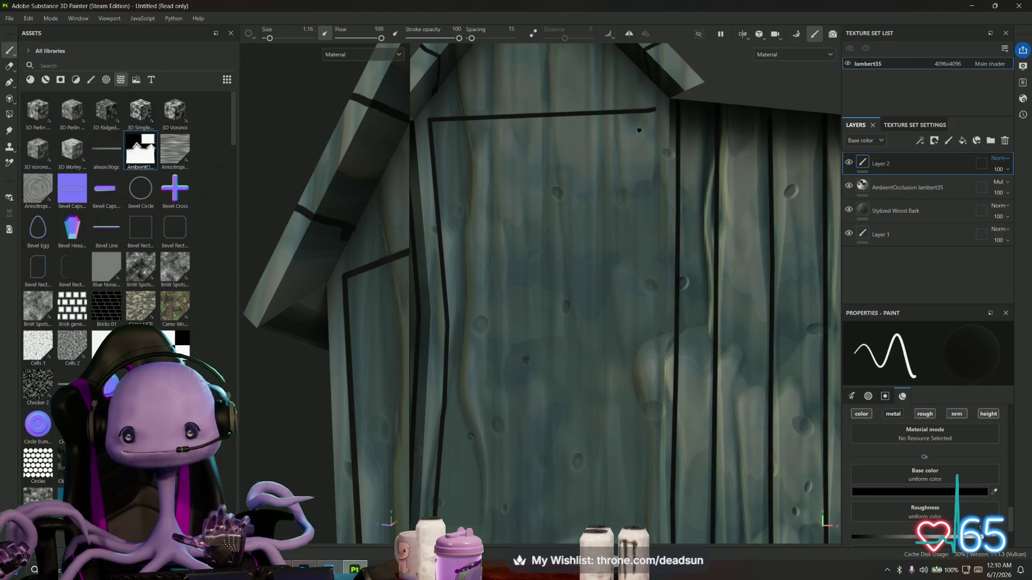
Paint a straight black line down the door's right edge to its bottom
{"action": "key", "text": "shift"}
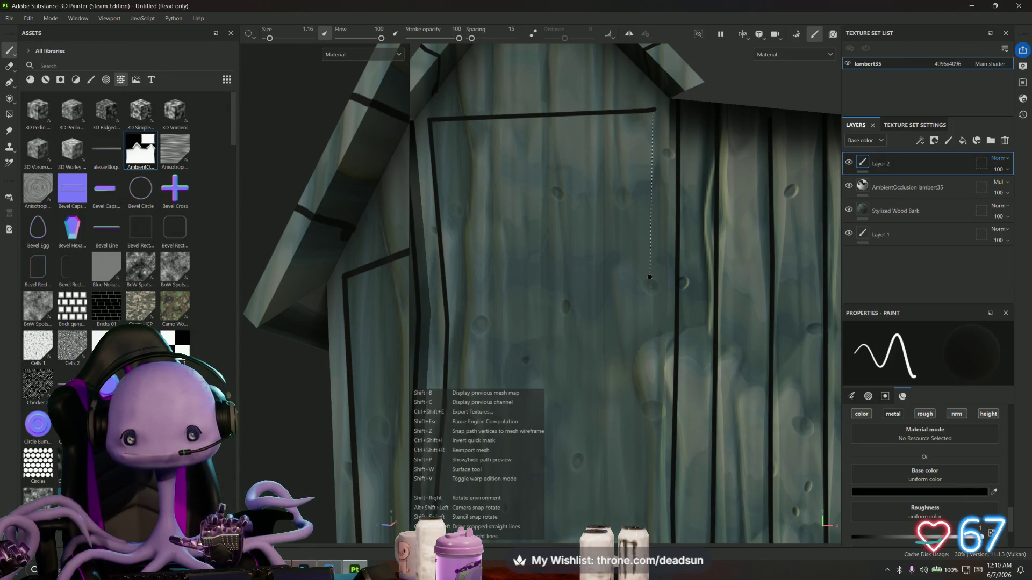
{"action": "left_click", "coordinate": [650, 280]}
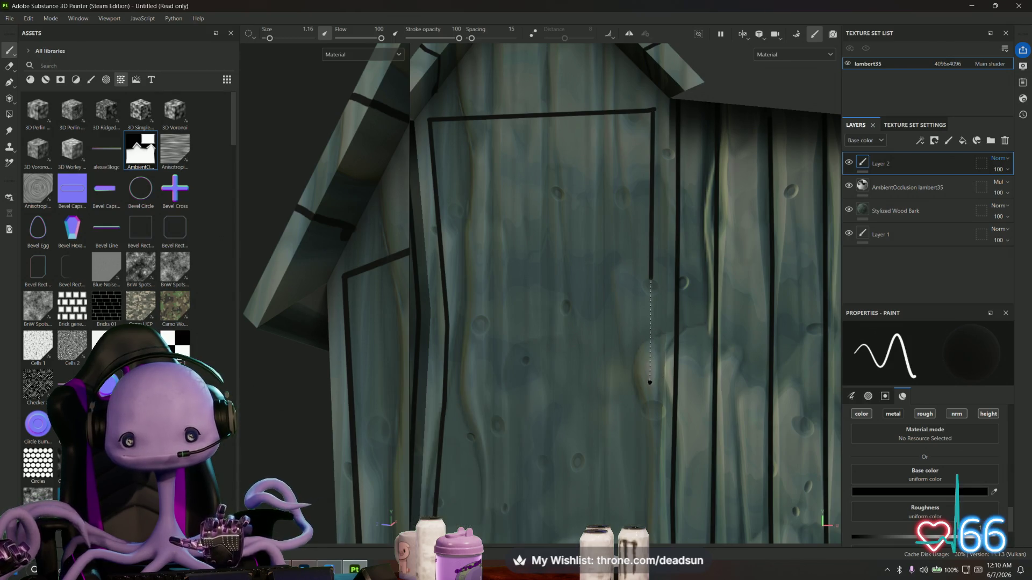
{"action": "left_click", "coordinate": [648, 384]}
{"action": "left_click_drag", "start_coordinate": [648, 385], "coordinate": [653, 177]}
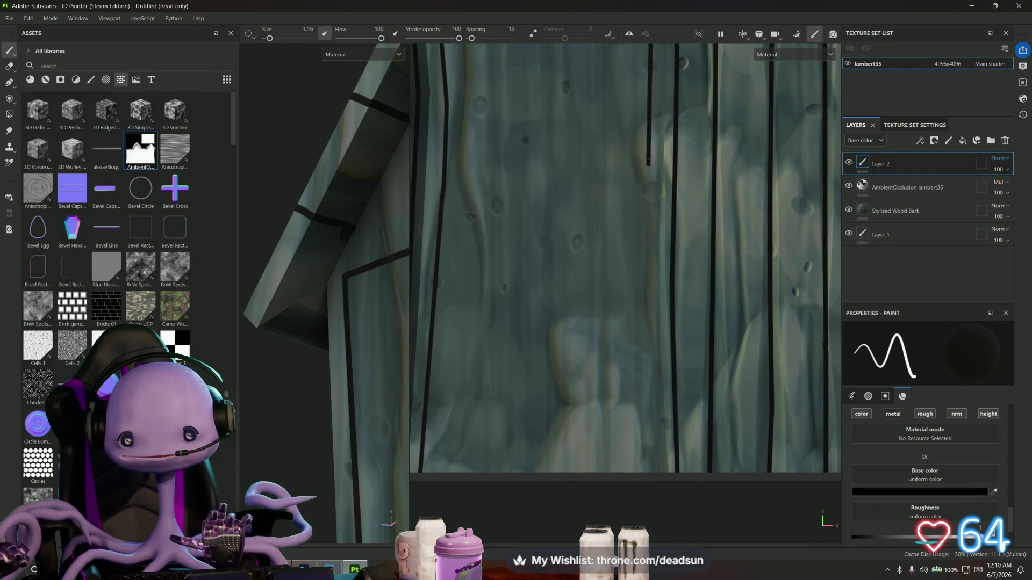
{"action": "left_click", "coordinate": [643, 257]}
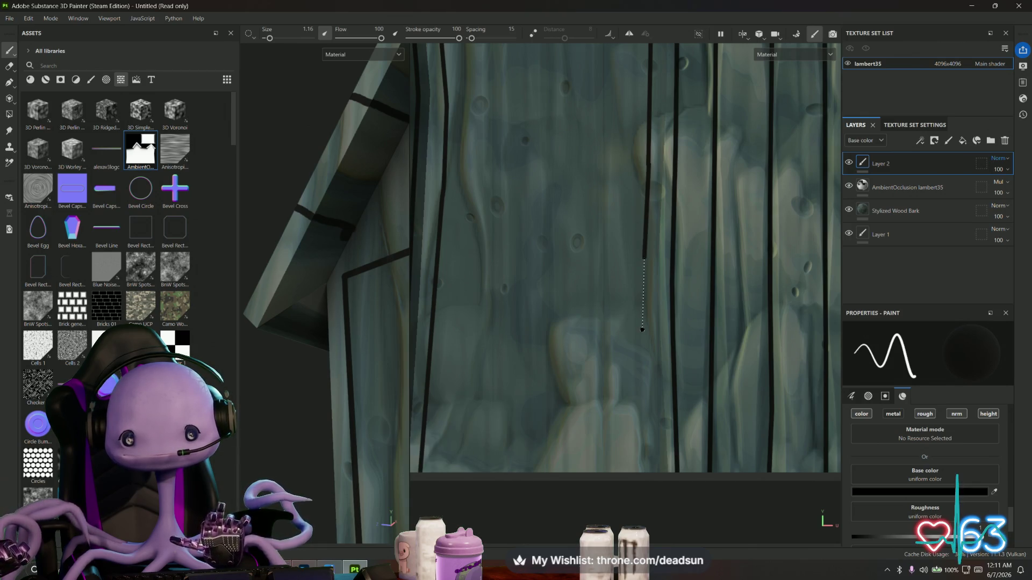
{"action": "left_click", "coordinate": [644, 318]}
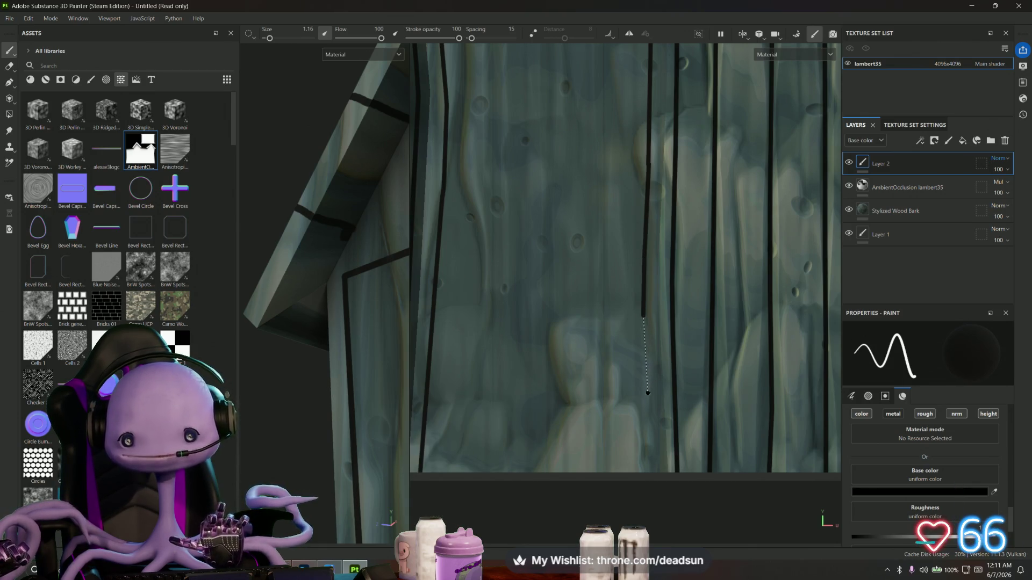
{"action": "left_click", "coordinate": [646, 398]}
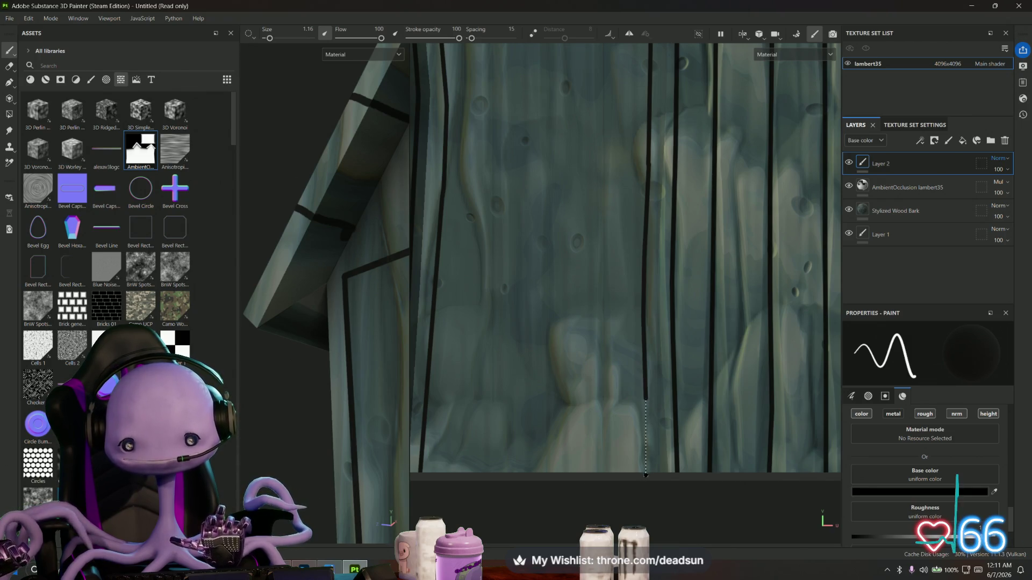
{"action": "left_click", "coordinate": [649, 475]}
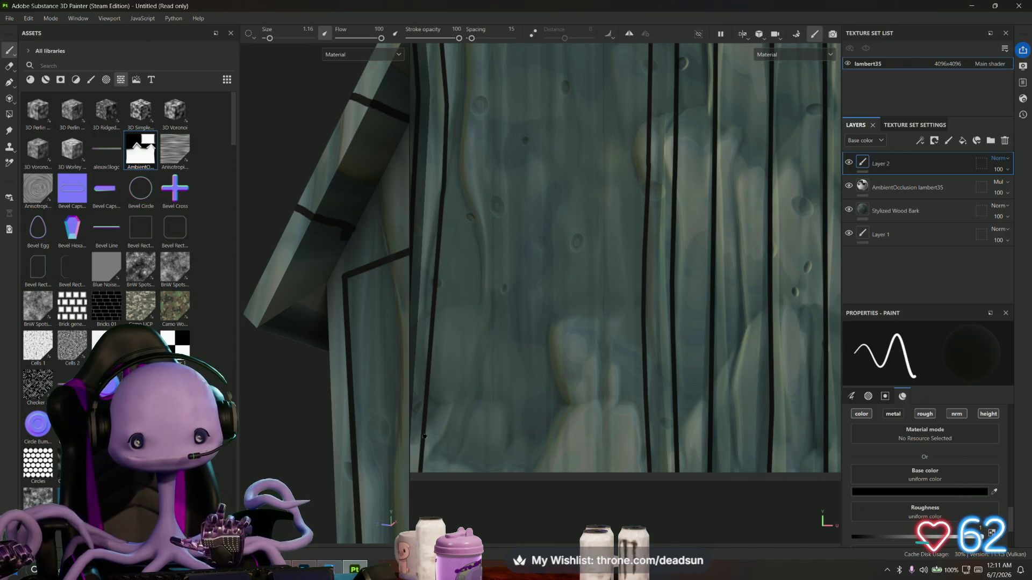
Paint a horizontal black line along the door's bottom to close the frame
{"action": "key", "text": "shift"}
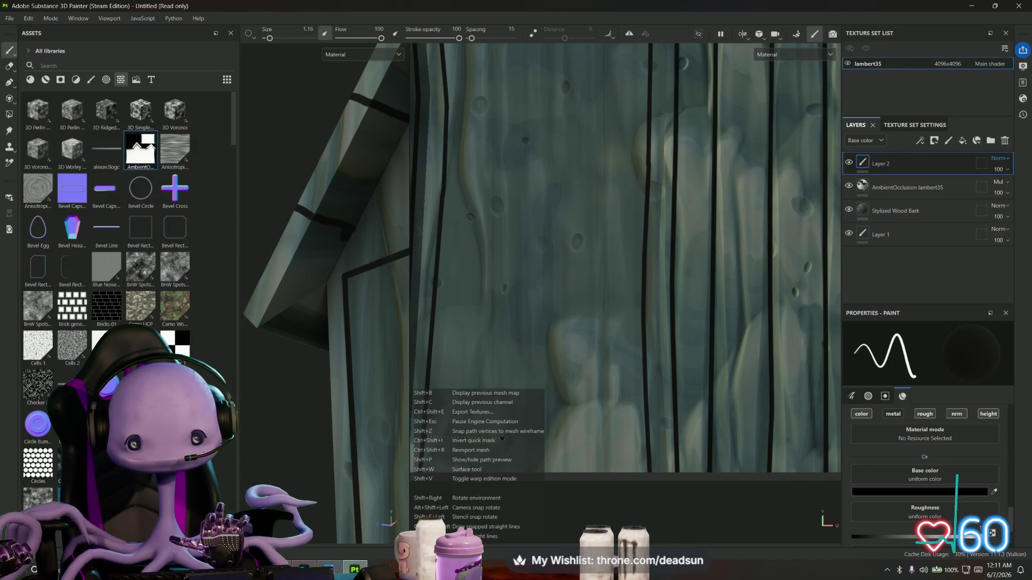
{"action": "left_click", "coordinate": [502, 440]}
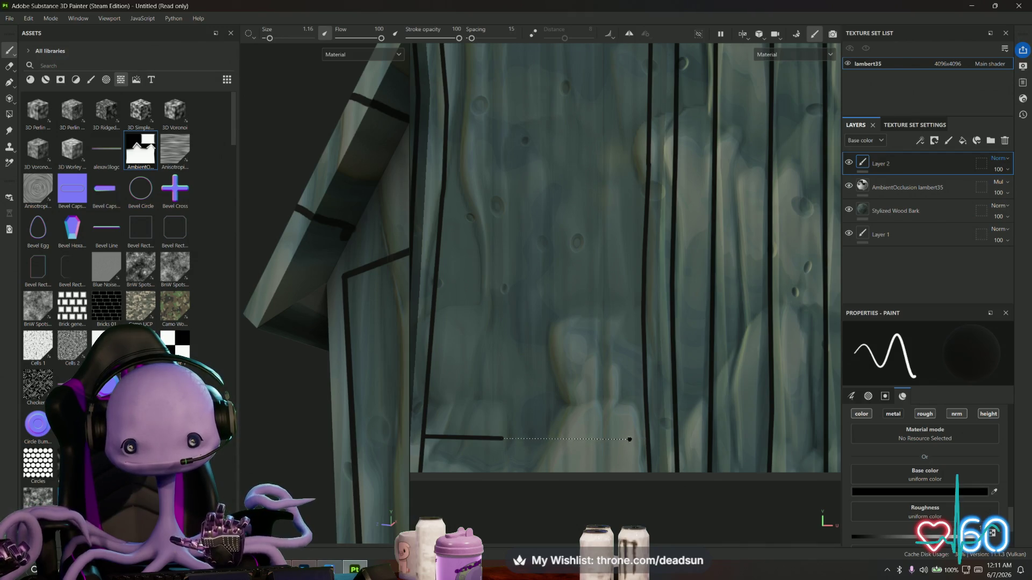
{"action": "left_click", "coordinate": [599, 439]}
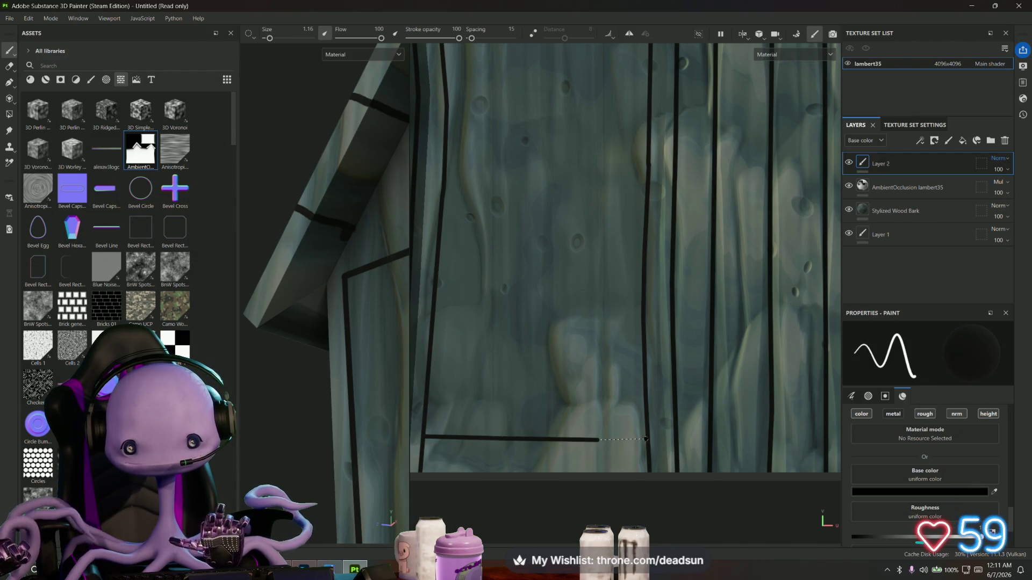
{"action": "left_click", "coordinate": [646, 439]}
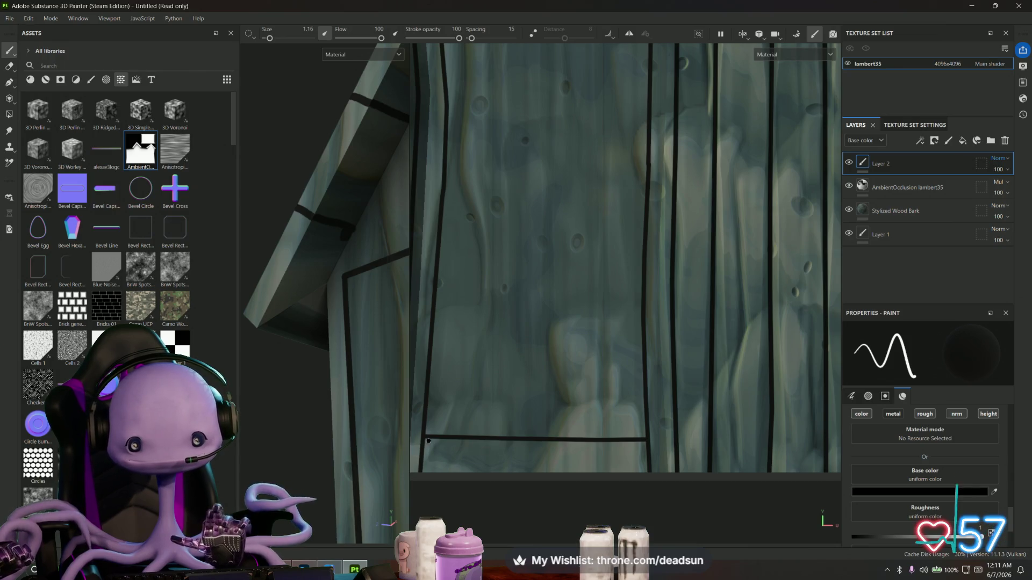
{"action": "left_click_drag", "start_coordinate": [376, 431], "coordinate": [355, 348]}
Paint a short dark line from the roof edge to the door's corner
{"action": "left_click_drag", "start_coordinate": [392, 366], "coordinate": [403, 385]}
{"action": "left_click_drag", "start_coordinate": [420, 376], "coordinate": [603, 328]}
{"action": "scroll", "scroll_direction": "down", "scroll_amount": 3}
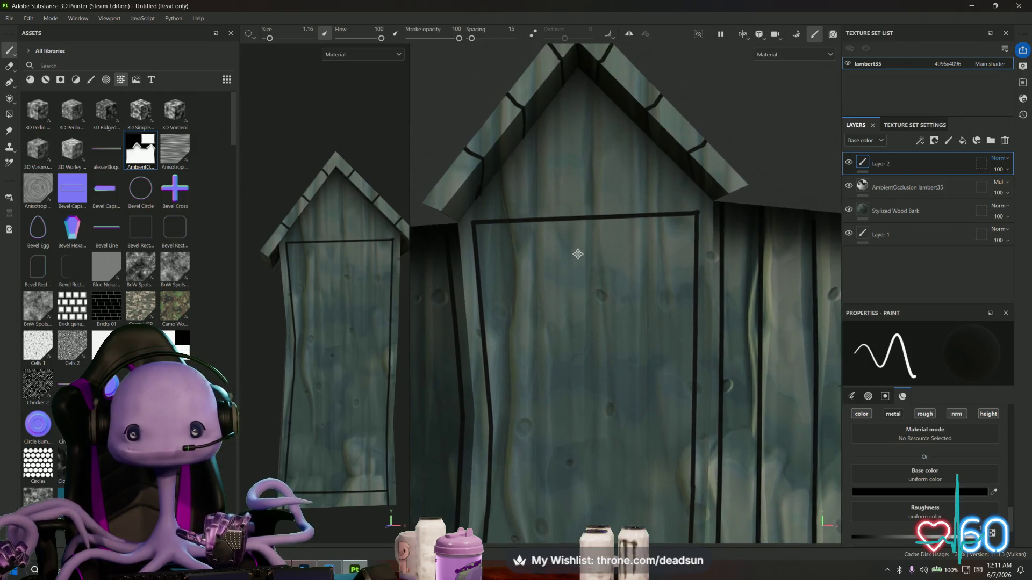
{"action": "scroll", "scroll_direction": "up", "scroll_amount": 3}
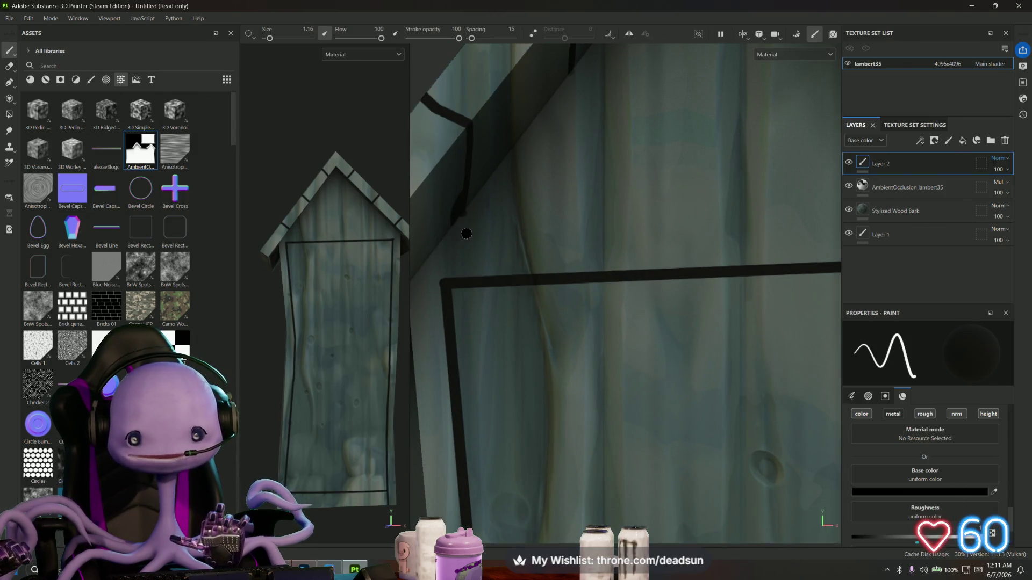
{"action": "key", "text": "shift"}
{"action": "left_click", "coordinate": [472, 278]}
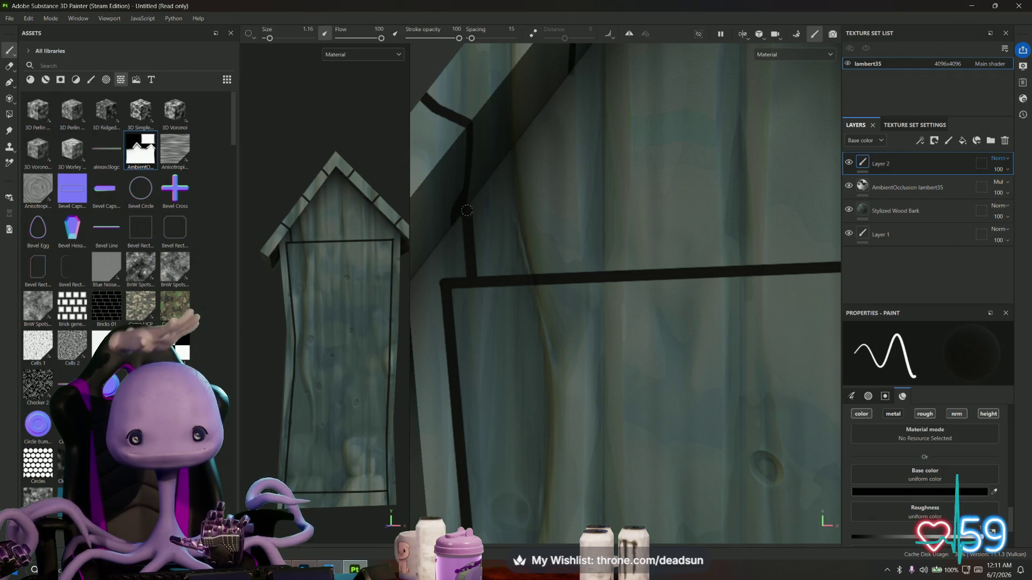
{"action": "left_click_drag", "start_coordinate": [555, 262], "coordinate": [709, 274]}
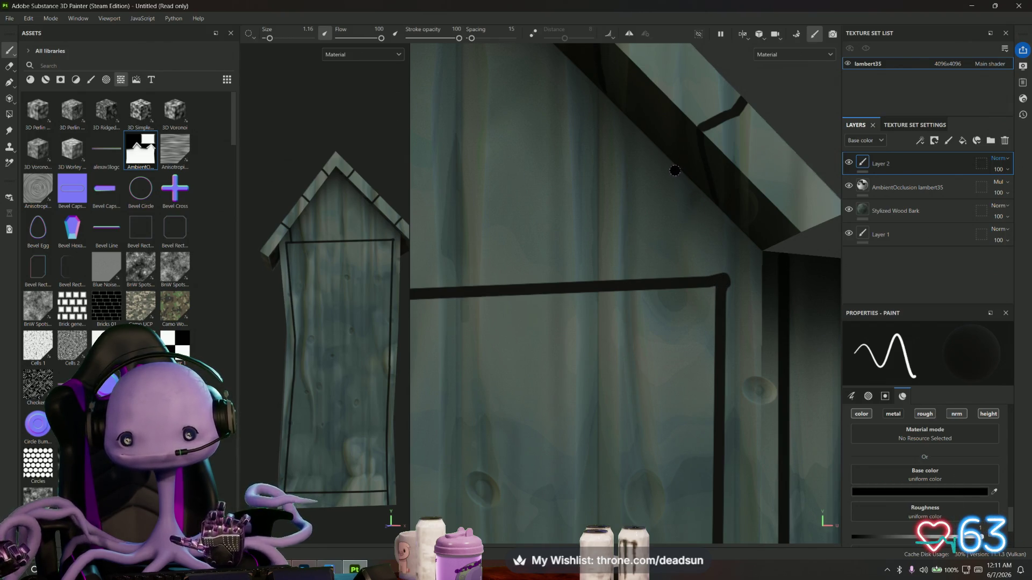
Add three vertical dark plank lines in the gable from roof down to the door top
{"action": "key", "text": "shift"}
{"action": "left_click", "coordinate": [676, 278]}
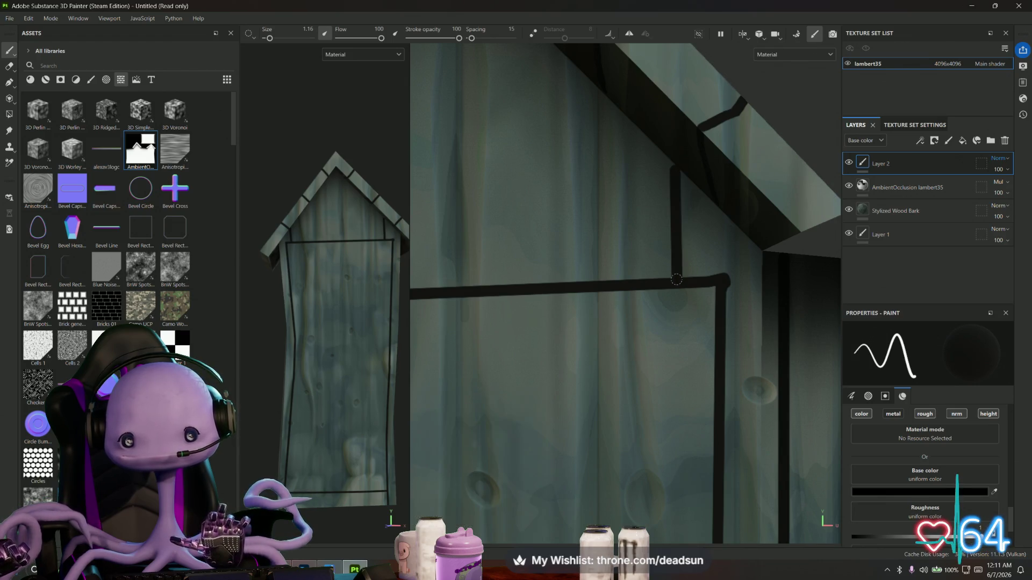
{"action": "left_click_drag", "start_coordinate": [674, 163], "coordinate": [658, 261]}
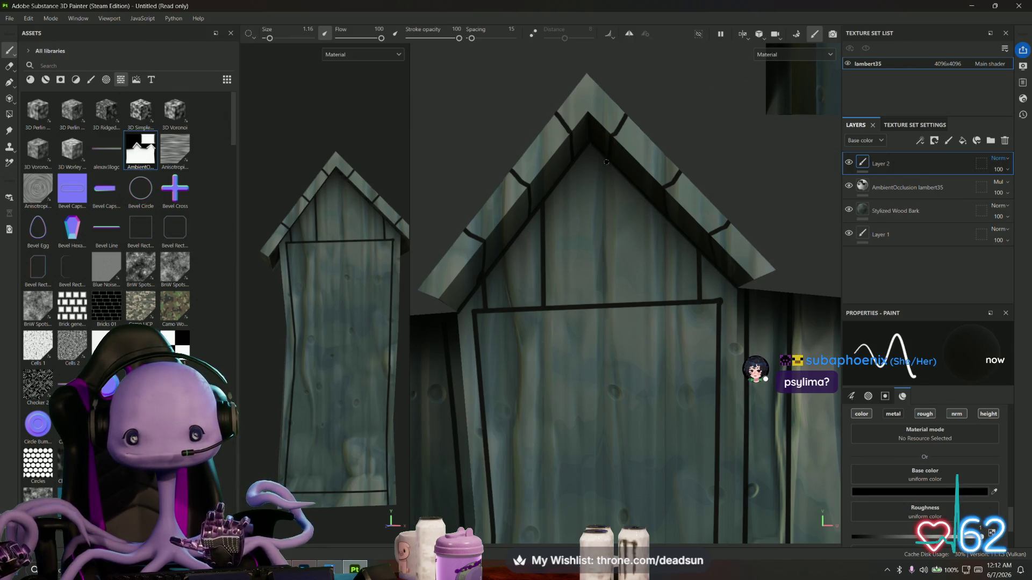
{"action": "key", "text": "shift"}
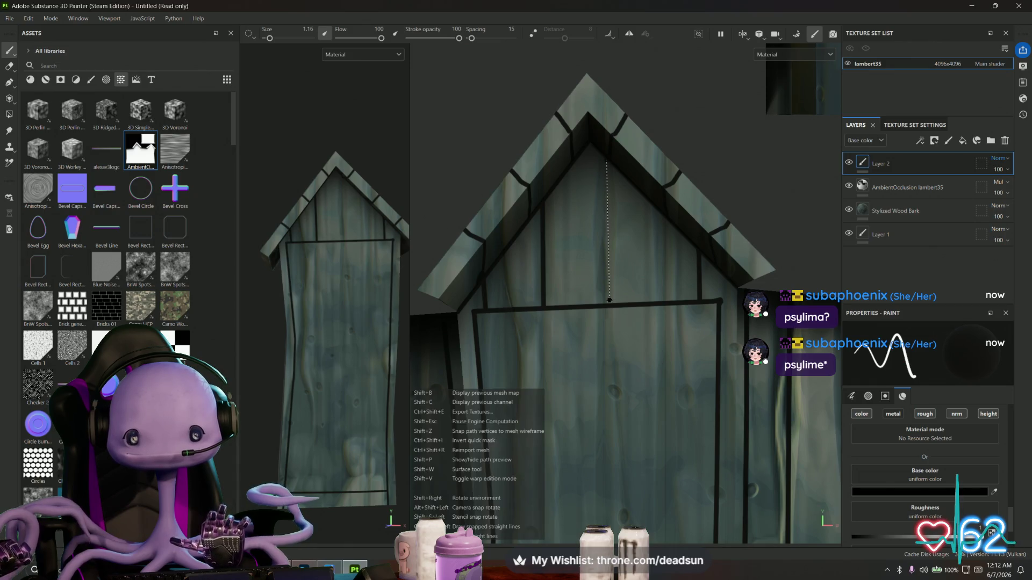
{"action": "left_click", "coordinate": [606, 302]}
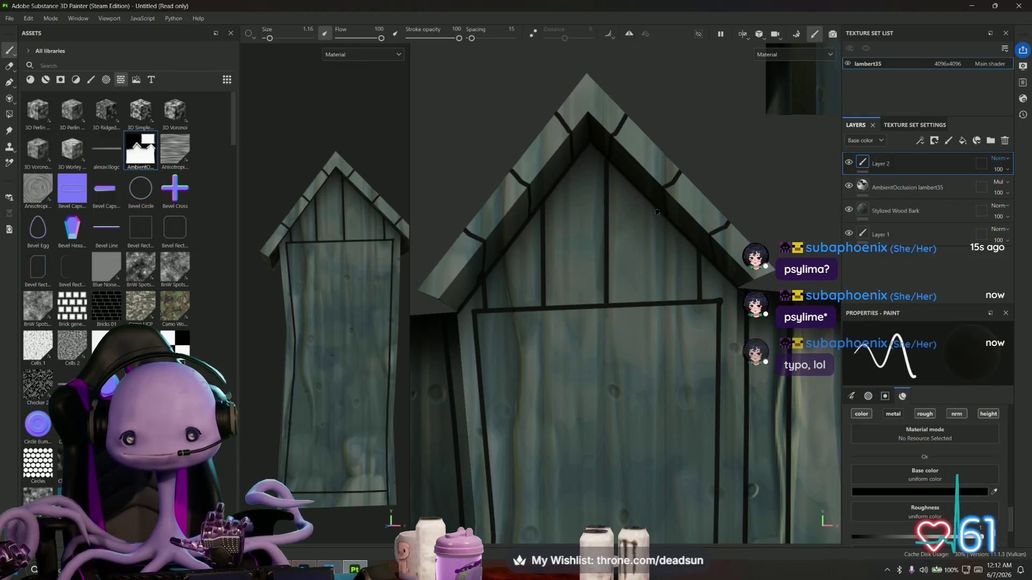
{"action": "key", "text": "shift"}
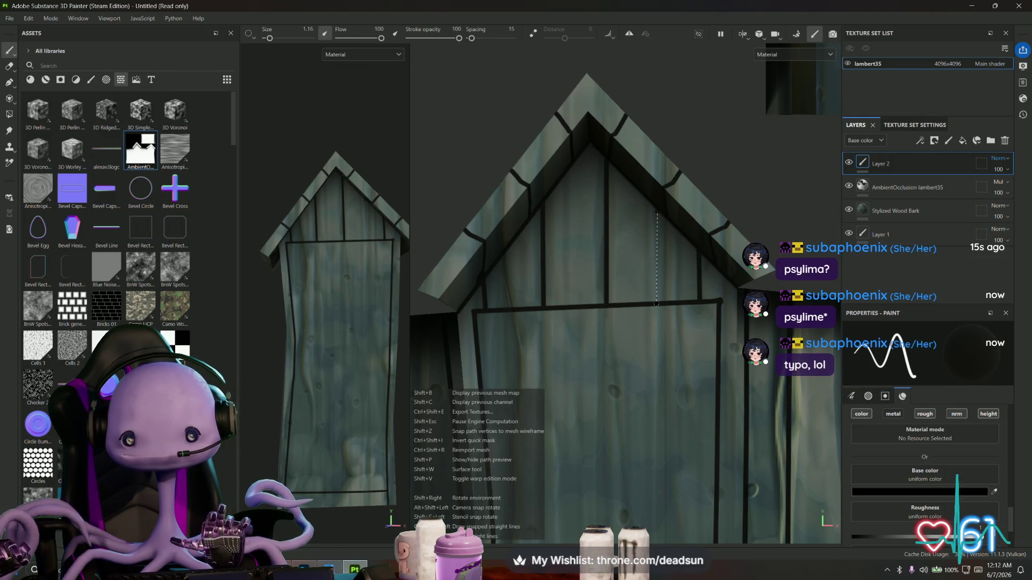
{"action": "left_click", "coordinate": [657, 304]}
{"action": "scroll", "scroll_direction": "down", "scroll_amount": 3}
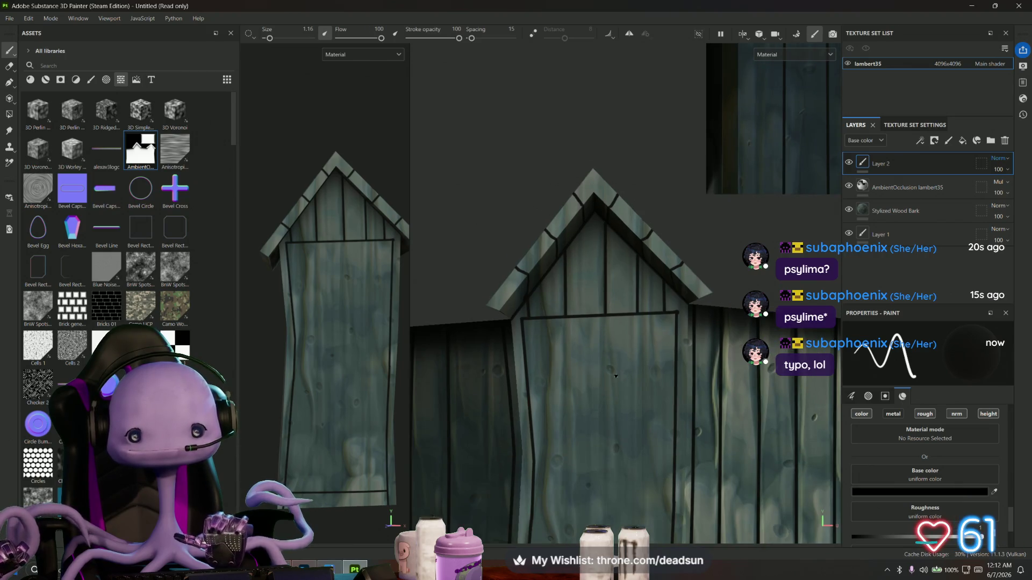
{"action": "scroll", "scroll_direction": "up", "scroll_amount": 3}
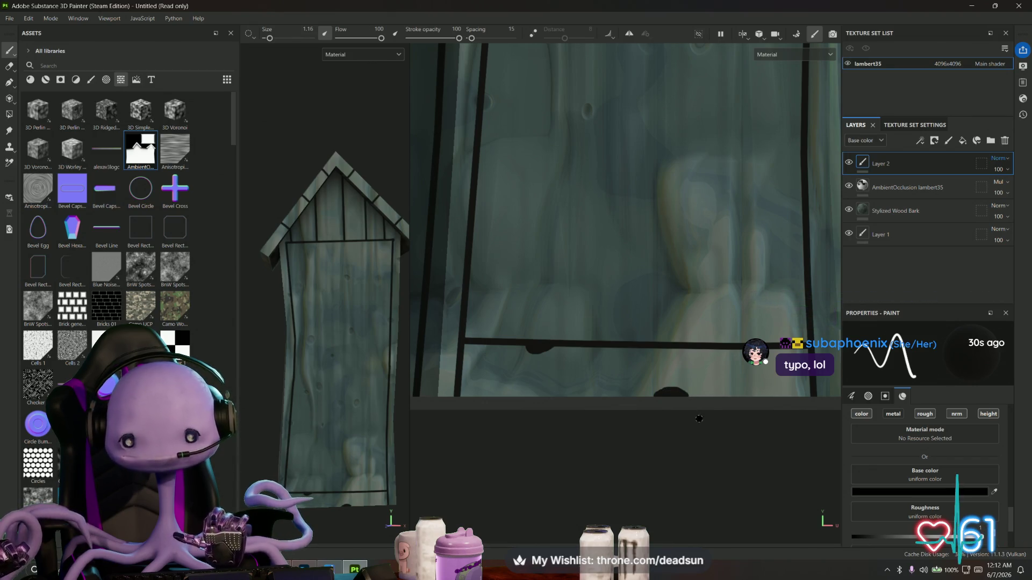
{"action": "scroll", "scroll_direction": "down", "scroll_amount": 3}
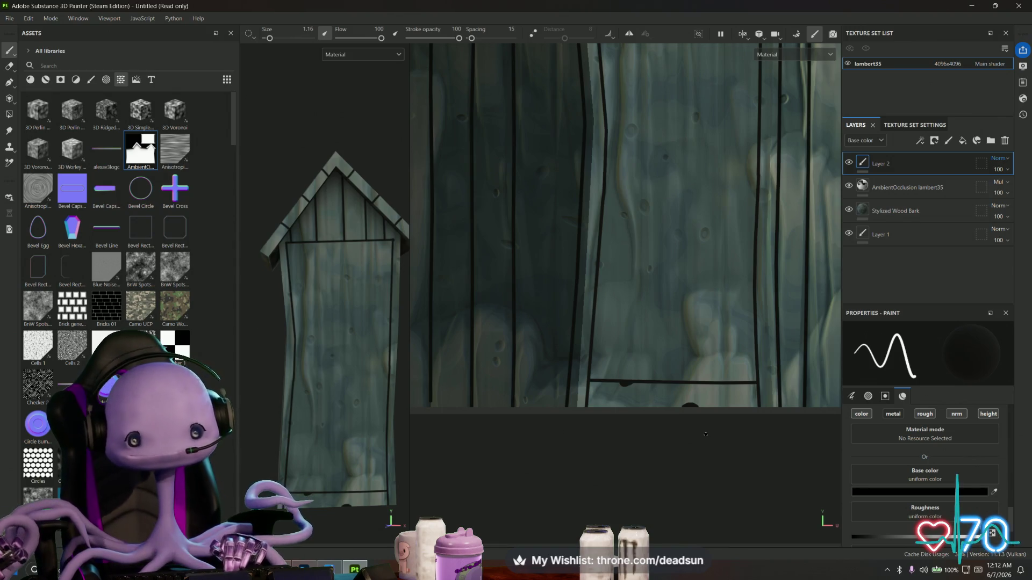
{"action": "scroll", "scroll_direction": "down", "scroll_amount": 3}
{"action": "scroll", "scroll_direction": "up", "scroll_amount": 3}
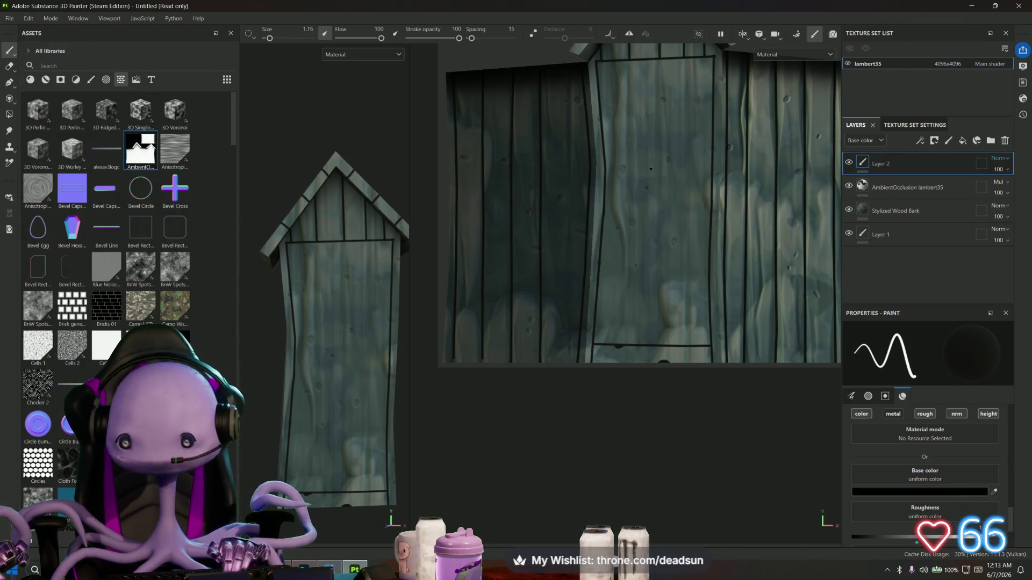
Paint a straight black line from the bar junction to the right upright
{"action": "scroll", "scroll_direction": "up", "scroll_amount": 3}
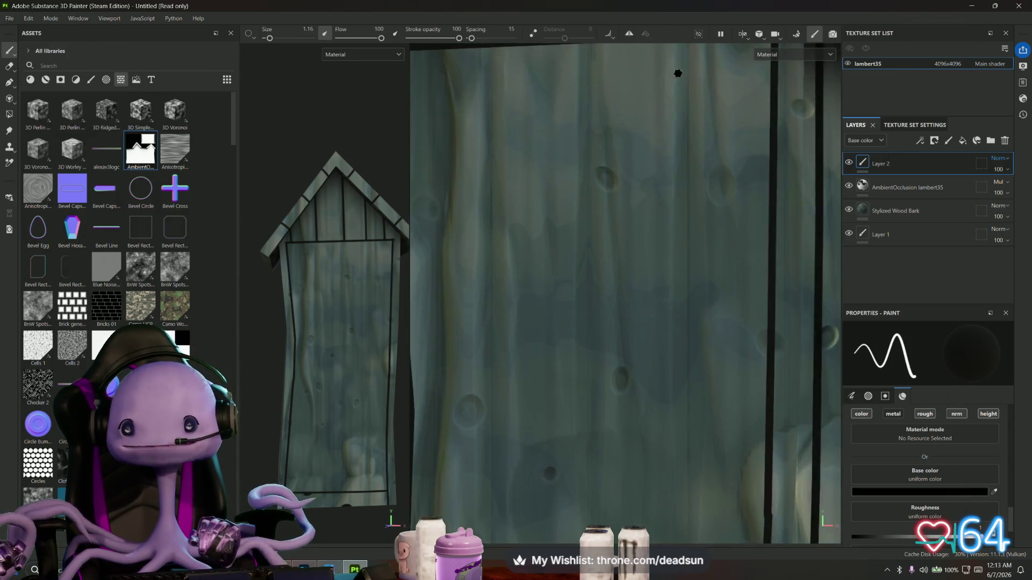
{"action": "scroll", "scroll_direction": "up", "scroll_amount": 3}
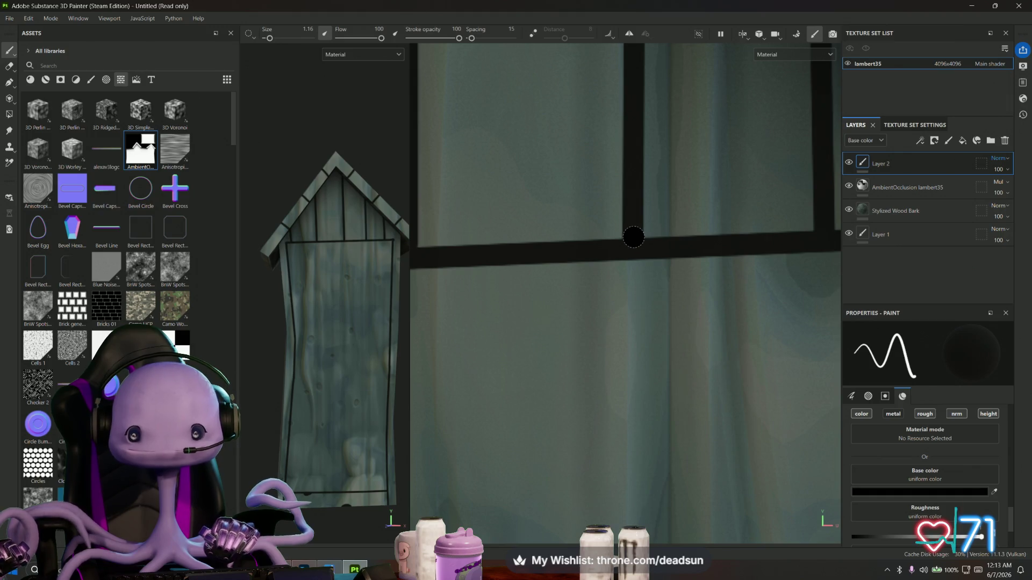
{"action": "key", "text": "shift"}
{"action": "left_click", "coordinate": [823, 237]}
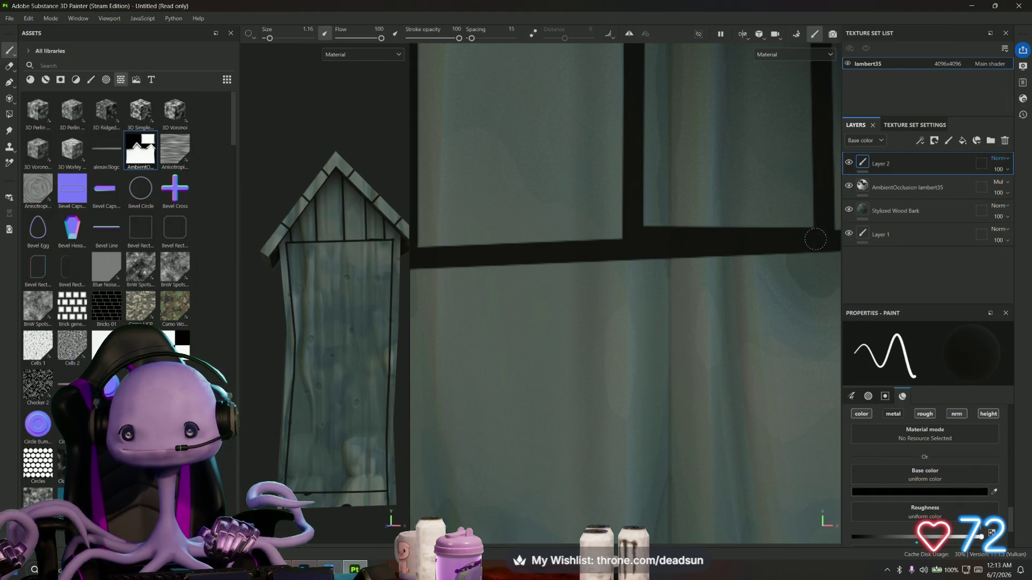
{"action": "scroll", "scroll_direction": "down", "scroll_amount": 3}
Paint a straight black line joining the horizontal bar to the left upright
{"action": "left_click_drag", "start_coordinate": [556, 272], "coordinate": [695, 269]}
{"action": "left_click", "coordinate": [695, 261]}
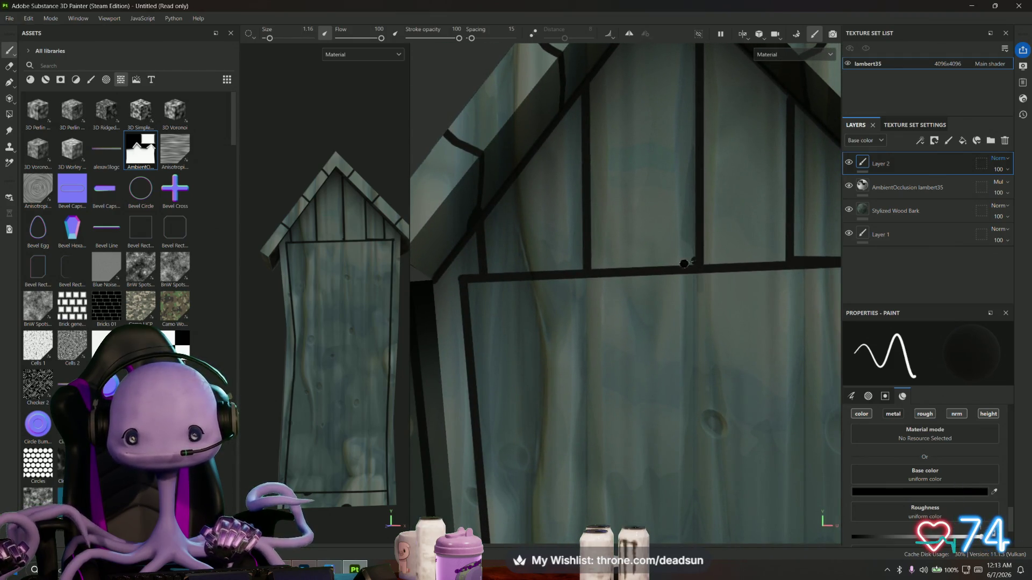
{"action": "key", "text": "shift"}
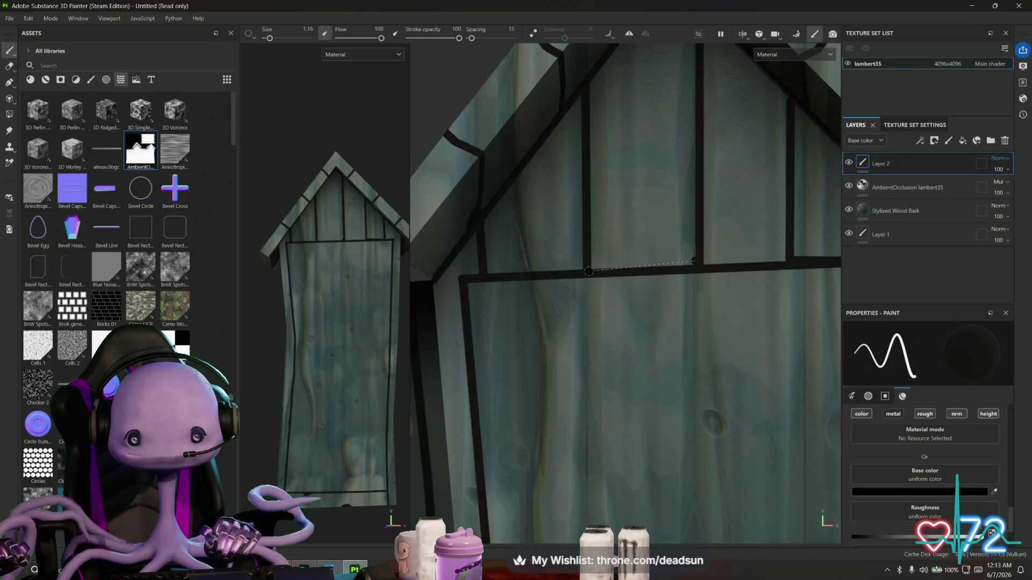
{"action": "left_click", "coordinate": [588, 271]}
{"action": "left_click_drag", "start_coordinate": [586, 279], "coordinate": [494, 270]}
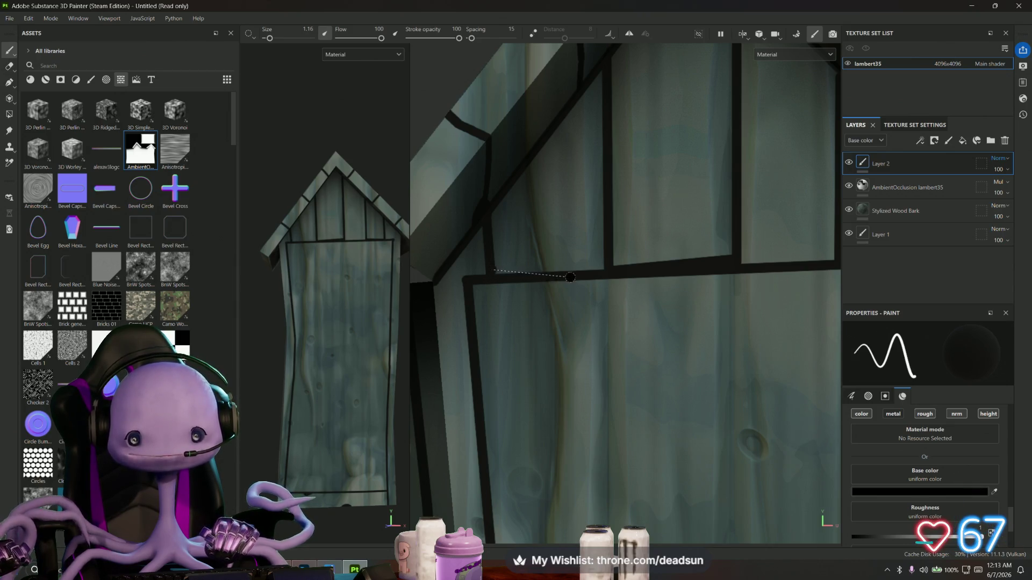
{"action": "scroll", "scroll_direction": "down", "scroll_amount": 3}
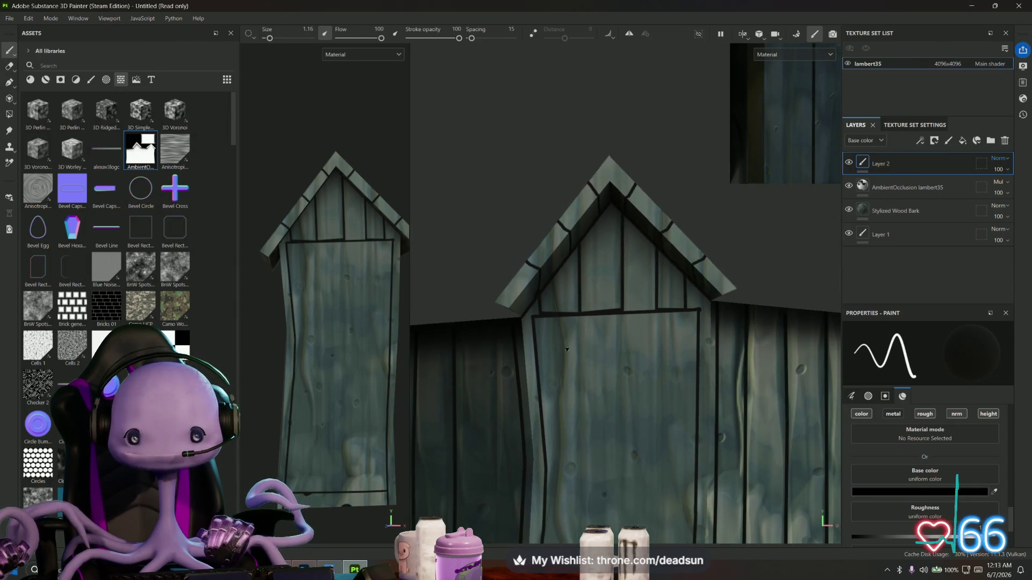
{"action": "scroll", "scroll_direction": "up", "scroll_amount": 3}
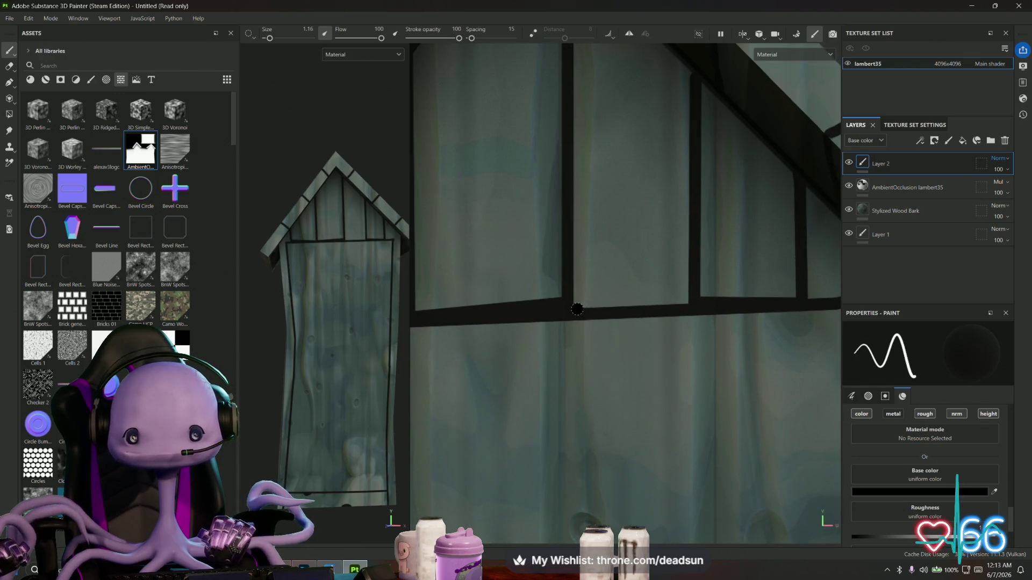
{"action": "scroll", "scroll_direction": "down", "scroll_amount": 3}
{"action": "scroll", "scroll_direction": "up", "scroll_amount": 3}
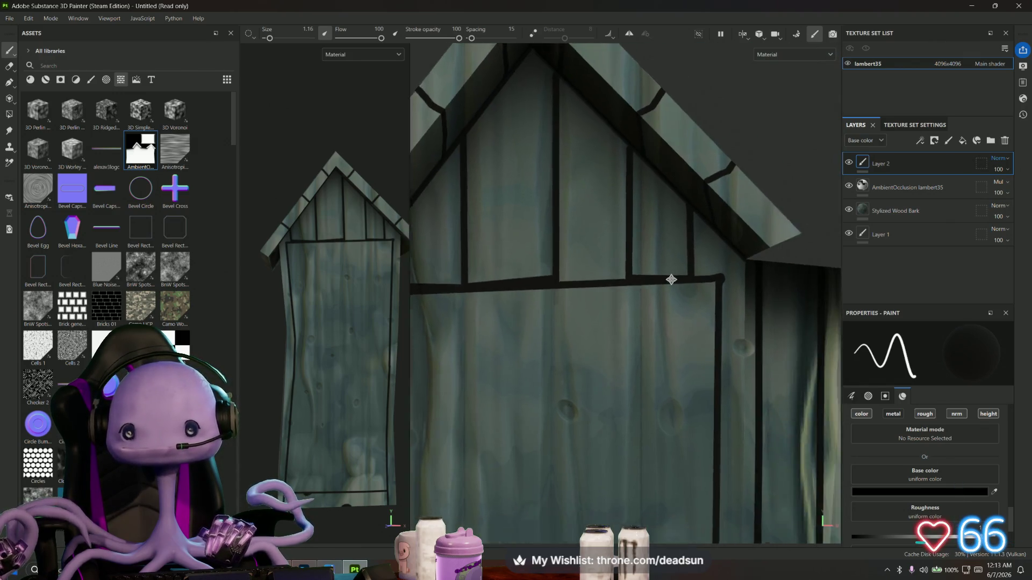
{"action": "scroll", "scroll_direction": "up", "scroll_amount": 3}
Thicken the corner post and extend it downward with a straight black line
{"action": "left_click_drag", "start_coordinate": [661, 259], "coordinate": [658, 336]}
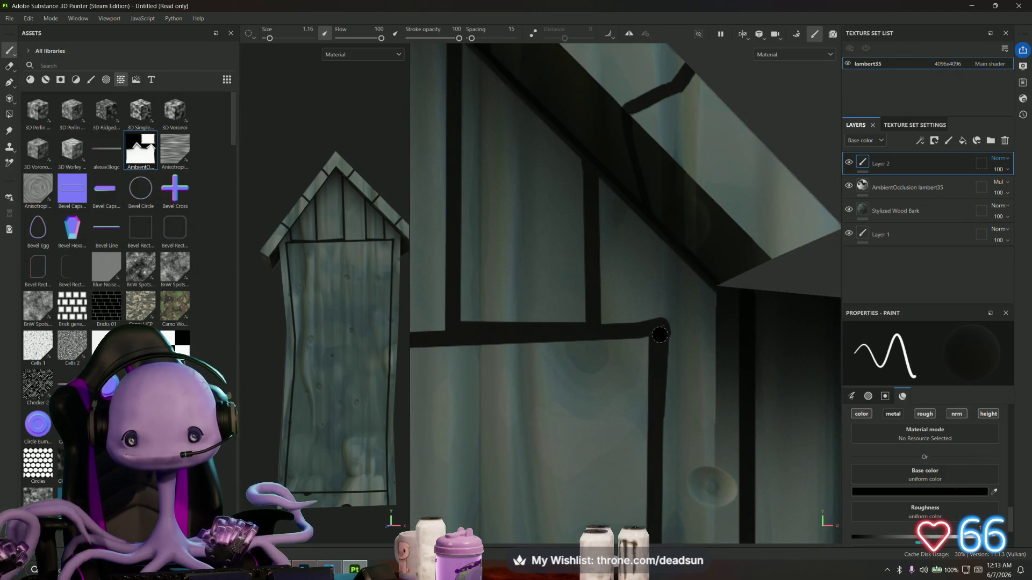
{"action": "left_click_drag", "start_coordinate": [655, 383], "coordinate": [630, 263]}
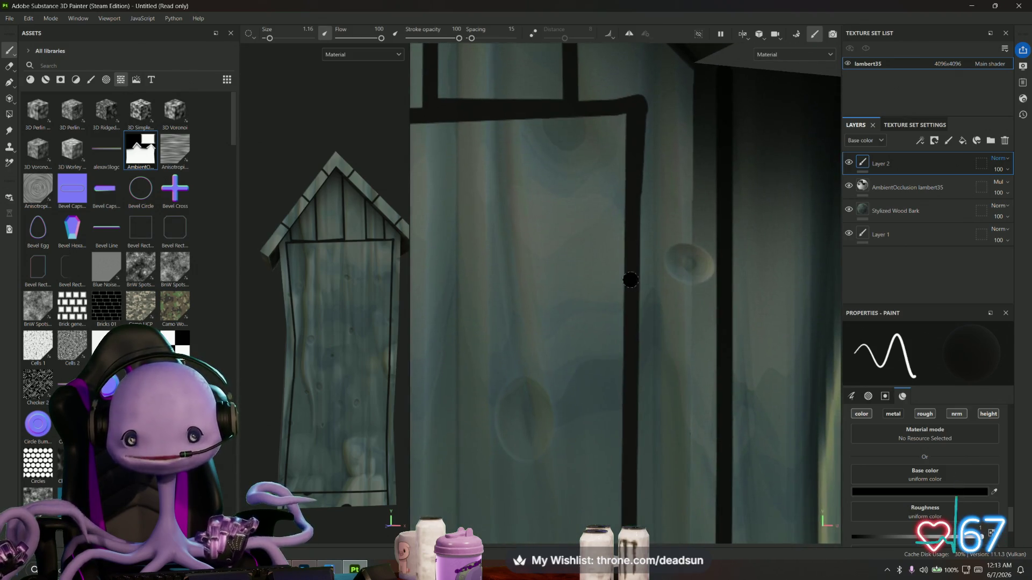
{"action": "left_click", "coordinate": [639, 107]}
{"action": "left_click", "coordinate": [629, 398]}
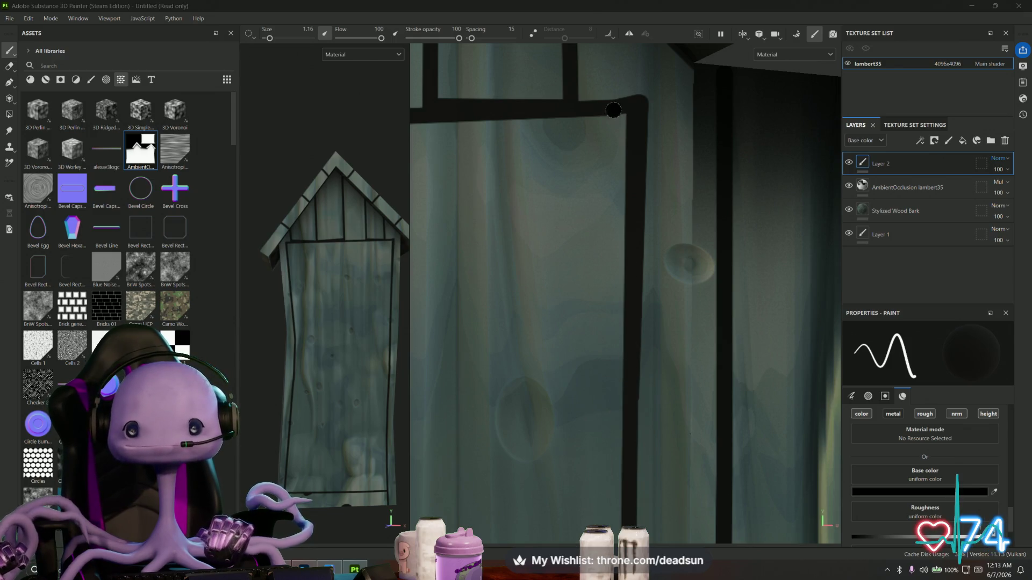
{"action": "left_click", "coordinate": [639, 102]}
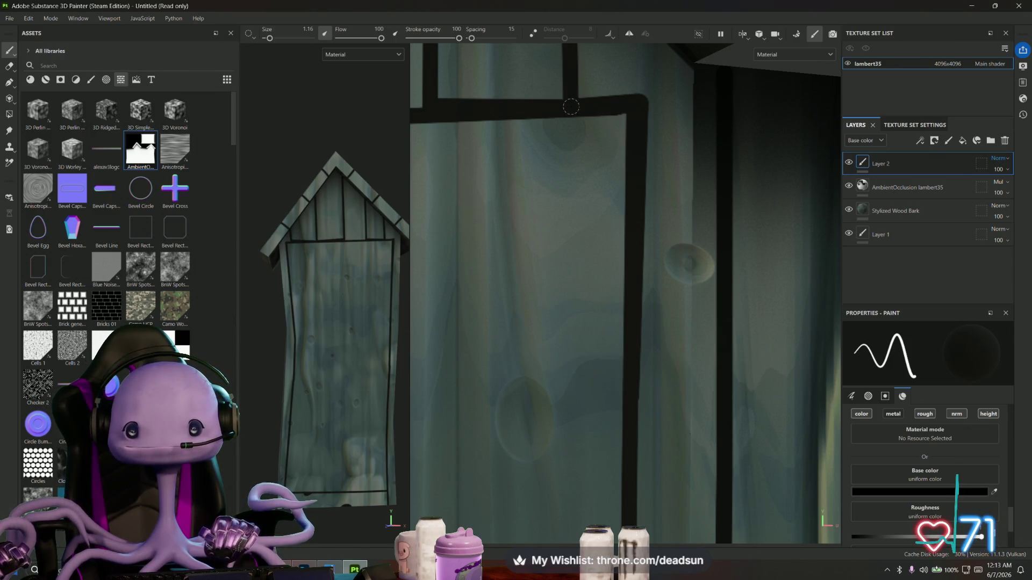
{"action": "scroll", "scroll_direction": "down", "scroll_amount": 3}
{"action": "left_click_drag", "start_coordinate": [509, 238], "coordinate": [652, 230]}
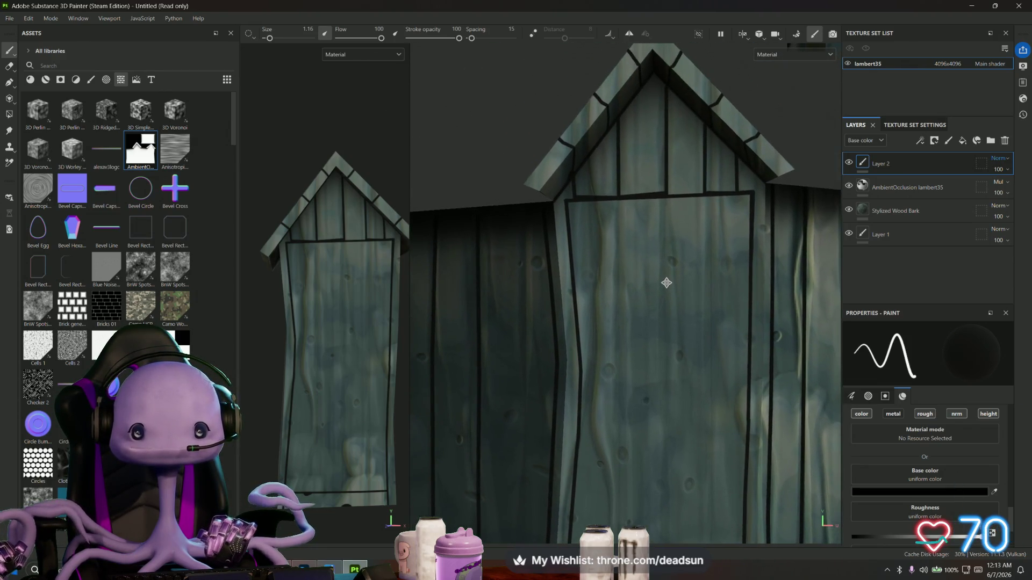
Paint a straight dark line along the left slope of the gable roof edge on Layer 2
{"action": "left_click_drag", "start_coordinate": [663, 276], "coordinate": [623, 110]}
{"action": "left_click_drag", "start_coordinate": [623, 110], "coordinate": [533, 319]}
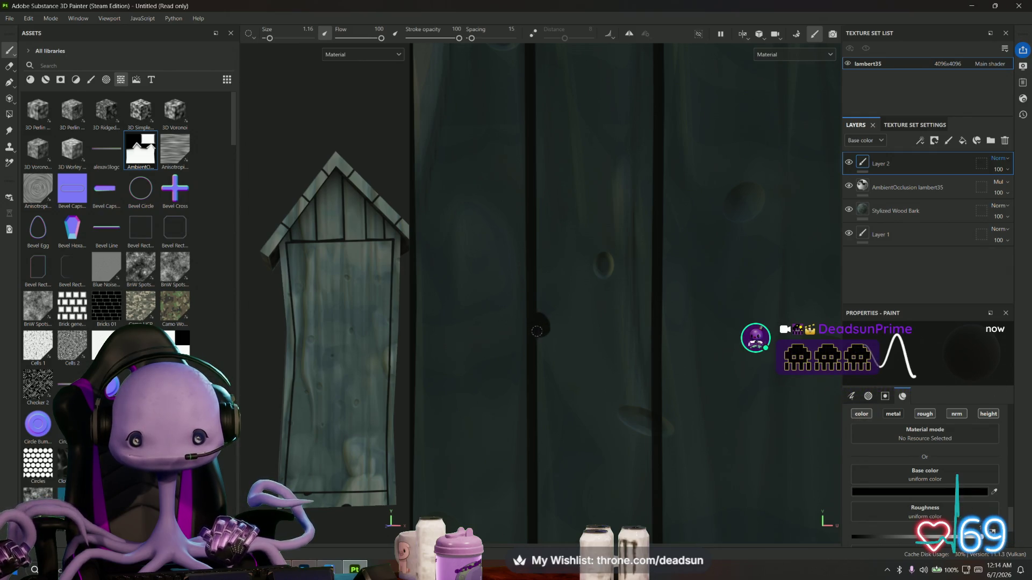
{"action": "left_click_drag", "start_coordinate": [546, 326], "coordinate": [593, 329]}
{"action": "scroll", "scroll_direction": "down", "scroll_amount": 3}
{"action": "scroll", "scroll_direction": "up", "scroll_amount": 3}
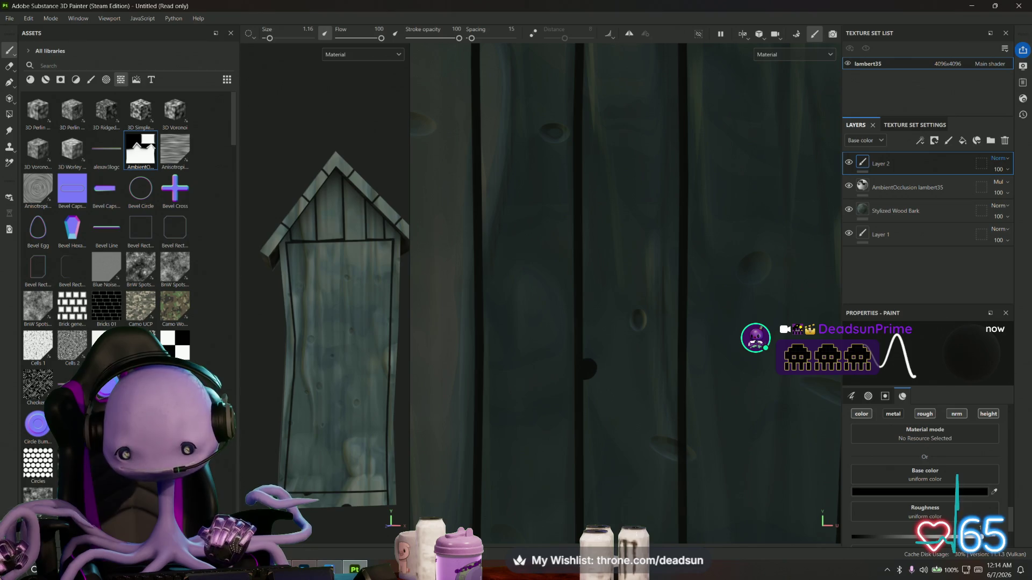
{"action": "scroll", "scroll_direction": "up", "scroll_amount": 3}
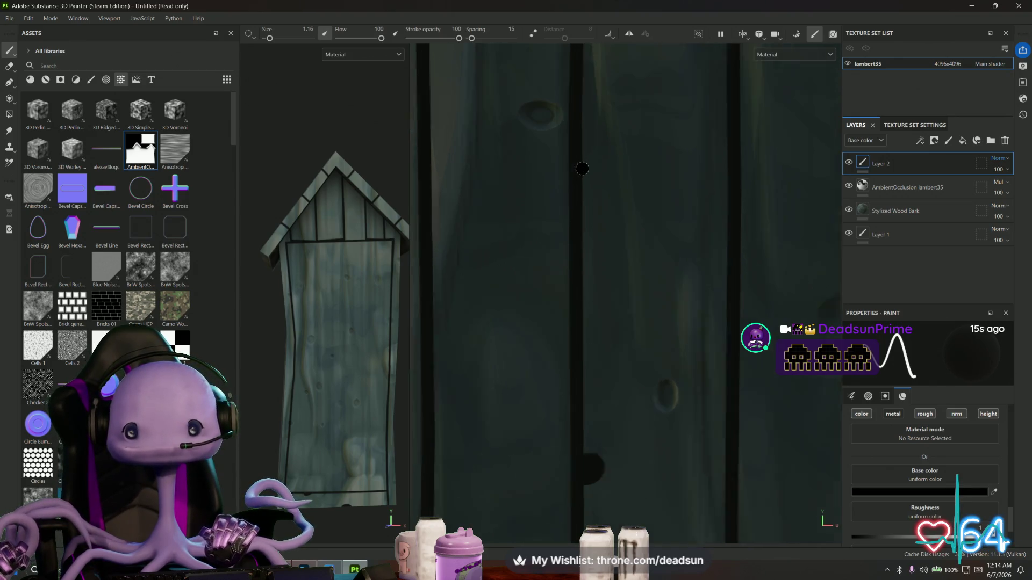
{"action": "scroll", "scroll_direction": "down", "scroll_amount": 3}
{"action": "left_click_drag", "start_coordinate": [603, 313], "coordinate": [693, 322]}
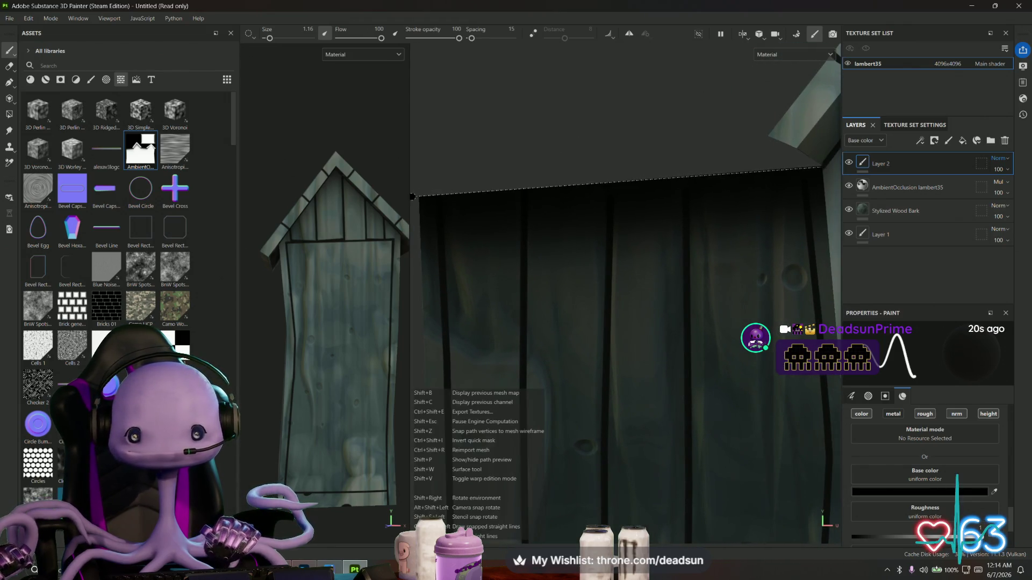
{"action": "left_click_drag", "start_coordinate": [470, 234], "coordinate": [529, 249]}
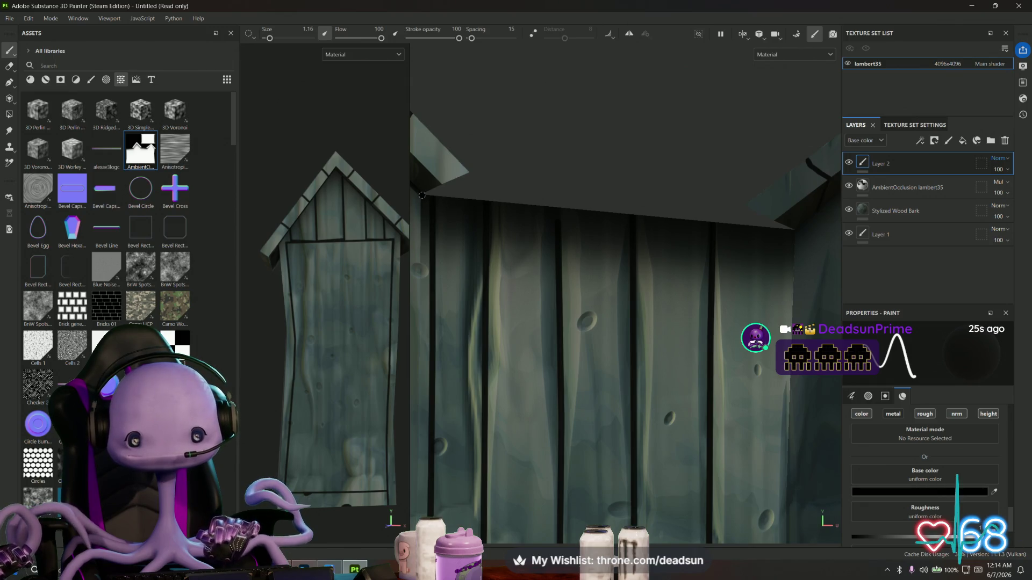
{"action": "key", "text": "shift"}
{"action": "left_click", "coordinate": [794, 230]}
Paint straight dark lines up and down the right slope of the roof edge
{"action": "left_click_drag", "start_coordinate": [794, 230], "coordinate": [519, 286]}
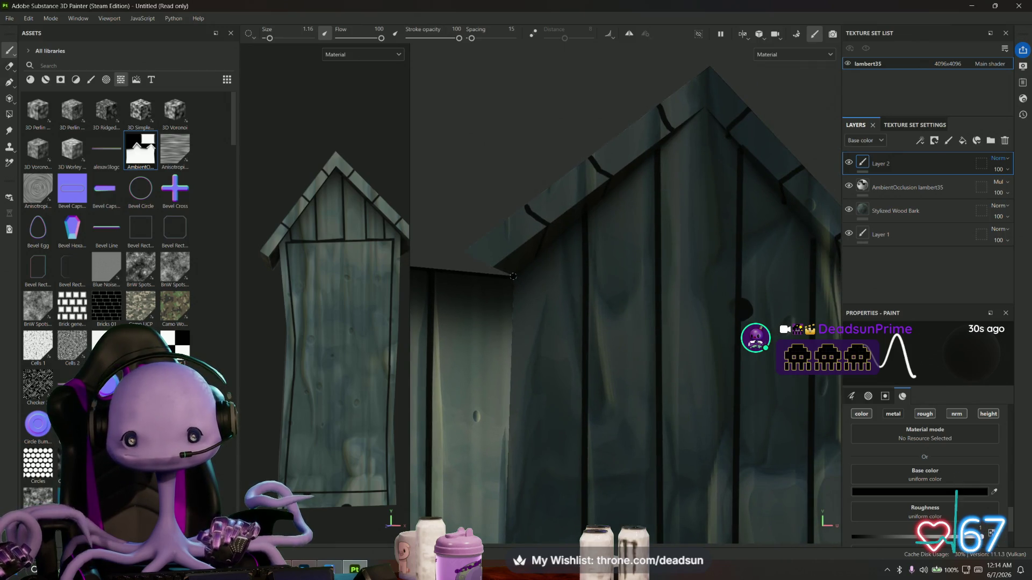
{"action": "left_click", "coordinate": [703, 109]}
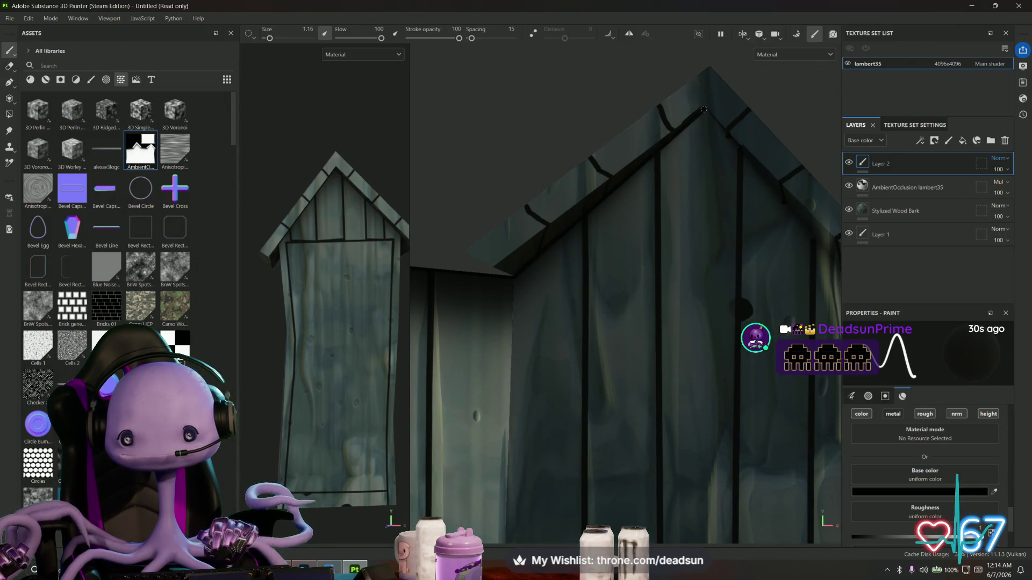
{"action": "left_click_drag", "start_coordinate": [763, 204], "coordinate": [569, 84]}
{"action": "left_click", "coordinate": [737, 276]}
{"action": "scroll", "scroll_direction": "down", "scroll_amount": 3}
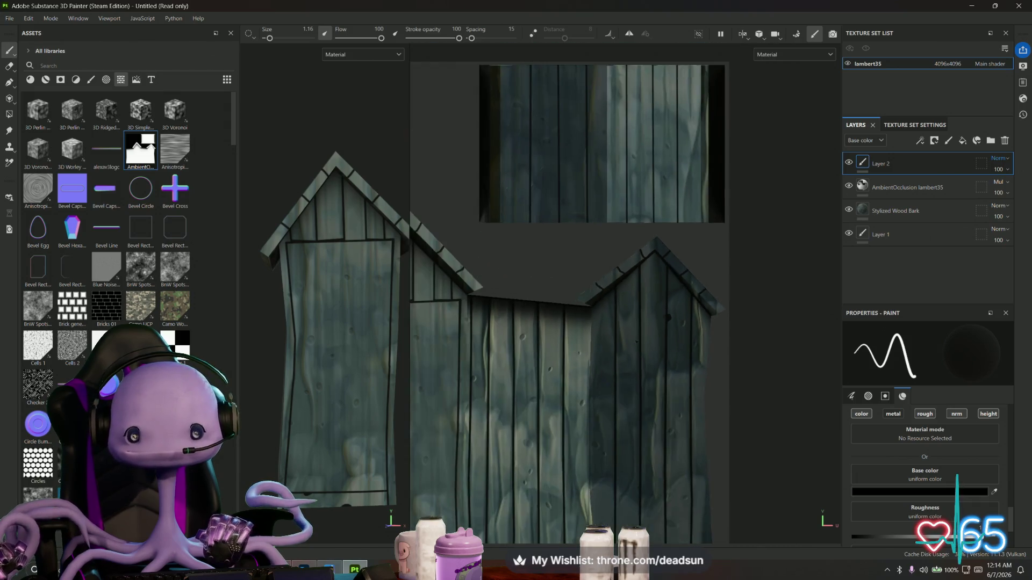
Join the two bars' bottoms with a straight dark line and darken its right stretch
{"action": "left_click_drag", "start_coordinate": [326, 334], "coordinate": [351, 317]}
{"action": "scroll", "scroll_direction": "up", "scroll_amount": 3}
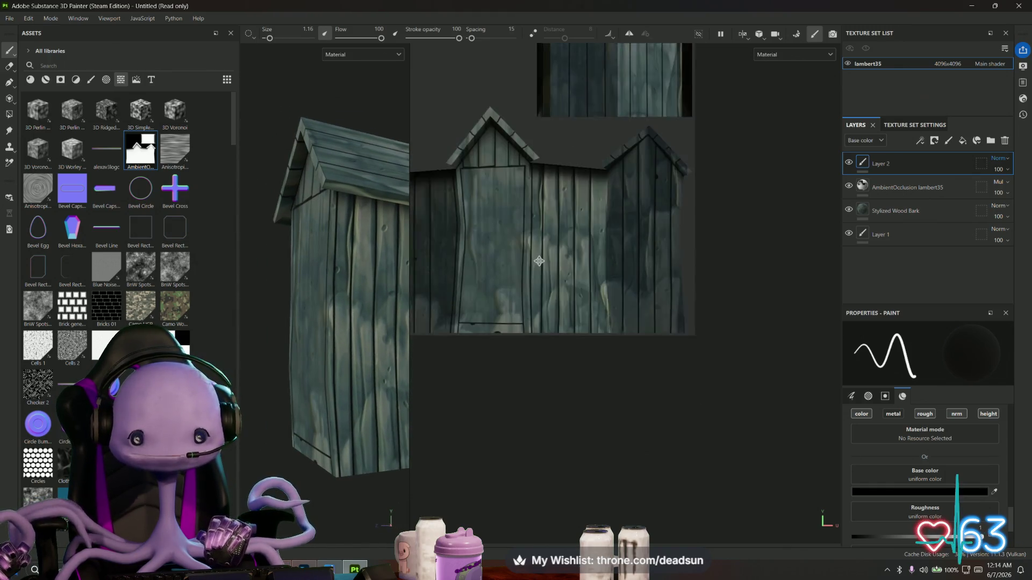
{"action": "scroll", "scroll_direction": "up", "scroll_amount": 3}
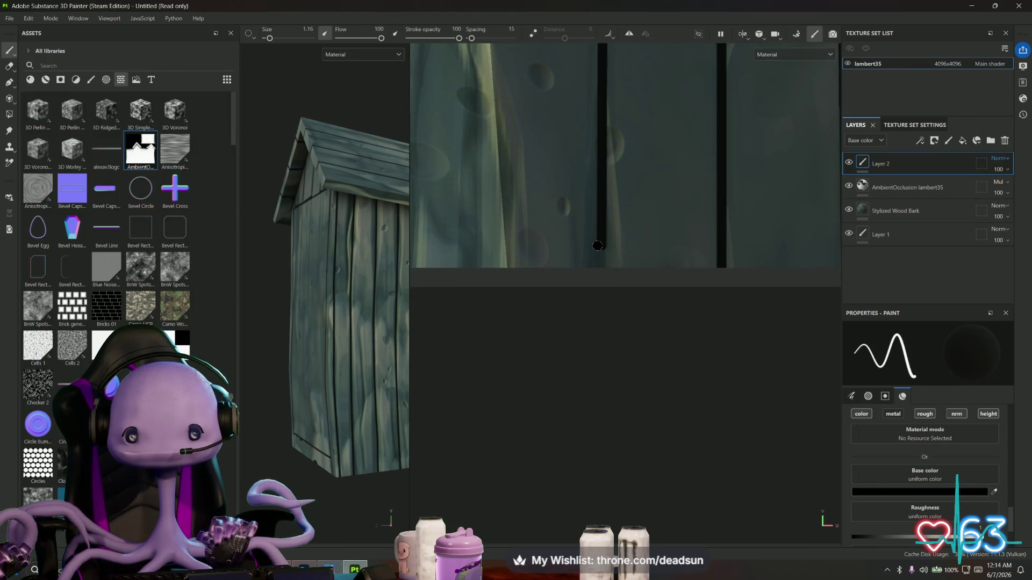
{"action": "left_click", "coordinate": [721, 268]}
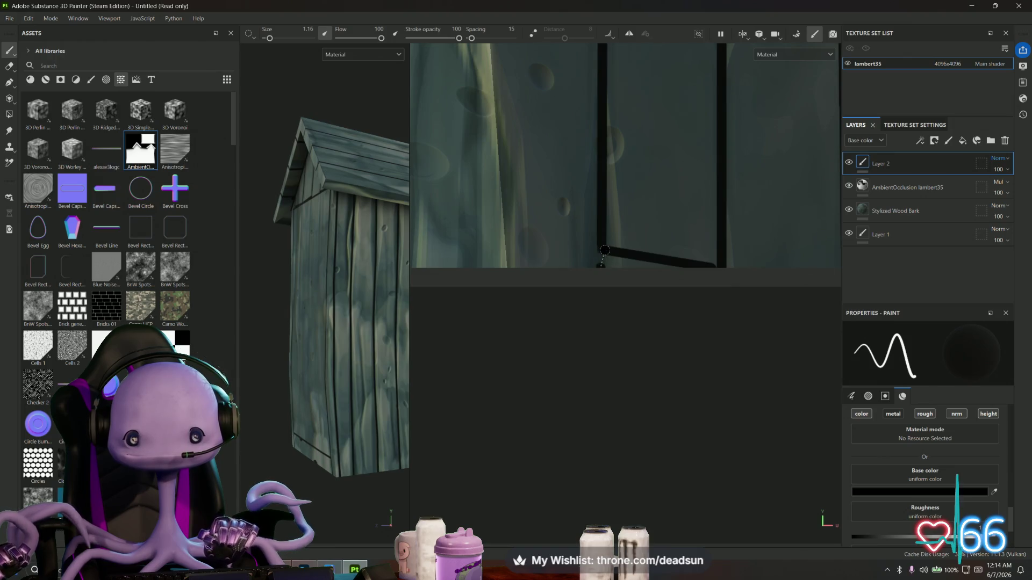
{"action": "left_click_drag", "start_coordinate": [609, 258], "coordinate": [651, 265]}
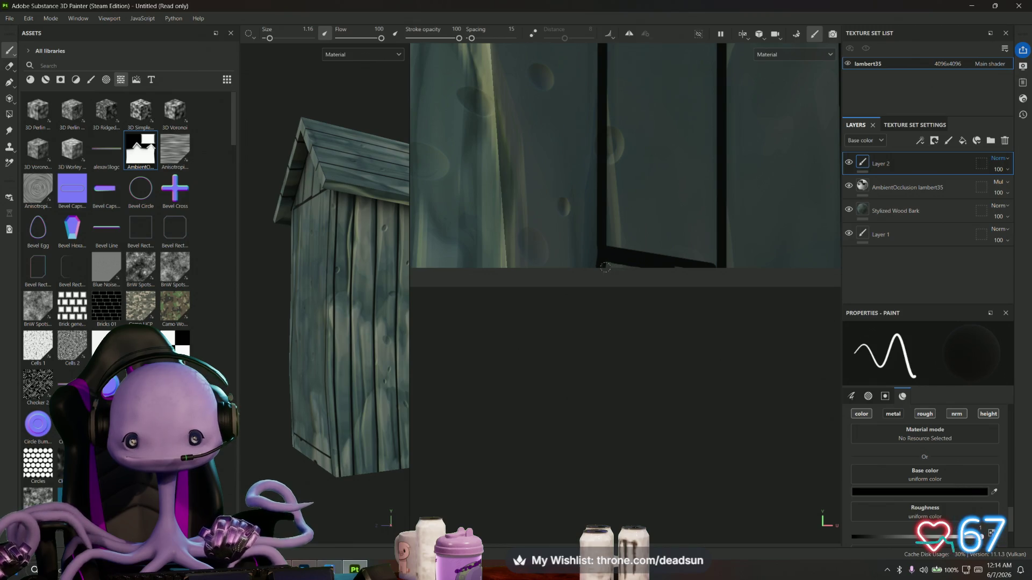
{"action": "scroll", "scroll_direction": "down", "scroll_amount": 3}
Paint straight dark lines along the plank bottoms beside the door, joining the plank seams
{"action": "left_click_drag", "start_coordinate": [676, 311], "coordinate": [763, 445]}
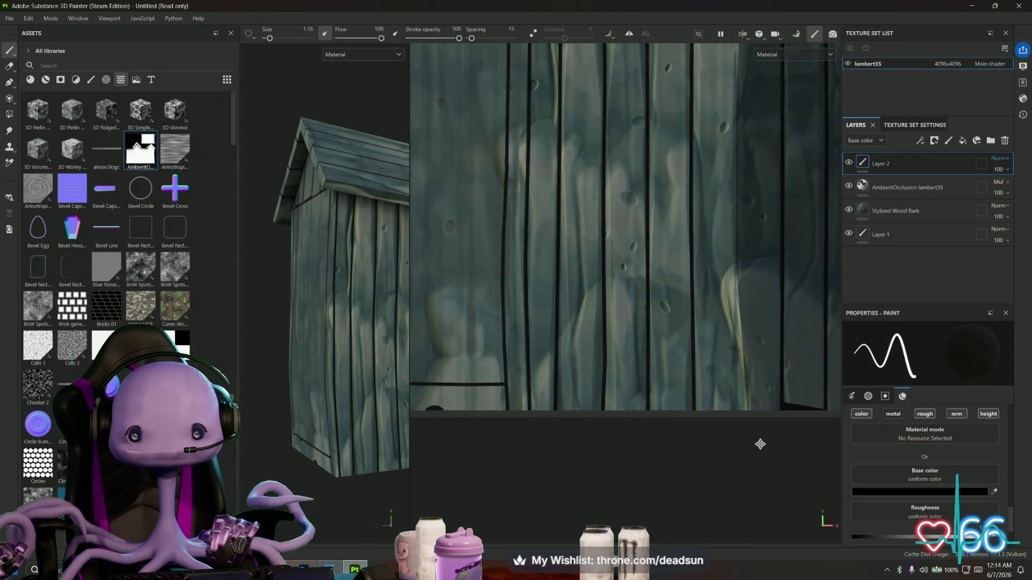
{"action": "scroll", "scroll_direction": "up", "scroll_amount": 3}
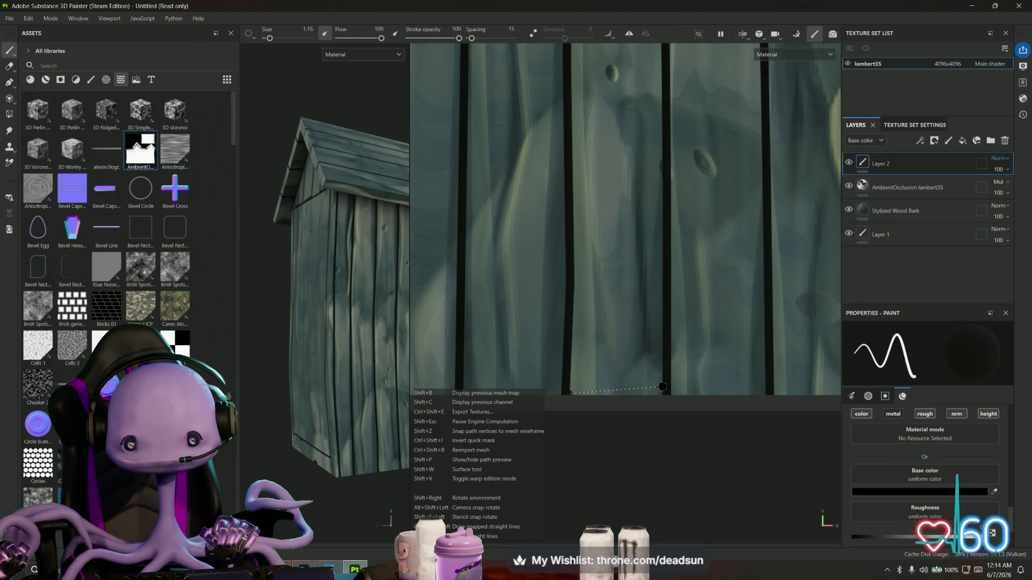
{"action": "left_click", "coordinate": [667, 390]}
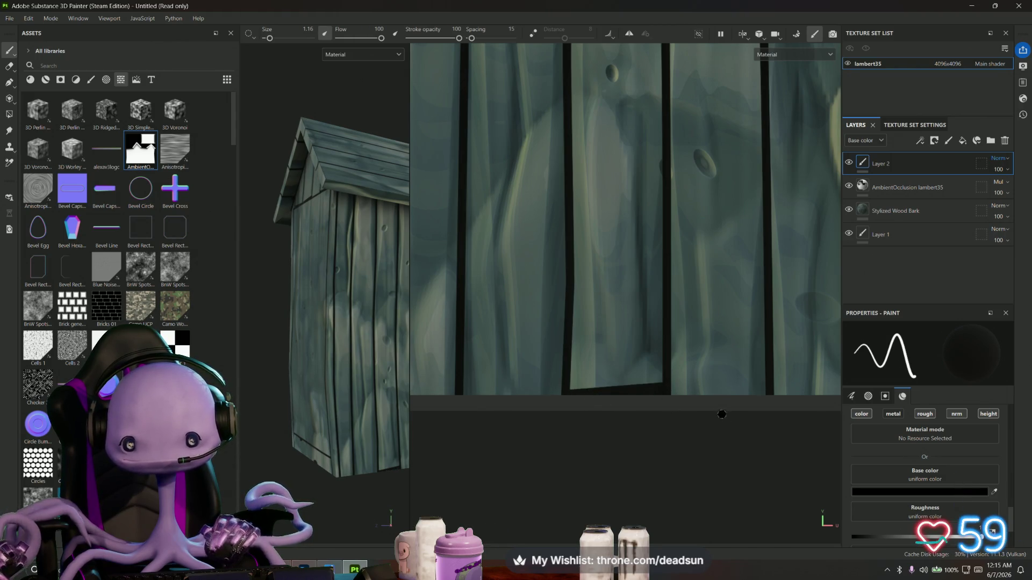
{"action": "left_click_drag", "start_coordinate": [722, 415], "coordinate": [555, 433]}
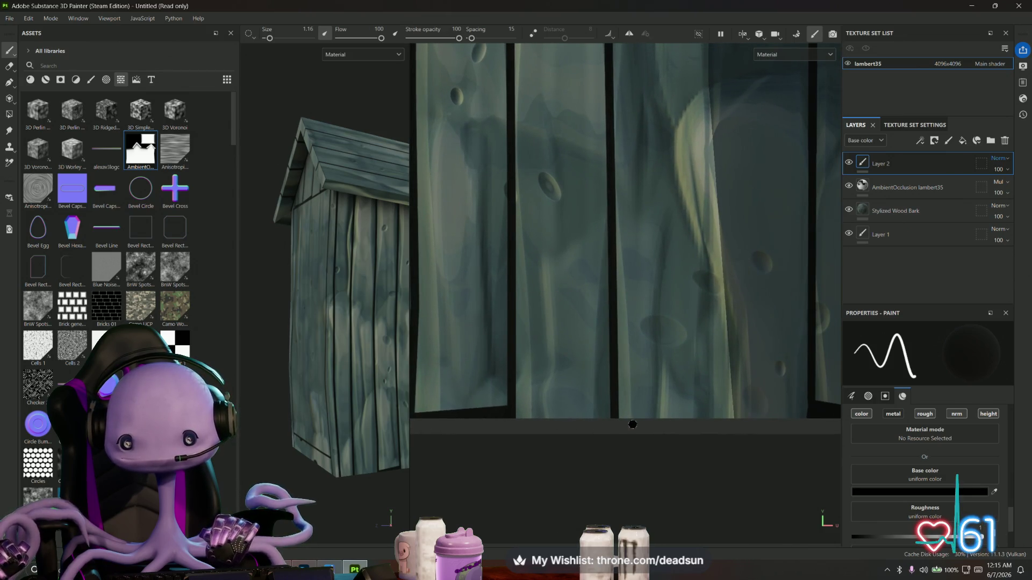
{"action": "left_click_drag", "start_coordinate": [623, 414], "coordinate": [532, 408]}
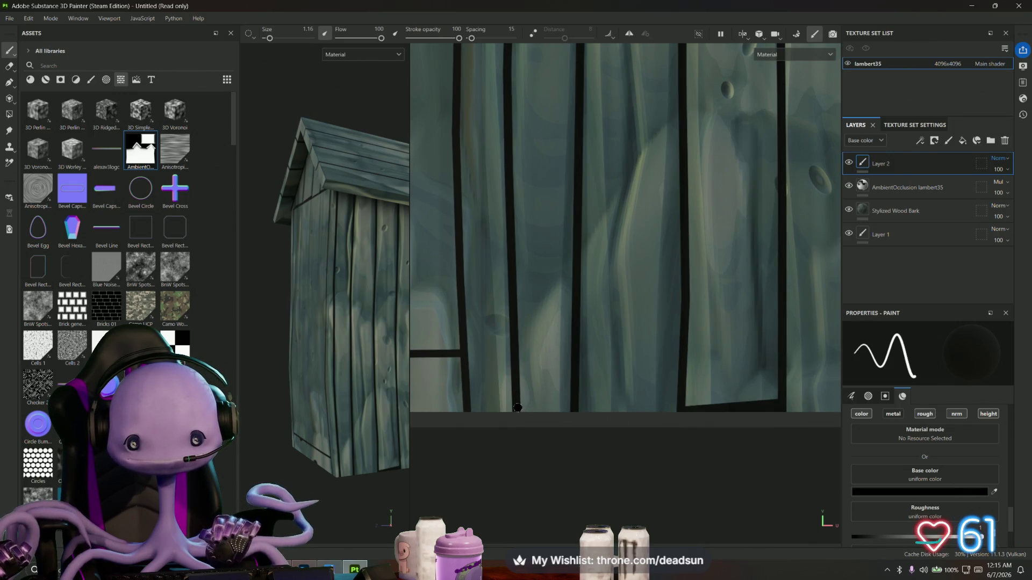
{"action": "left_click", "coordinate": [574, 410]}
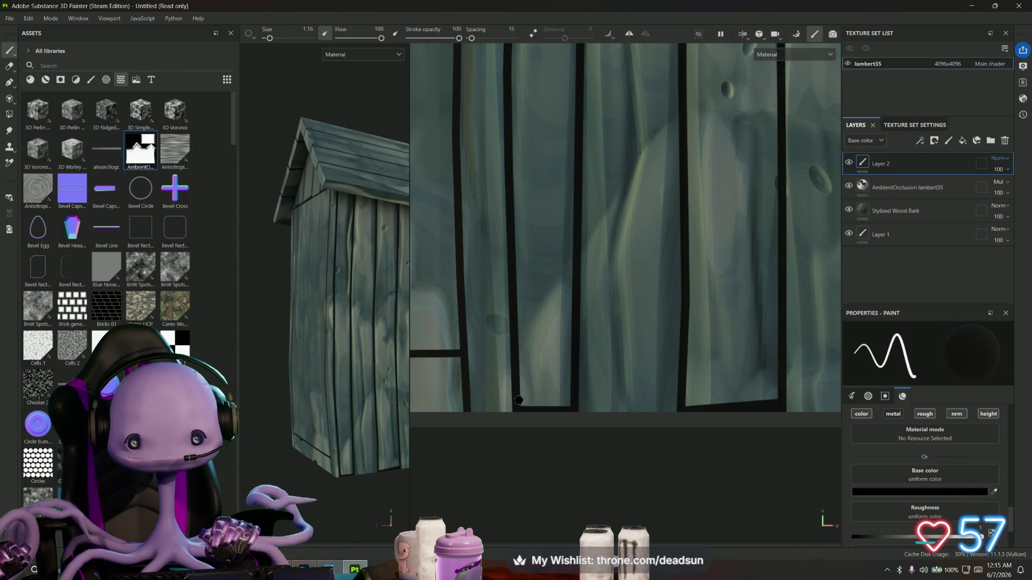
{"action": "key", "text": "shift"}
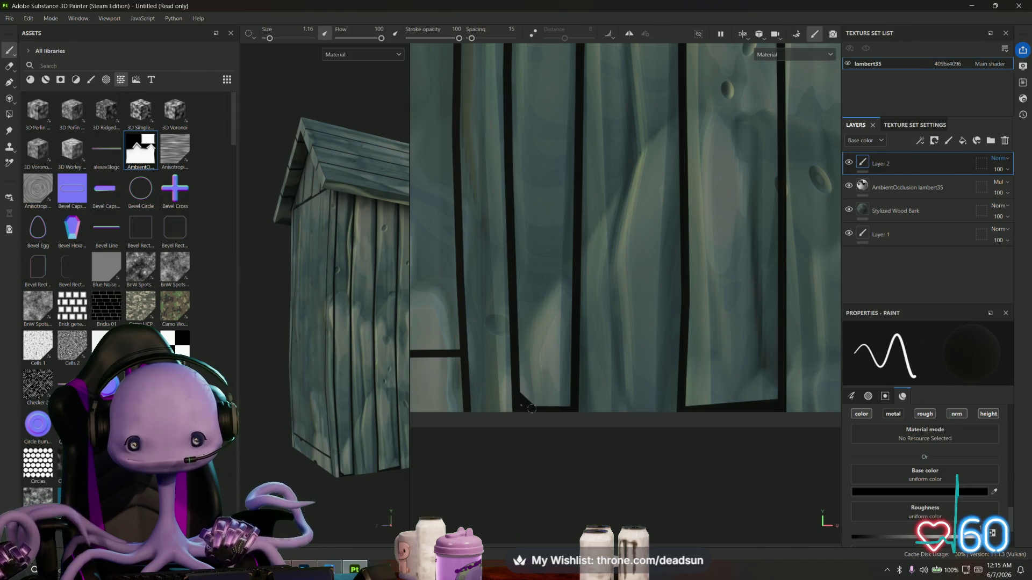
{"action": "scroll", "scroll_direction": "up", "scroll_amount": 3}
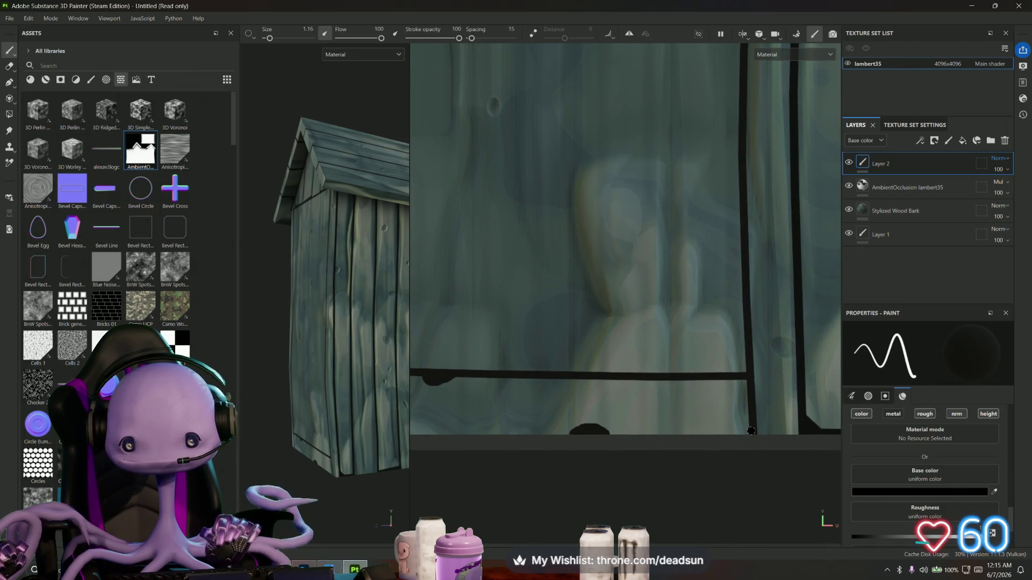
{"action": "left_click_drag", "start_coordinate": [616, 430], "coordinate": [813, 494]}
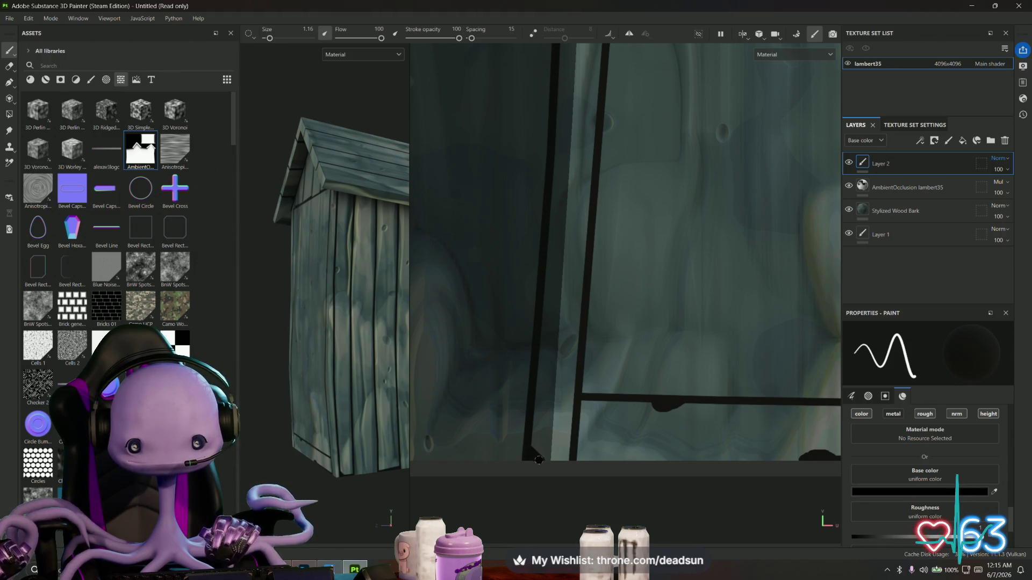
{"action": "scroll", "scroll_direction": "down", "scroll_amount": 3}
{"action": "scroll", "scroll_direction": "down", "scroll_amount": 3}
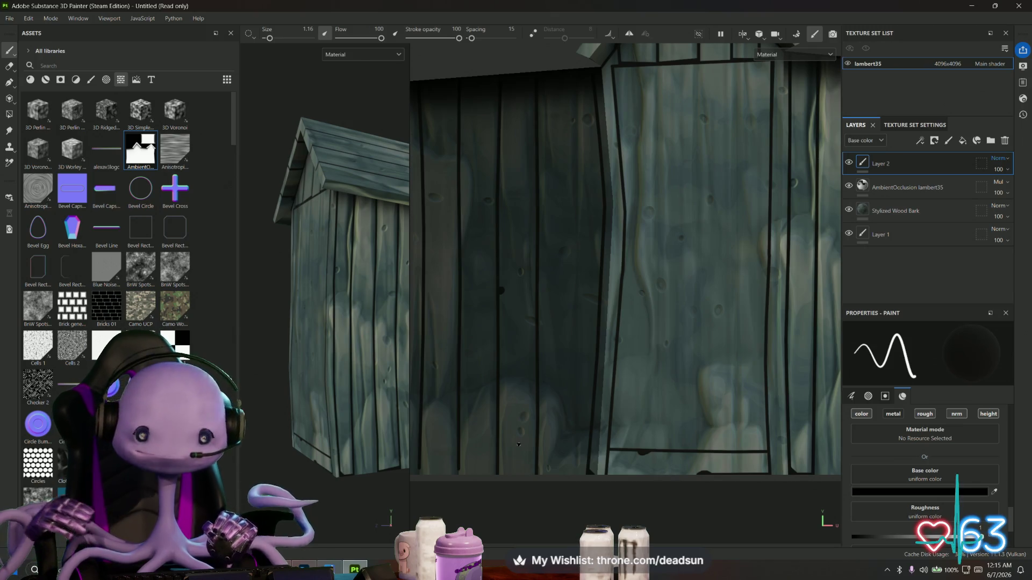
{"action": "left_click_drag", "start_coordinate": [376, 258], "coordinate": [316, 381]}
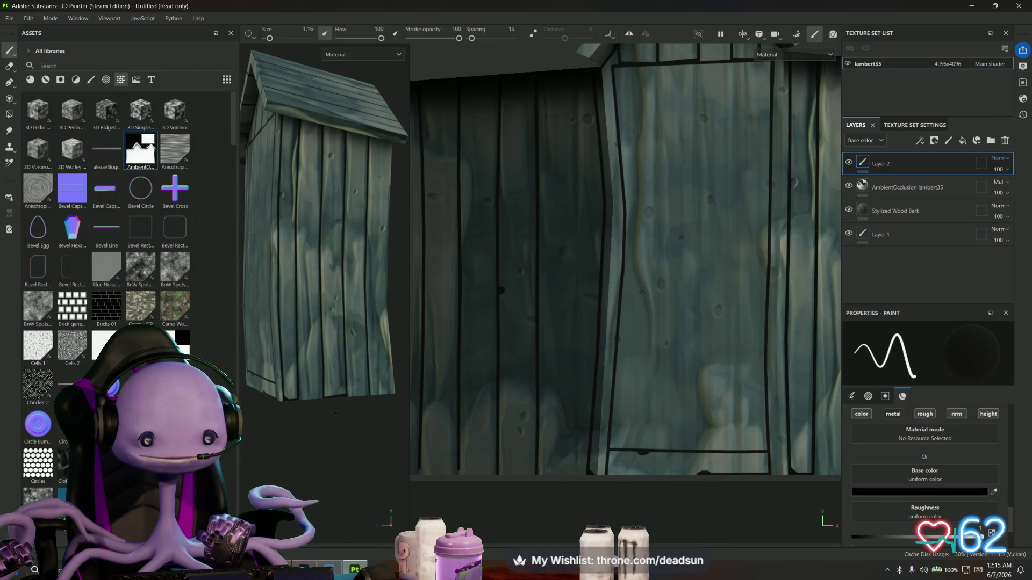
Paint a straight dark line along the first side-wall plank's bottom edge
{"action": "scroll", "scroll_direction": "down", "scroll_amount": 3}
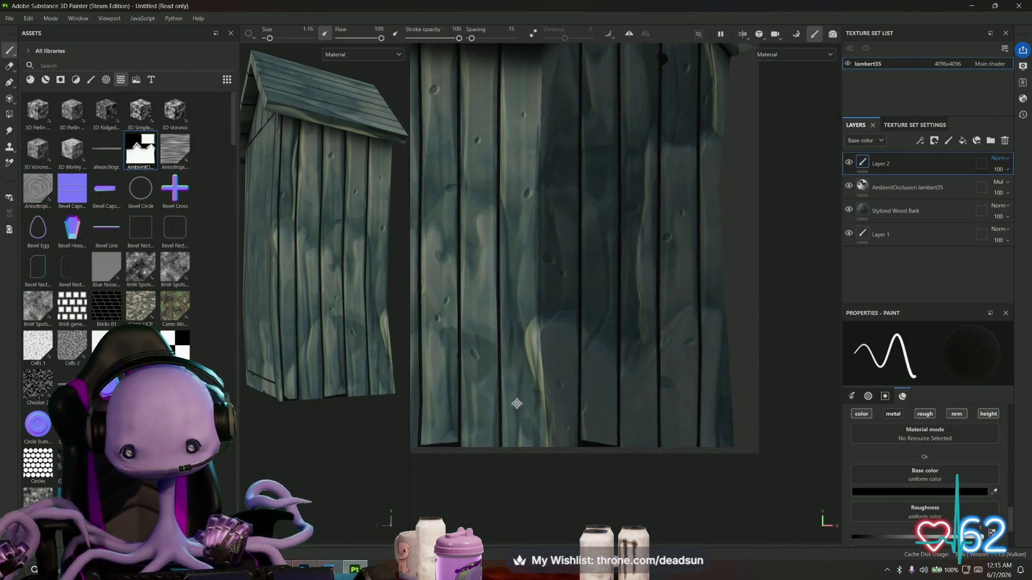
{"action": "scroll", "scroll_direction": "up", "scroll_amount": 3}
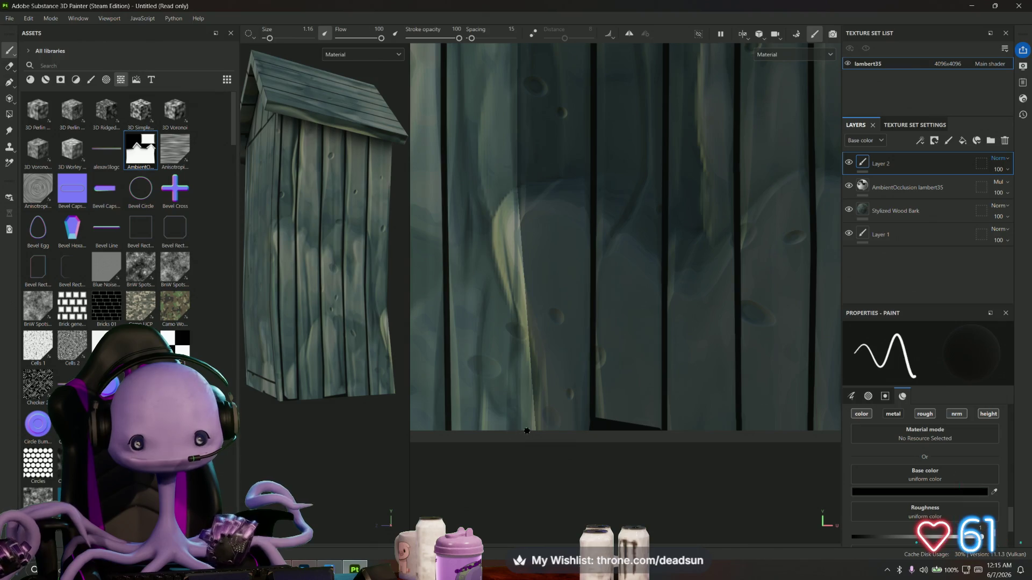
{"action": "left_click", "coordinate": [451, 428]}
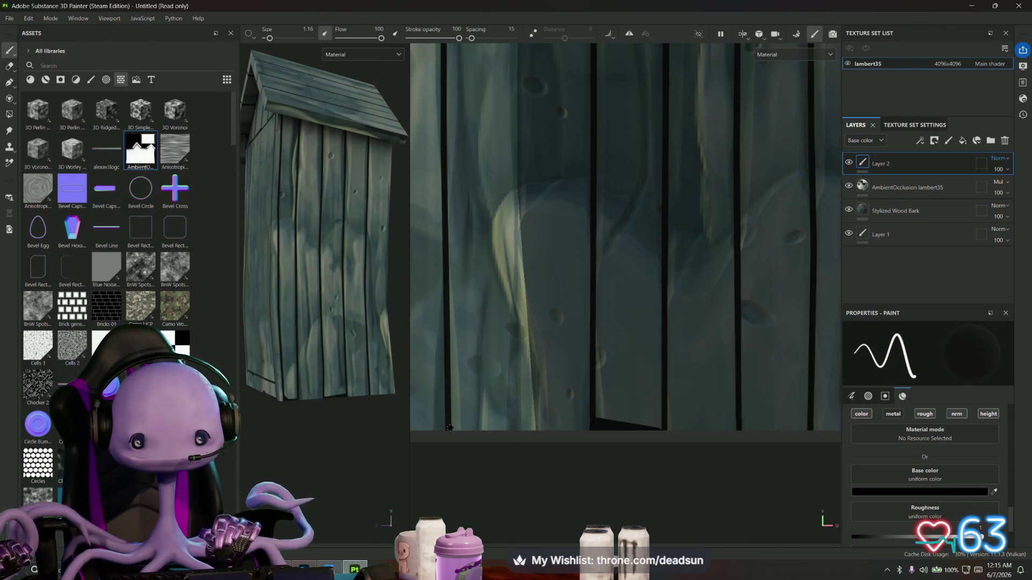
{"action": "left_click", "coordinate": [511, 431]}
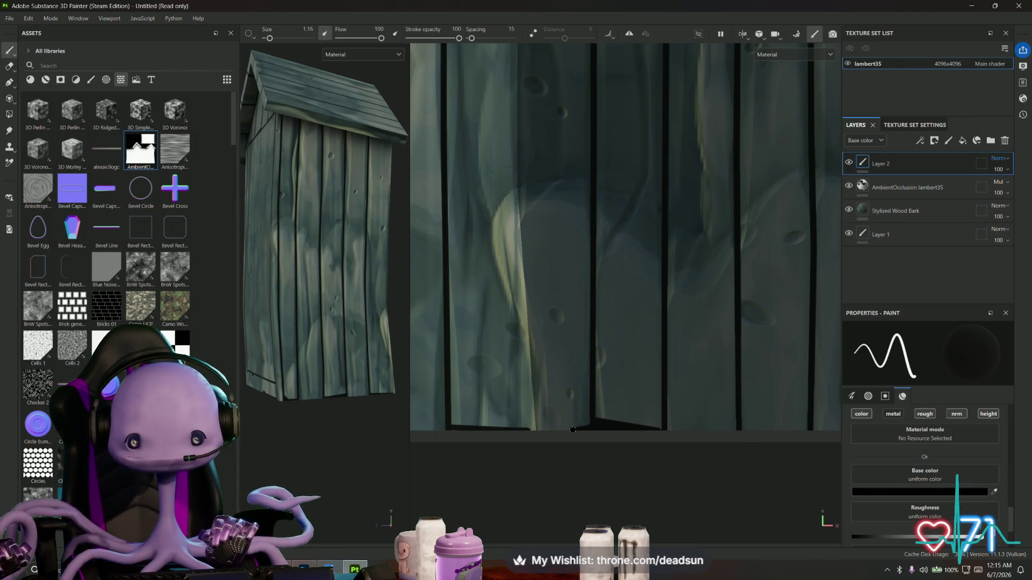
Extend the dark line along the remaining plank bottoms into one continuous edge
{"action": "scroll", "scroll_direction": "down", "scroll_amount": 3}
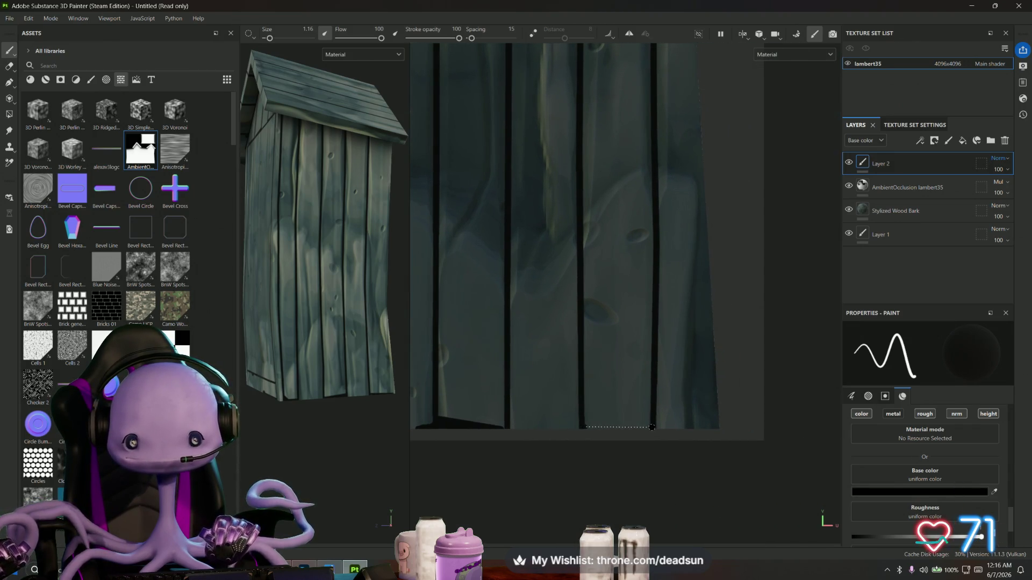
{"action": "scroll", "scroll_direction": "down", "scroll_amount": 3}
{"action": "scroll", "scroll_direction": "down", "scroll_amount": 3}
{"action": "left_click_drag", "start_coordinate": [285, 424], "coordinate": [328, 447]}
{"action": "scroll", "scroll_direction": "up", "scroll_amount": 3}
{"action": "scroll", "scroll_direction": "down", "scroll_amount": 3}
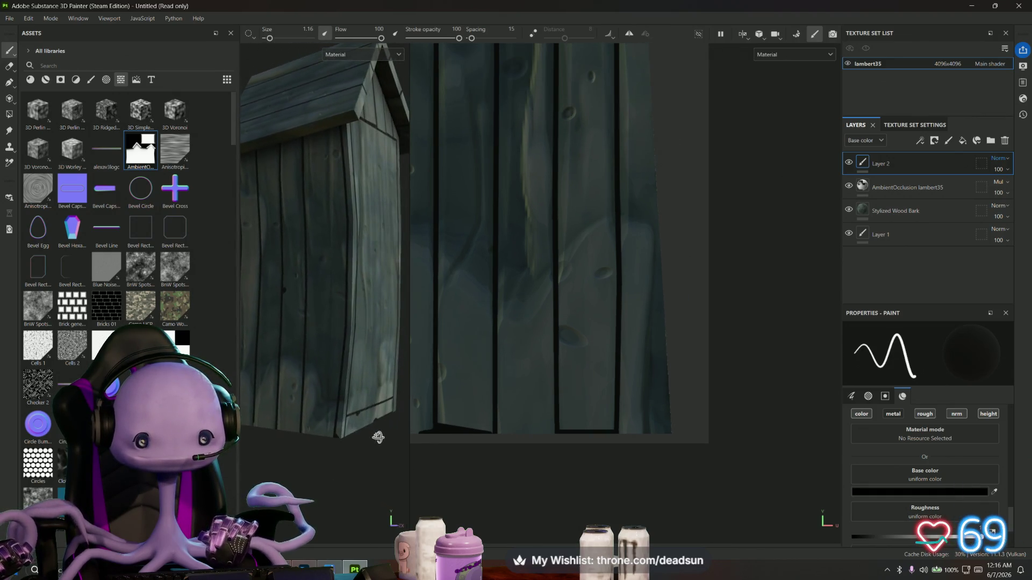
{"action": "scroll", "scroll_direction": "up", "scroll_amount": 3}
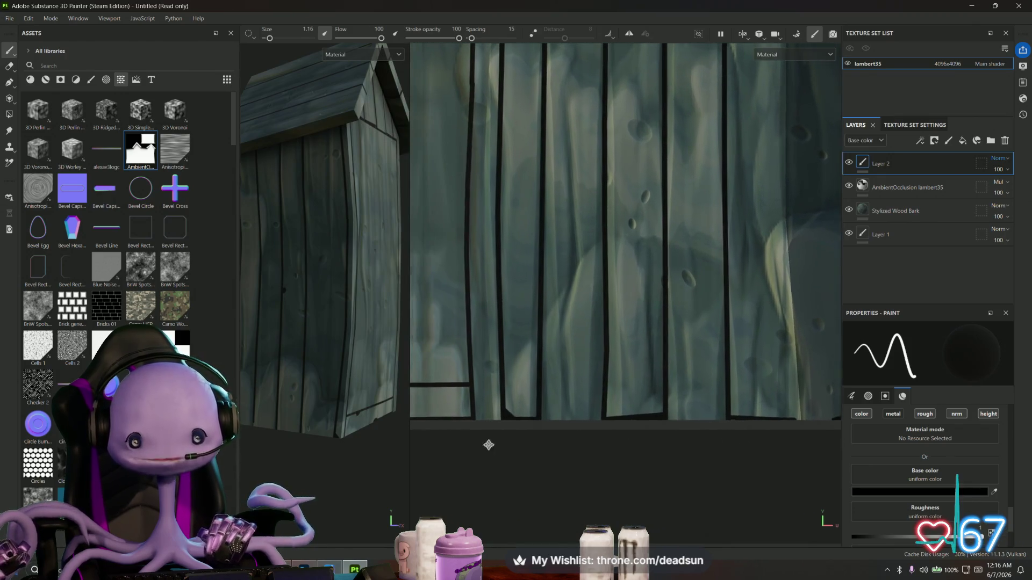
{"action": "scroll", "scroll_direction": "up", "scroll_amount": 3}
{"action": "left_click_drag", "start_coordinate": [538, 440], "coordinate": [618, 425]}
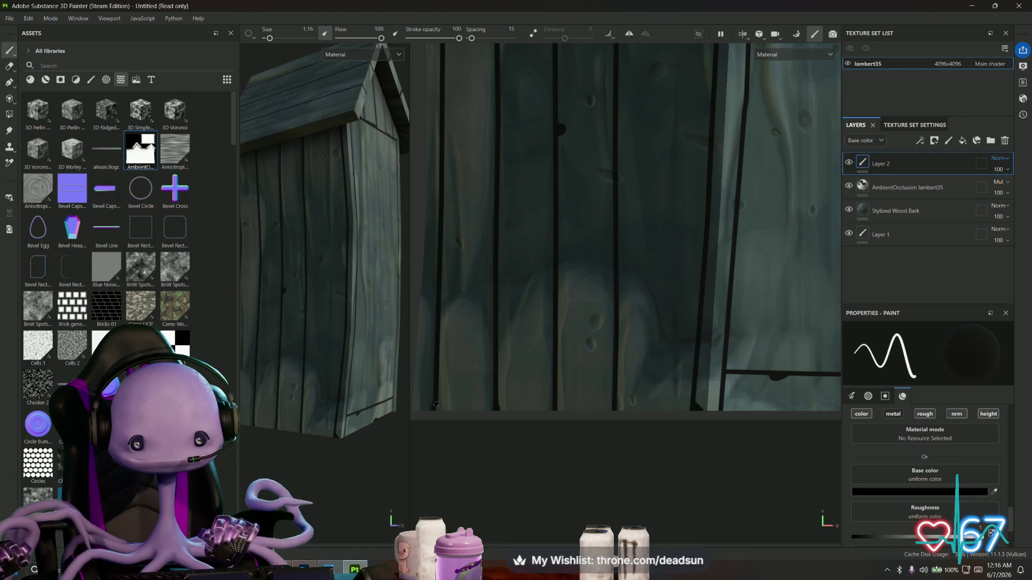
{"action": "left_click", "coordinate": [494, 411]}
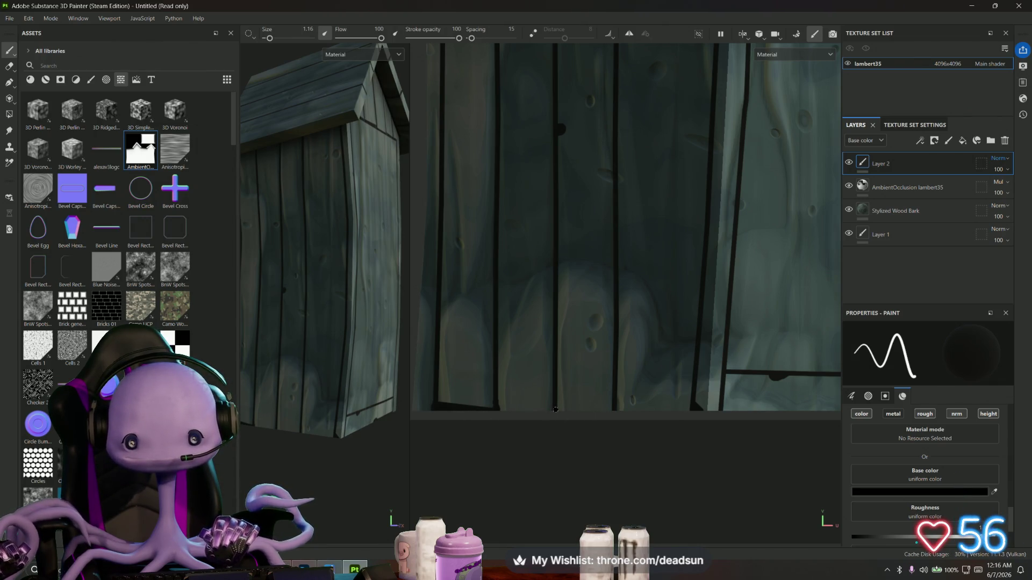
{"action": "left_click", "coordinate": [614, 404]}
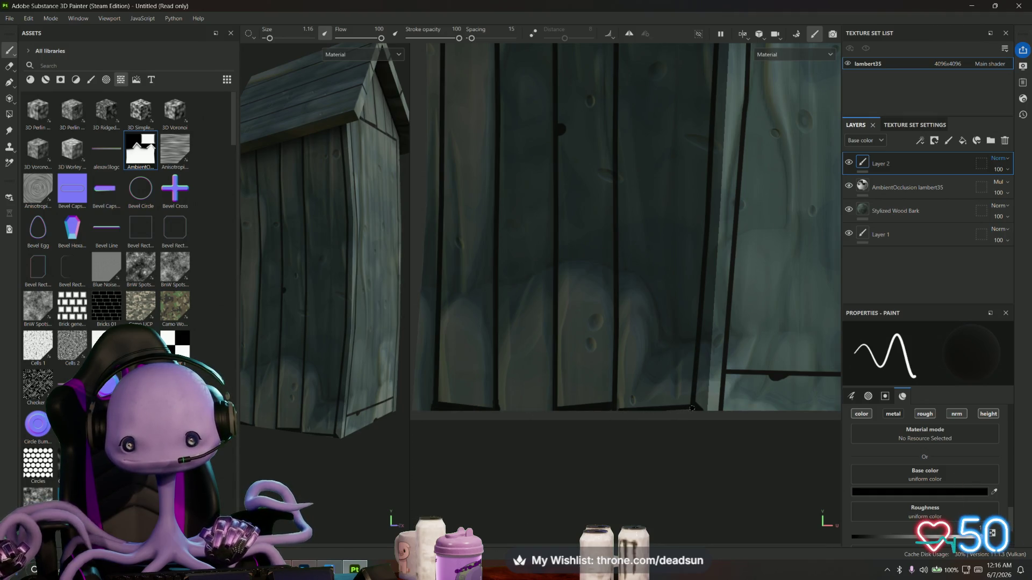
{"action": "left_click_drag", "start_coordinate": [317, 487], "coordinate": [314, 462]}
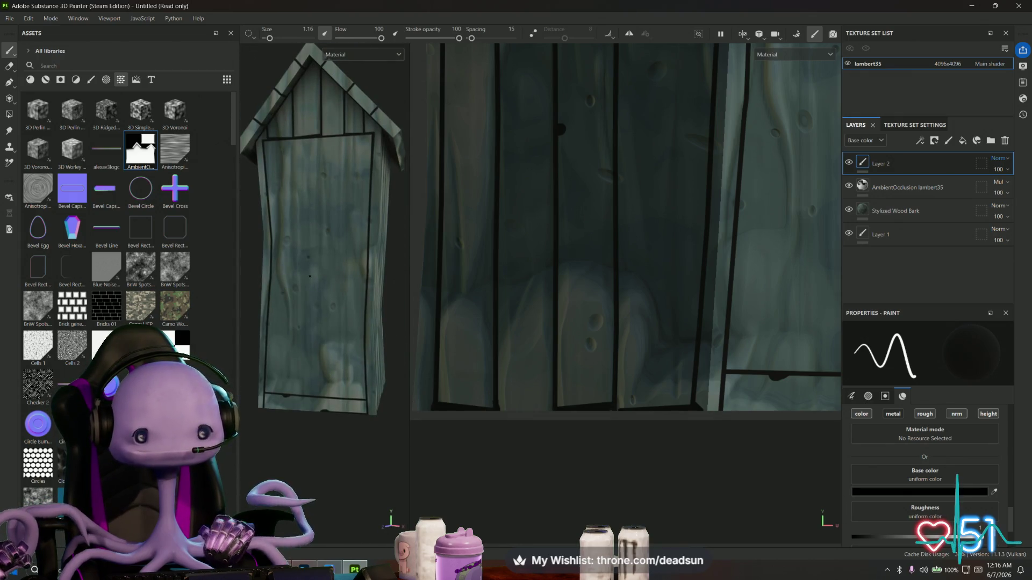
Paint the first straight vertical plank line from the door's top to its bottom
{"action": "scroll", "scroll_direction": "down", "scroll_amount": 3}
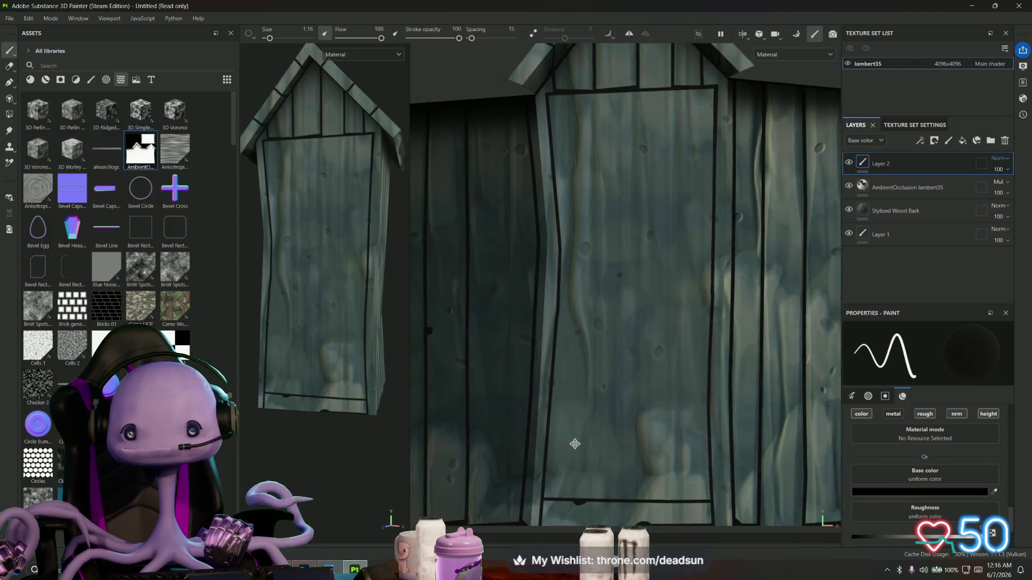
{"action": "scroll", "scroll_direction": "down", "scroll_amount": 3}
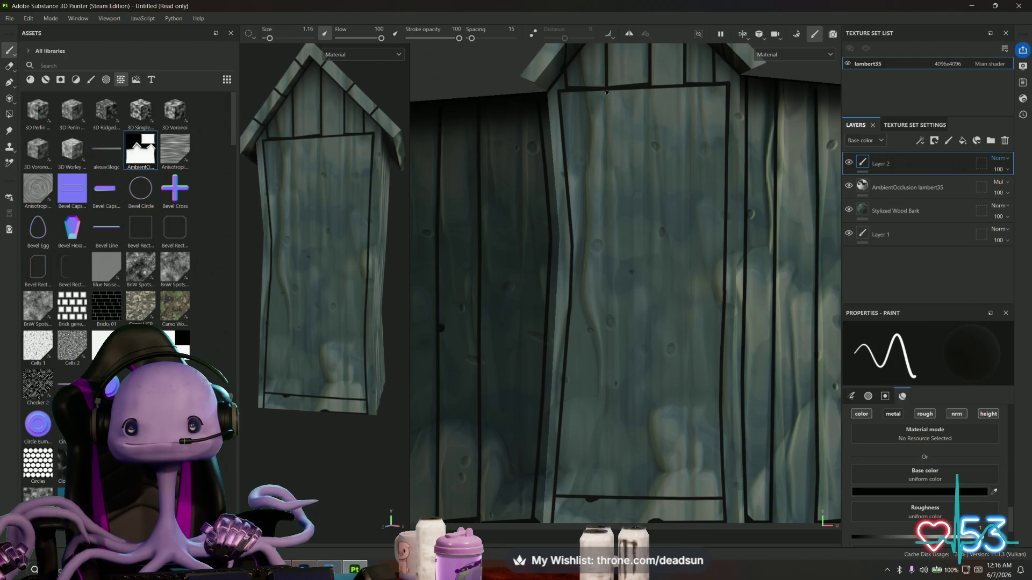
{"action": "left_click", "coordinate": [610, 264]}
{"action": "left_click", "coordinate": [608, 361]}
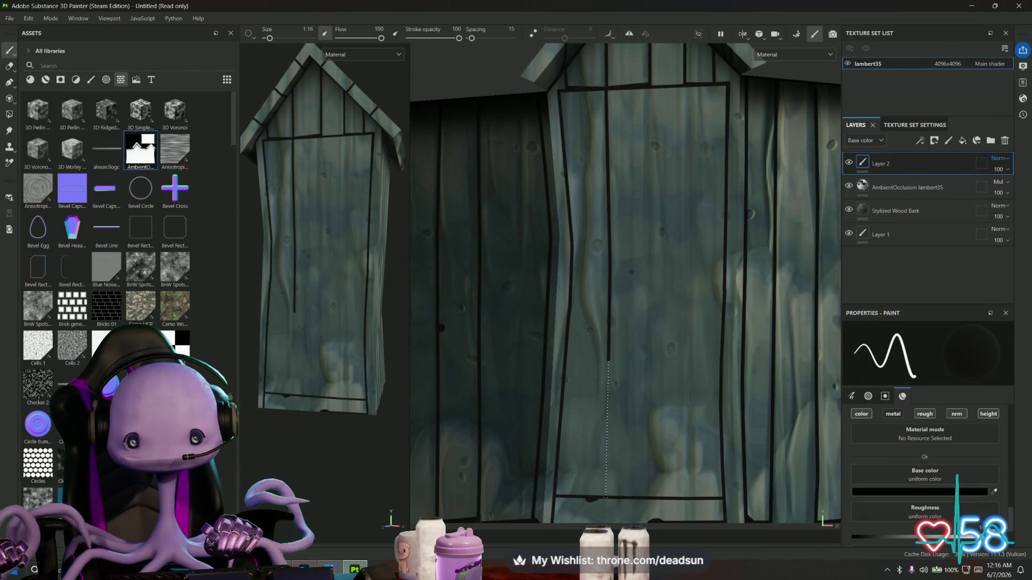
{"action": "left_click", "coordinate": [605, 493]}
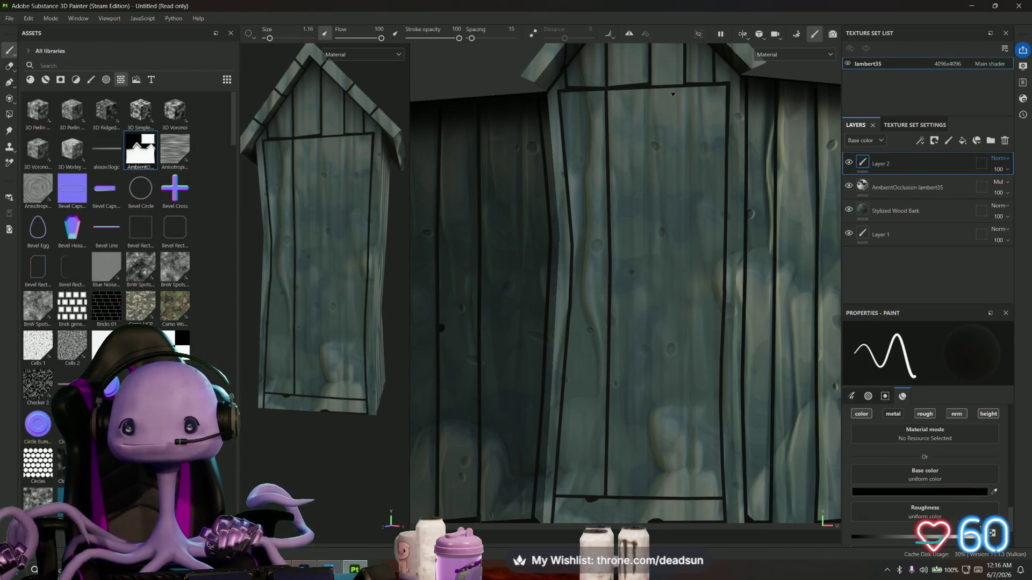
Paint the second and third vertical plank lines down the full height of the door
{"action": "left_click", "coordinate": [650, 89]}
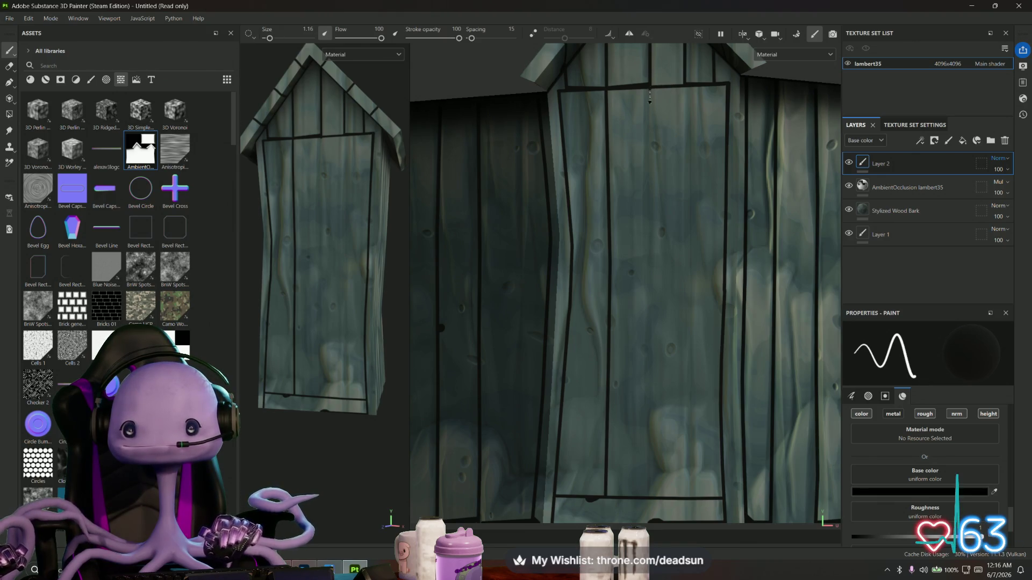
{"action": "left_click", "coordinate": [649, 248]}
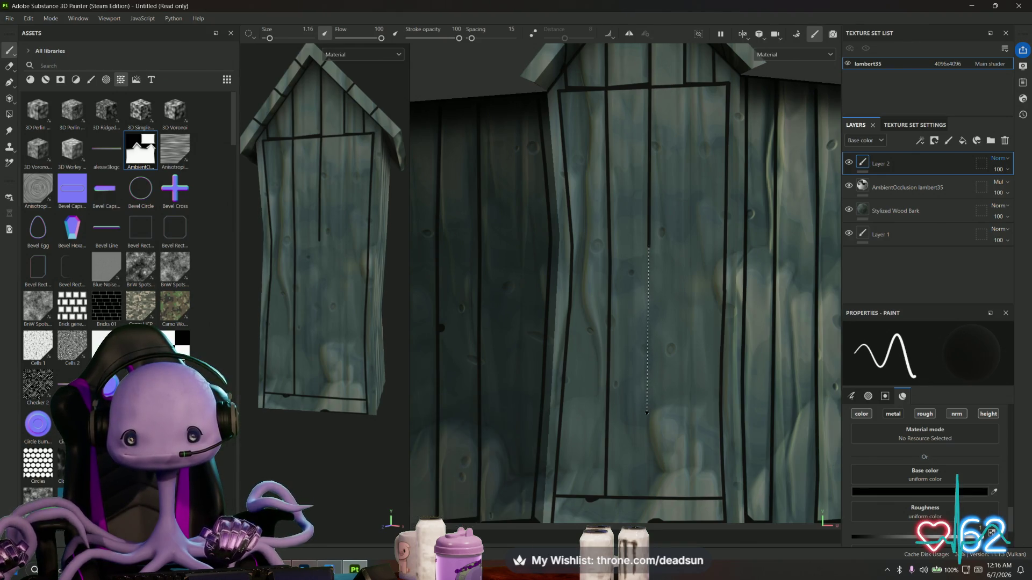
{"action": "left_click", "coordinate": [646, 419]}
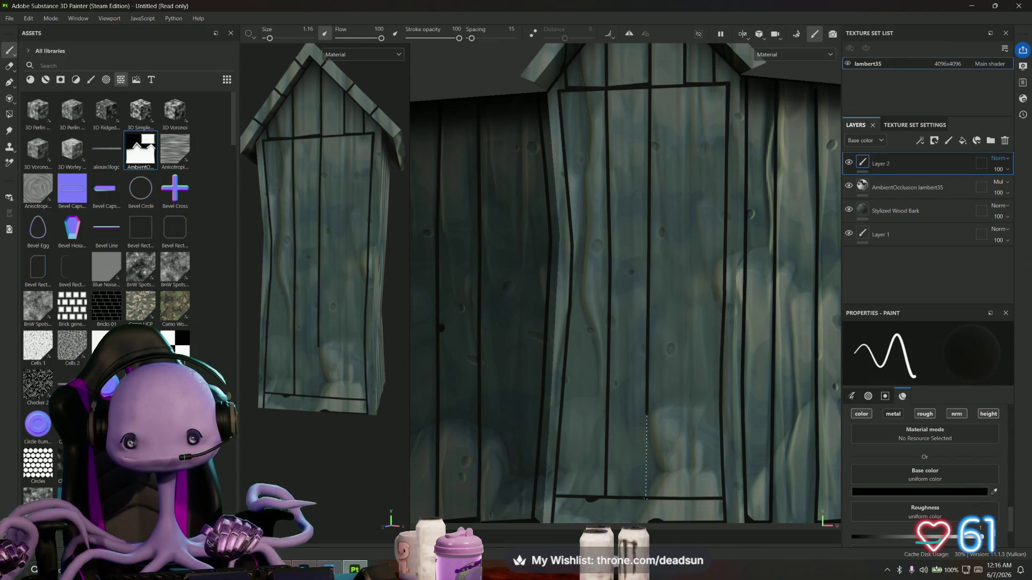
{"action": "left_click", "coordinate": [644, 498]}
{"action": "left_click", "coordinate": [688, 88]}
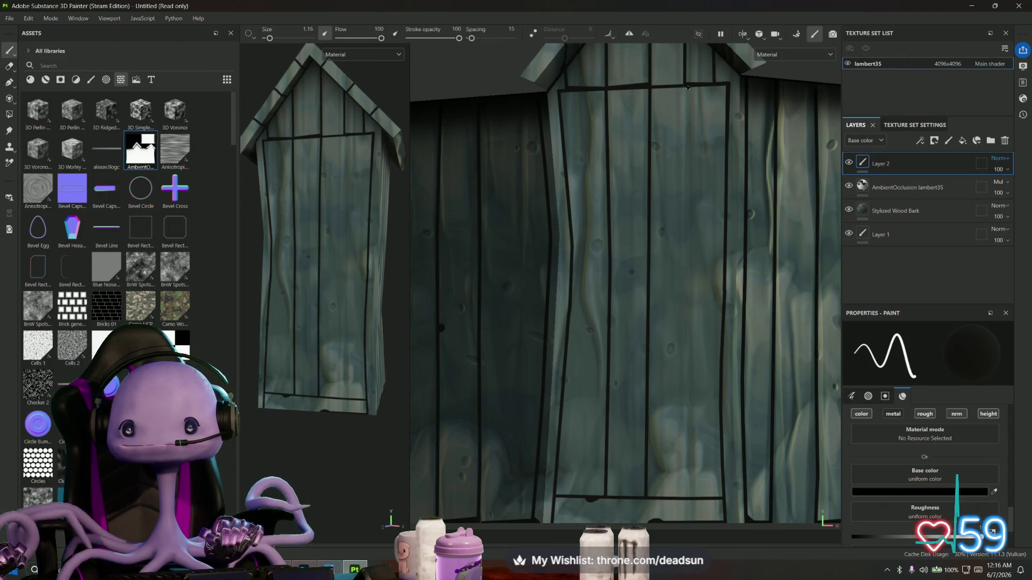
{"action": "left_click", "coordinate": [686, 315]}
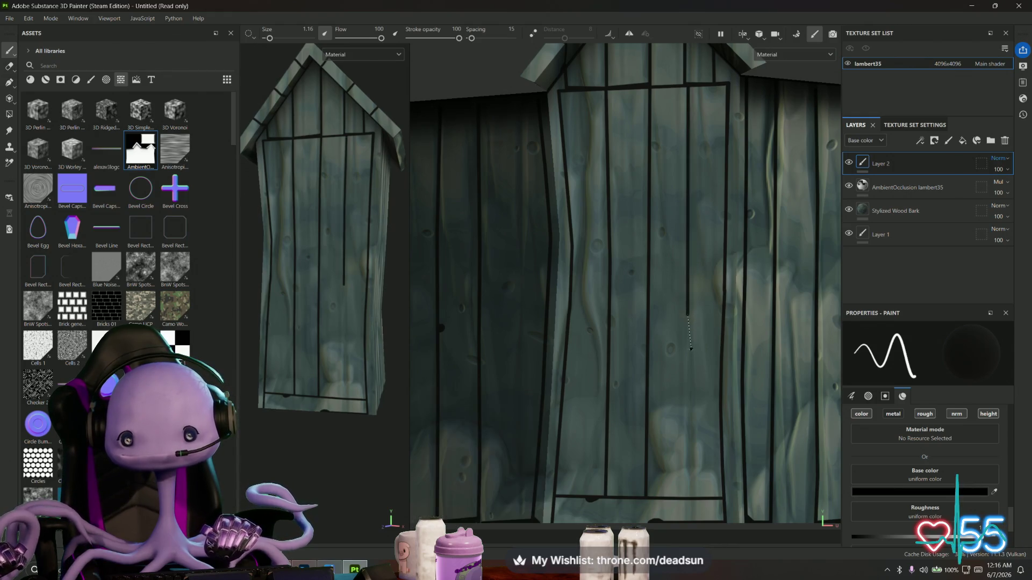
{"action": "left_click", "coordinate": [690, 428]}
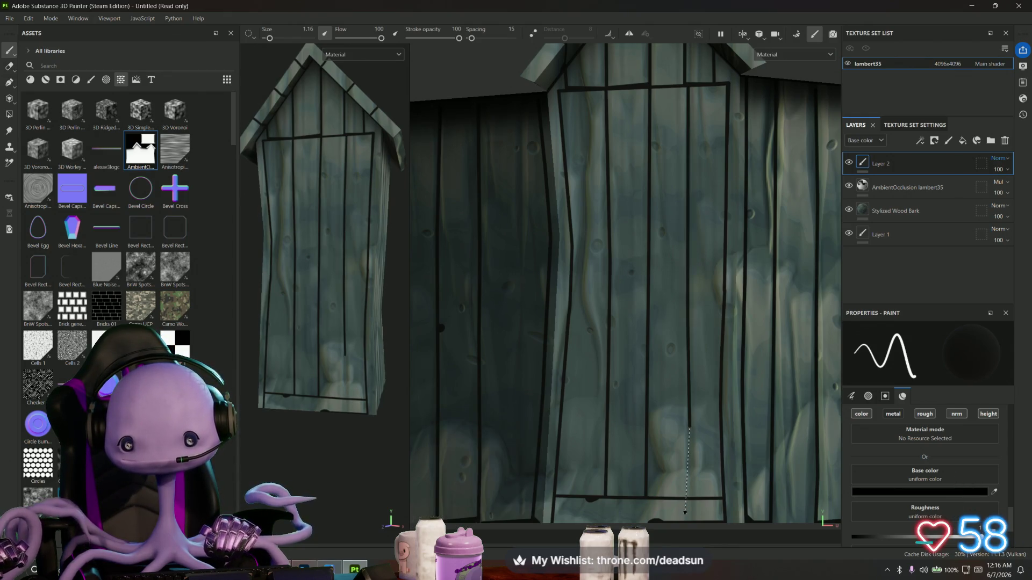
{"action": "left_click", "coordinate": [689, 500]}
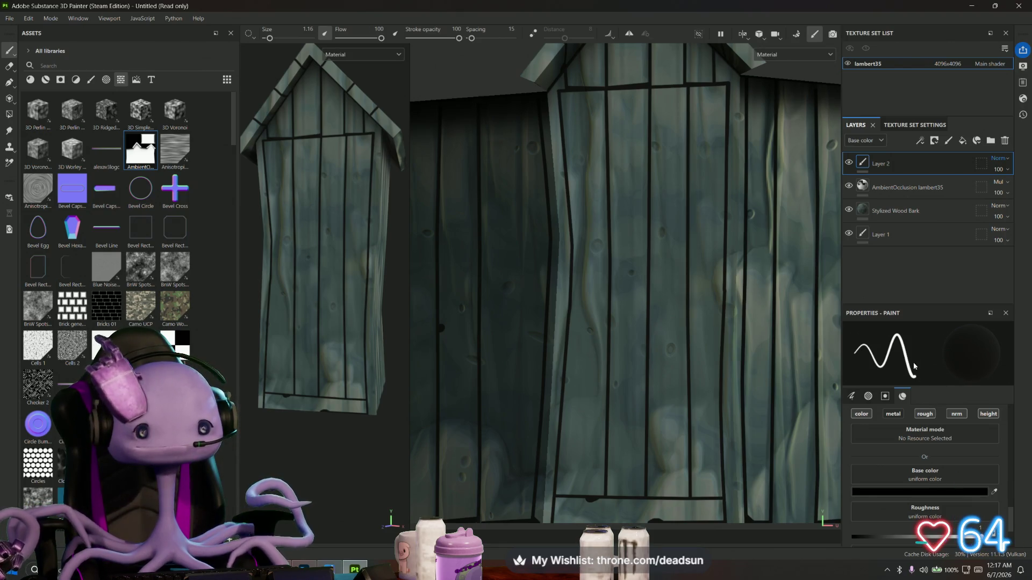
Duplicate Layer 2 from its context menu, creating Layer 3 at the top of the stack
{"action": "right_click", "coordinate": [934, 163]}
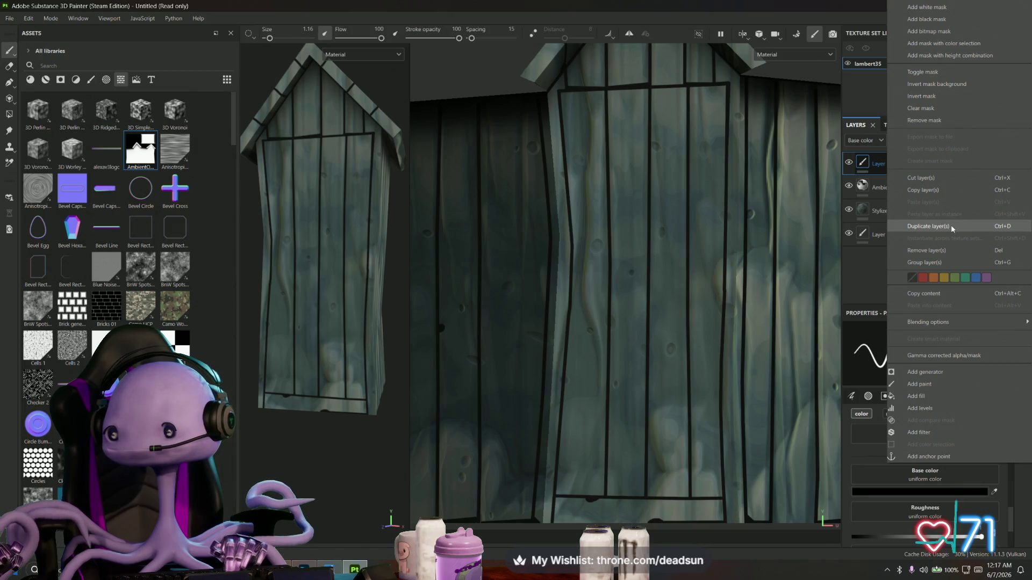
{"action": "left_click", "coordinate": [950, 224]}
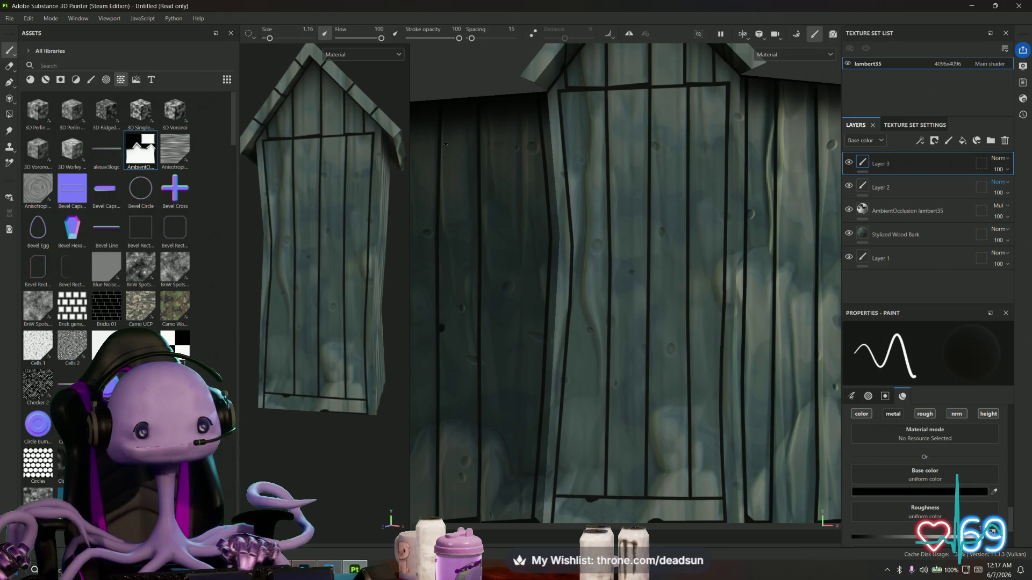
{"action": "scroll", "scroll_direction": "down", "scroll_amount": 3}
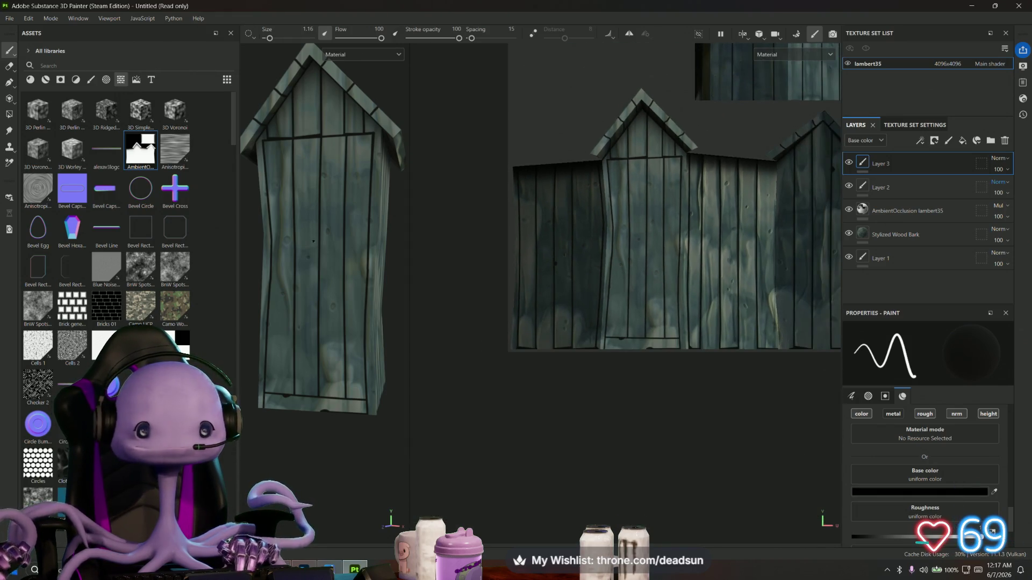
Thicken the dark line along the gable beam edge on Layer 3
{"action": "left_click_drag", "start_coordinate": [349, 276], "coordinate": [409, 280]}
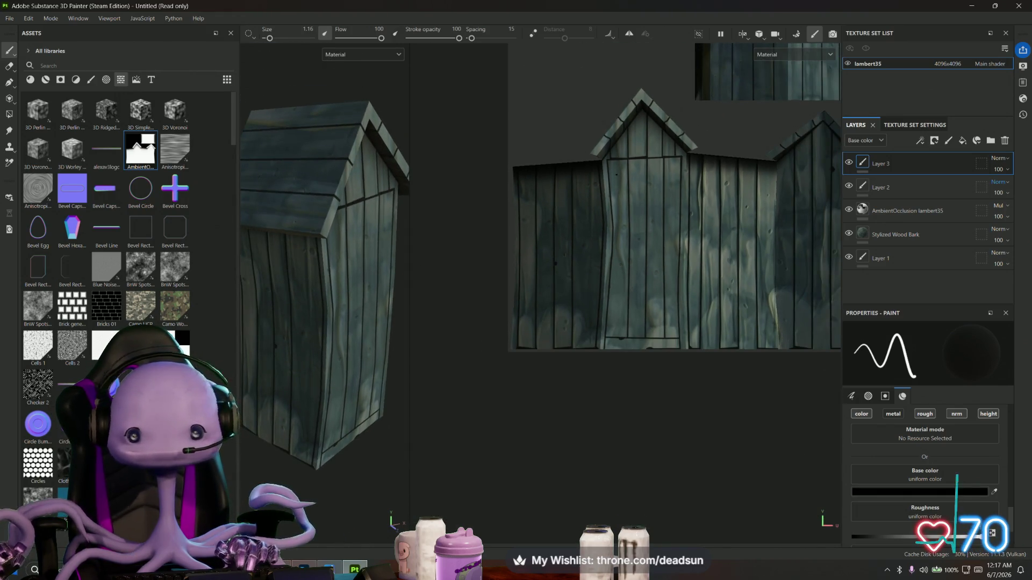
{"action": "scroll", "scroll_direction": "up", "scroll_amount": 3}
{"action": "left_click_drag", "start_coordinate": [685, 113], "coordinate": [605, 154]}
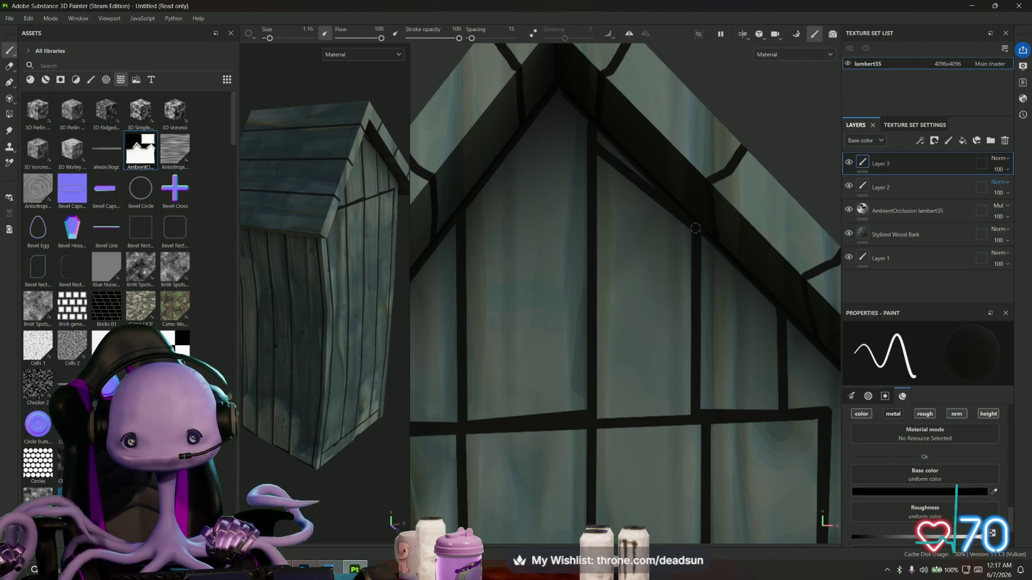
{"action": "left_click_drag", "start_coordinate": [646, 183], "coordinate": [594, 133]}
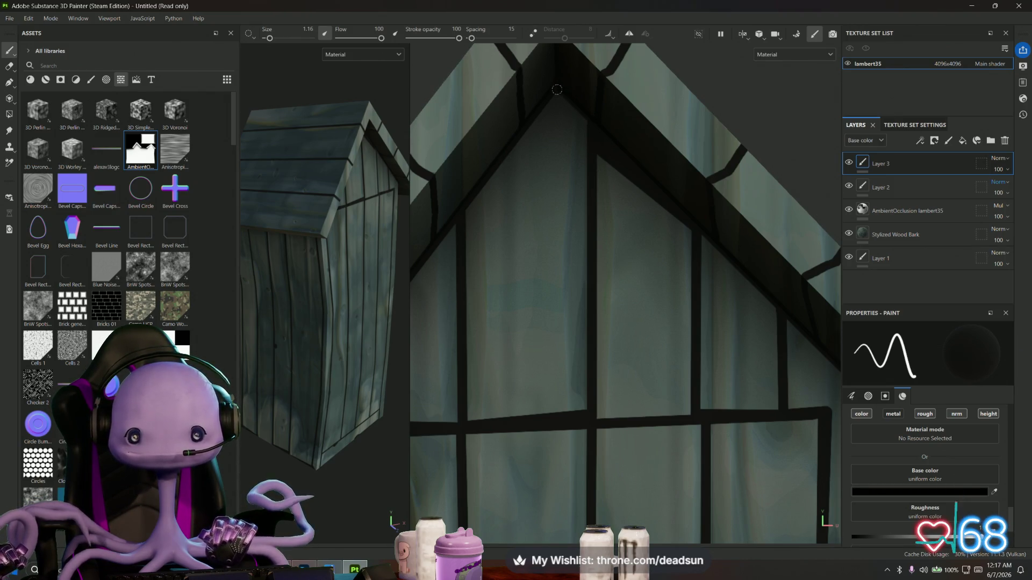
{"action": "left_click_drag", "start_coordinate": [553, 272], "coordinate": [603, 261]}
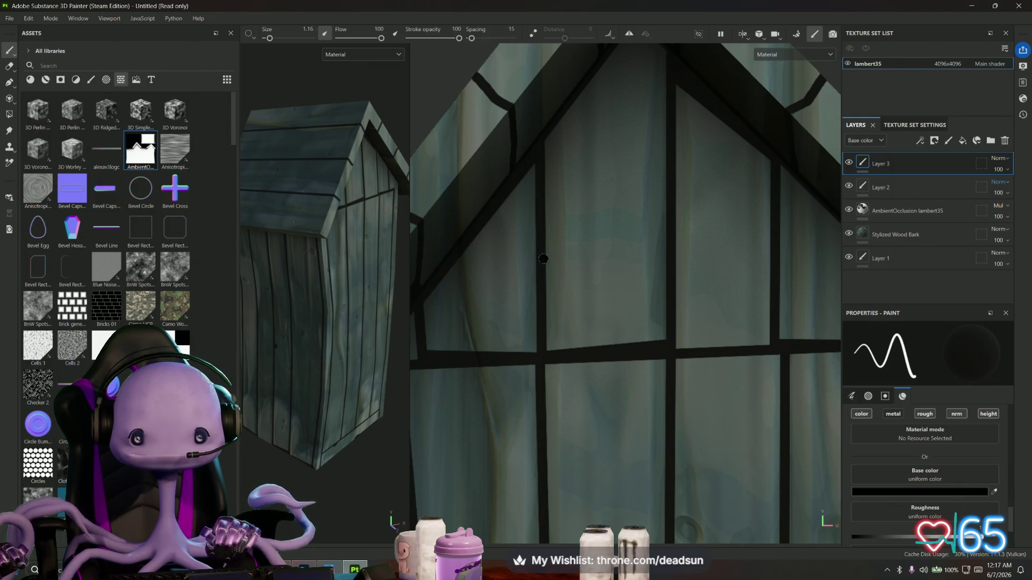
Thicken the window crossbar and a vertical frame bar with straight black strokes
{"action": "key", "text": "f"}
{"action": "left_click_drag", "start_coordinate": [333, 258], "coordinate": [350, 267]}
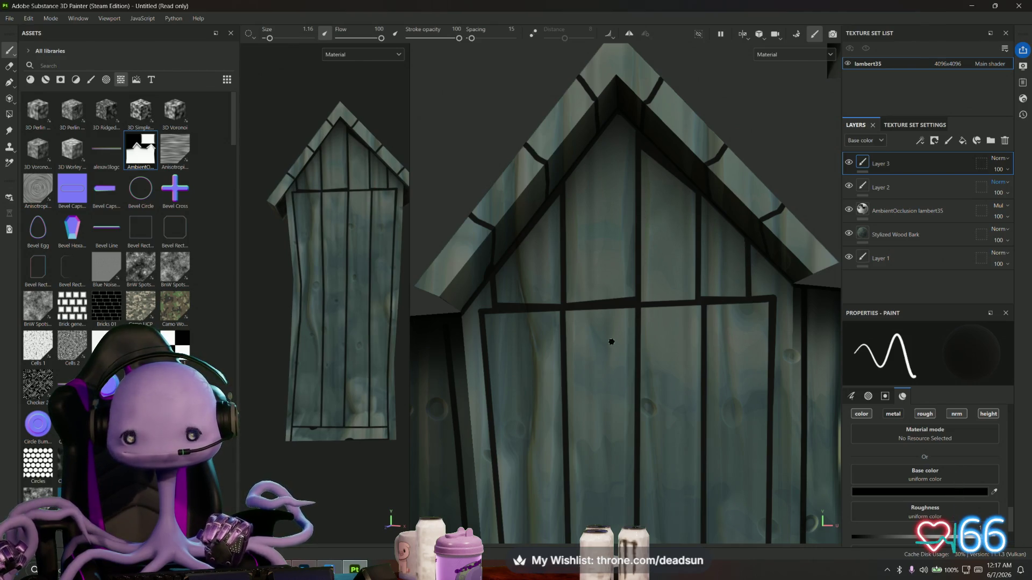
{"action": "scroll", "scroll_direction": "up", "scroll_amount": 3}
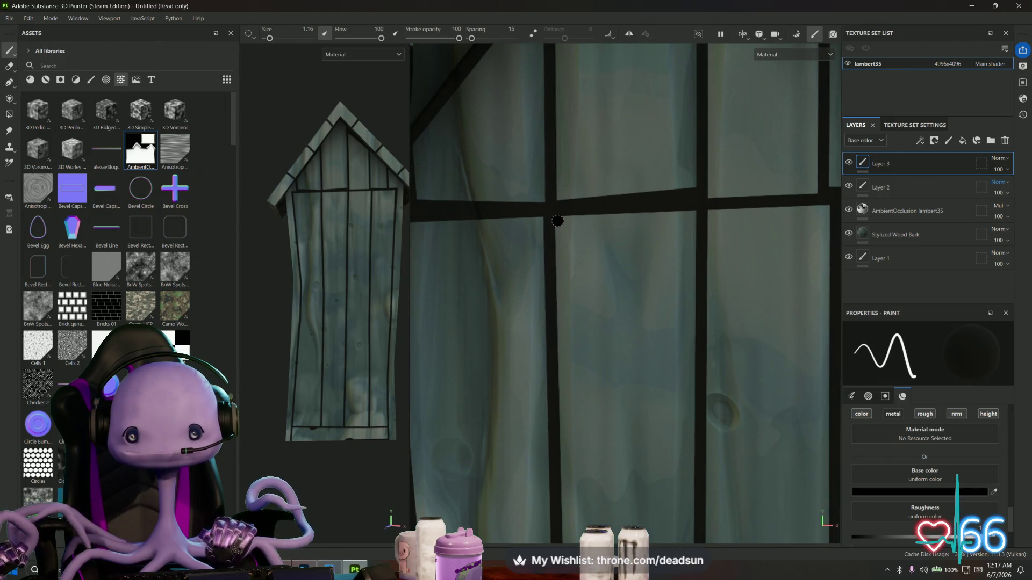
{"action": "key", "text": "shift"}
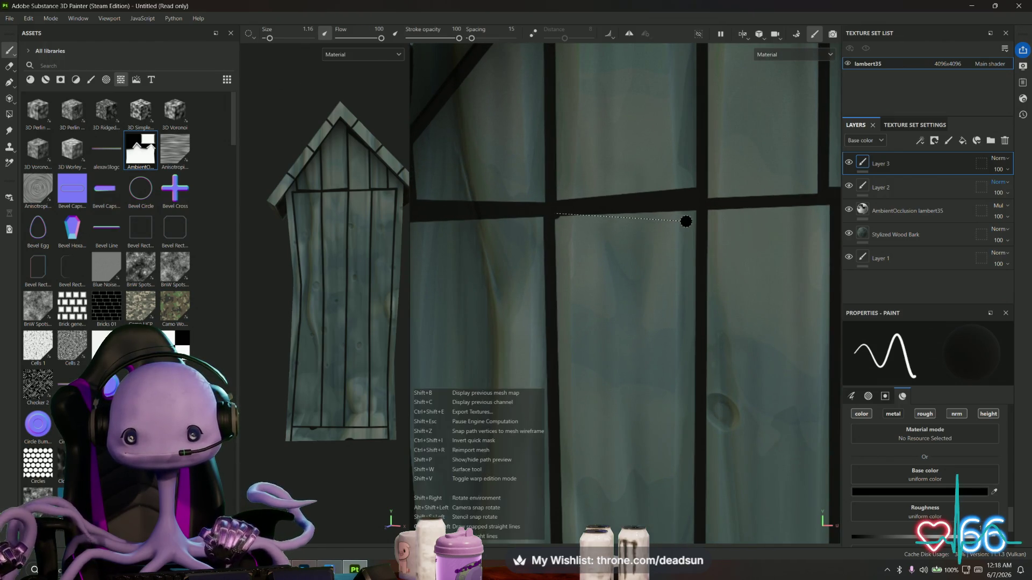
{"action": "left_click", "coordinate": [686, 221]}
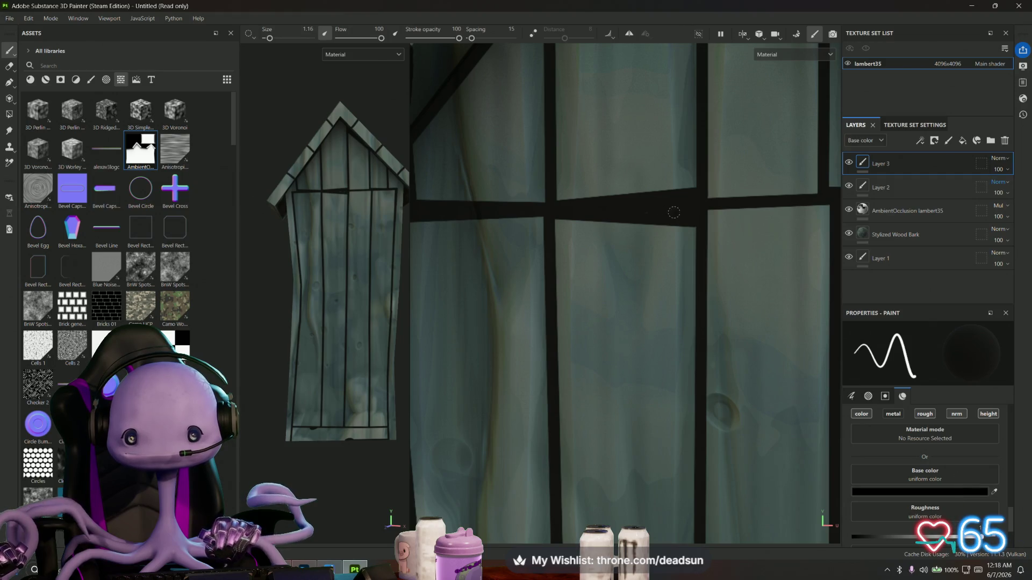
{"action": "left_click_drag", "start_coordinate": [703, 230], "coordinate": [576, 219]}
{"action": "left_click_drag", "start_coordinate": [662, 48], "coordinate": [681, 200]}
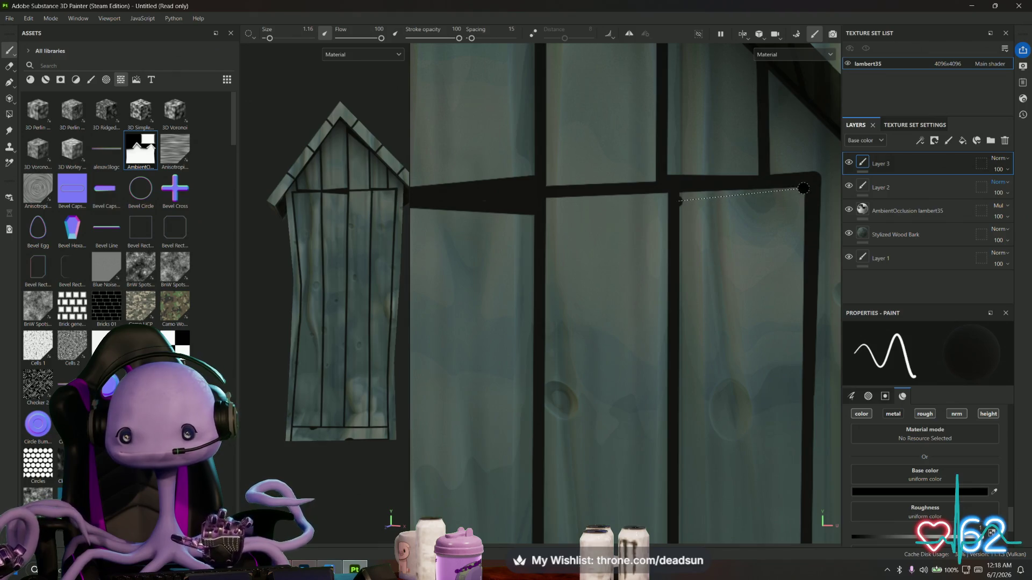
{"action": "left_click", "coordinate": [801, 188]}
{"action": "scroll", "scroll_direction": "down", "scroll_amount": 3}
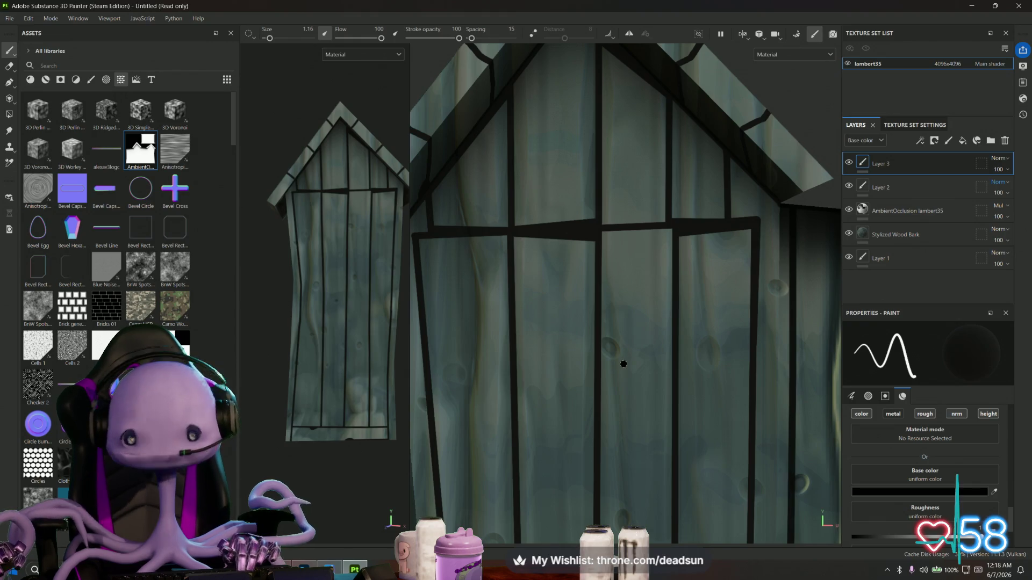
{"action": "scroll", "scroll_direction": "up", "scroll_amount": 3}
Darken the bottom beam with straight black strokes, then reduce brush size to 0.1
{"action": "left_click_drag", "start_coordinate": [648, 305], "coordinate": [564, 313]}
{"action": "scroll", "scroll_direction": "up", "scroll_amount": 3}
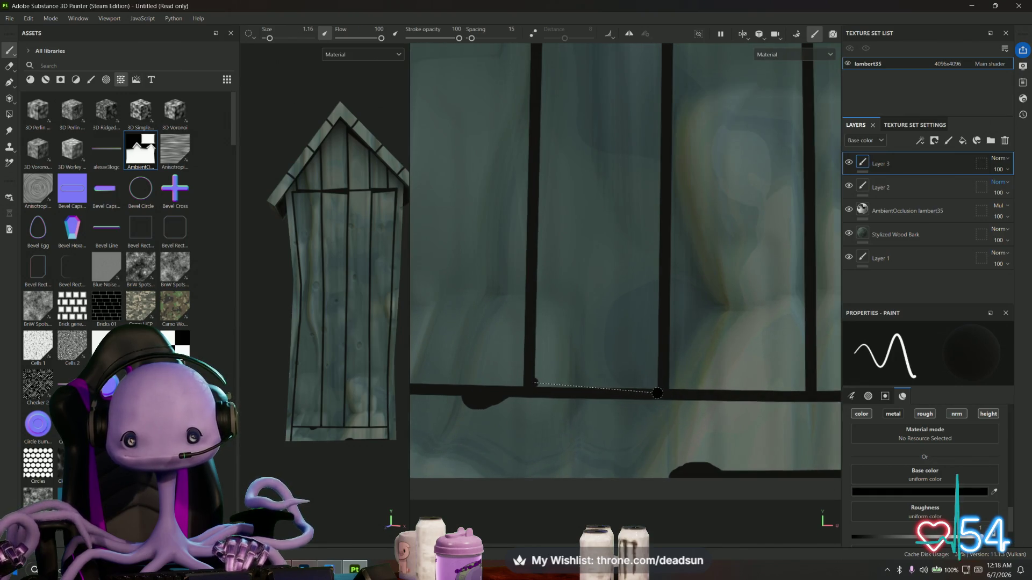
{"action": "left_click_drag", "start_coordinate": [711, 423], "coordinate": [682, 389]}
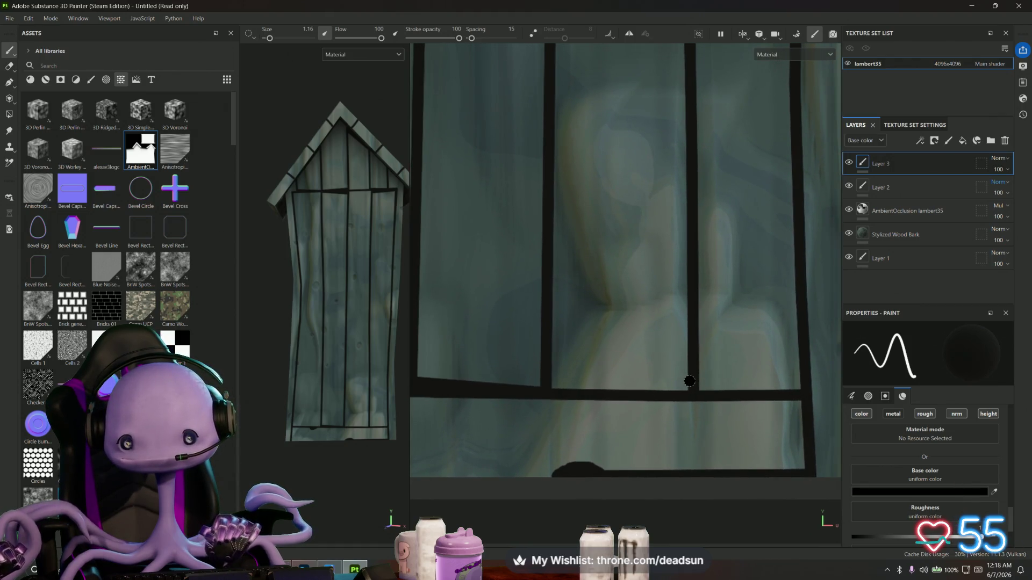
{"action": "left_click", "coordinate": [549, 390]}
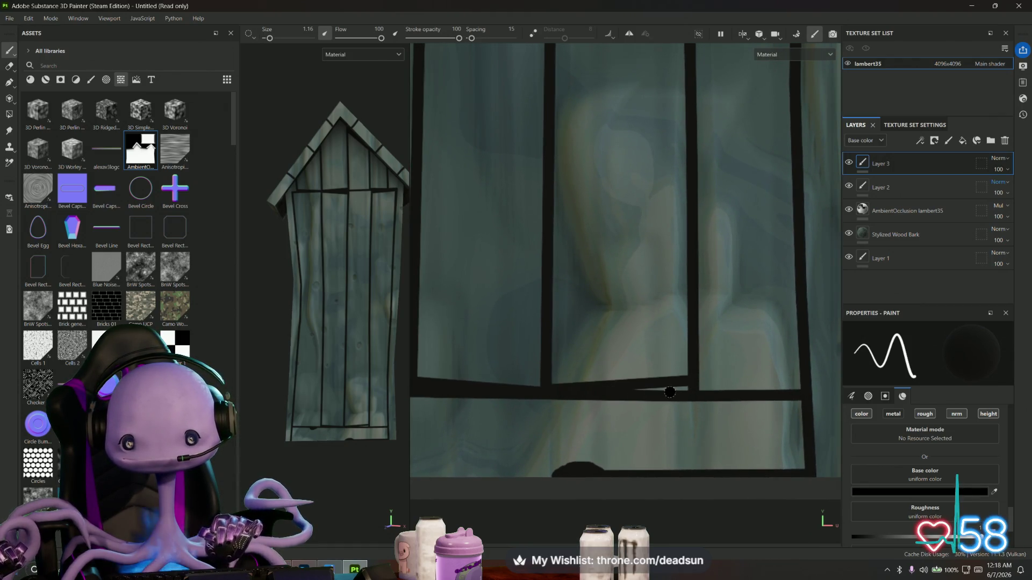
{"action": "left_click_drag", "start_coordinate": [706, 391], "coordinate": [642, 376]}
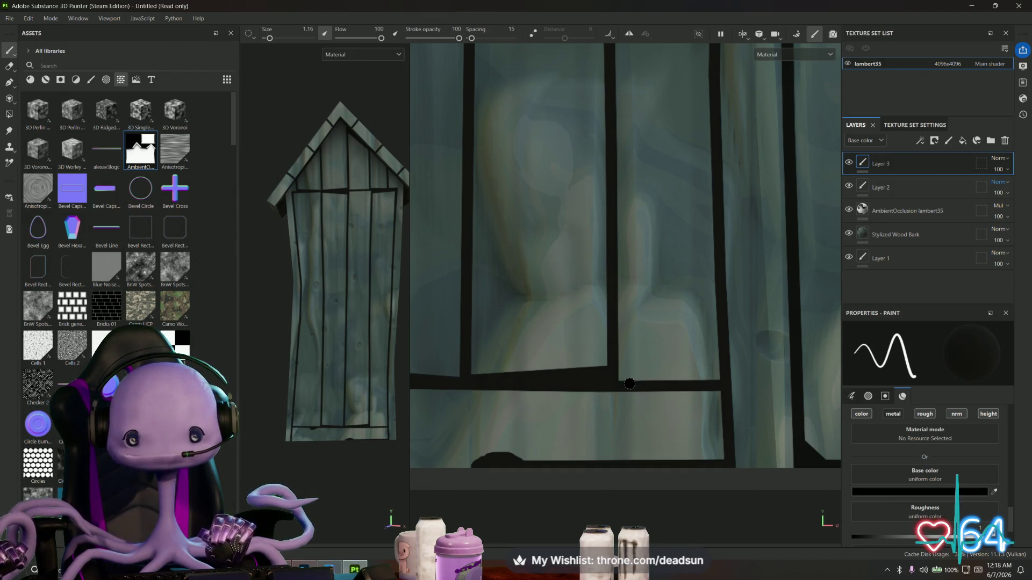
{"action": "left_click", "coordinate": [666, 380]}
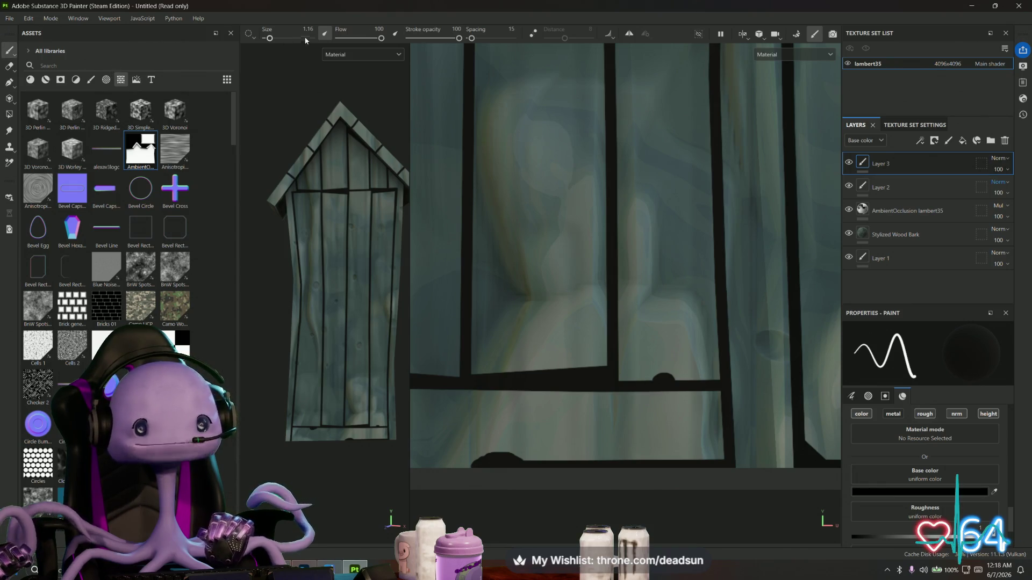
{"action": "left_click_drag", "start_coordinate": [270, 38], "coordinate": [266, 38]}
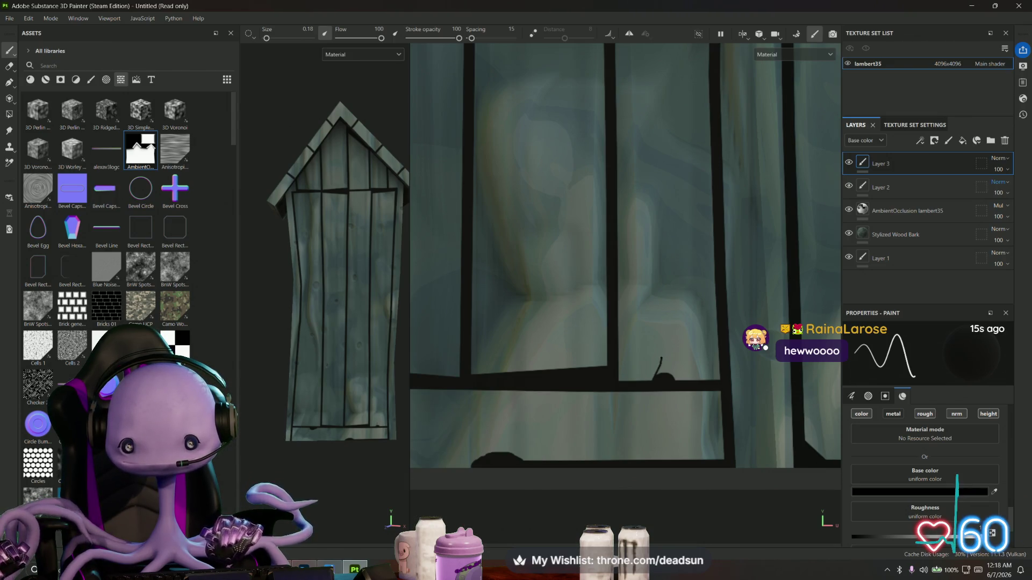
Paint a small pointed black notch on the window sill
{"action": "left_click_drag", "start_coordinate": [659, 372], "coordinate": [662, 359]}
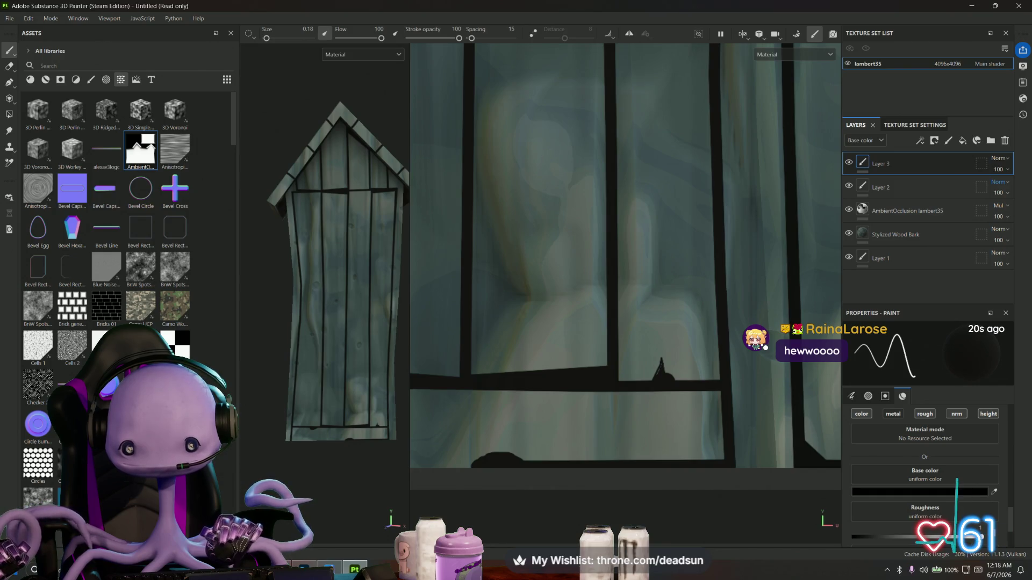
{"action": "scroll", "scroll_direction": "up", "scroll_amount": 3}
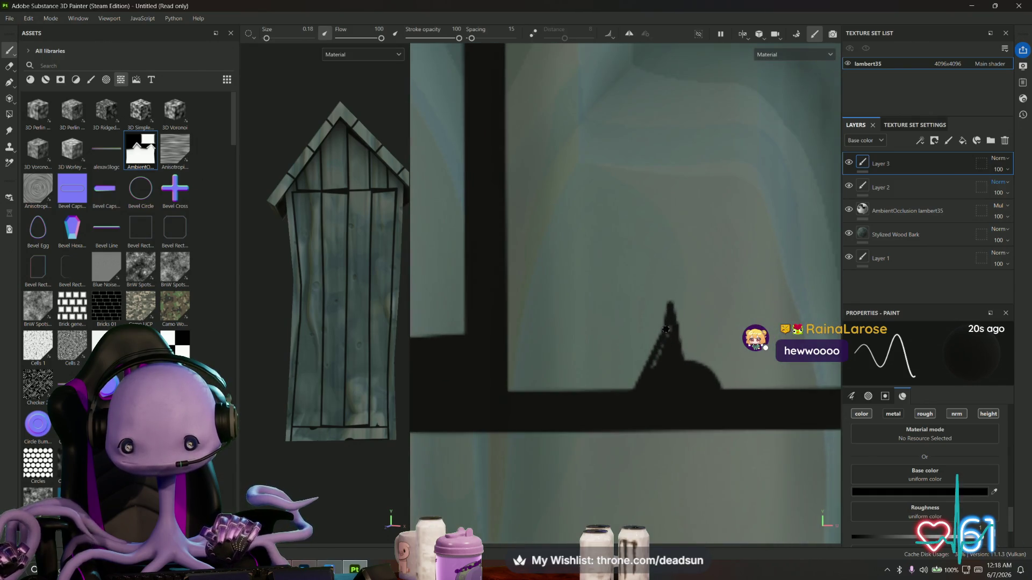
{"action": "left_click_drag", "start_coordinate": [668, 335], "coordinate": [651, 375]}
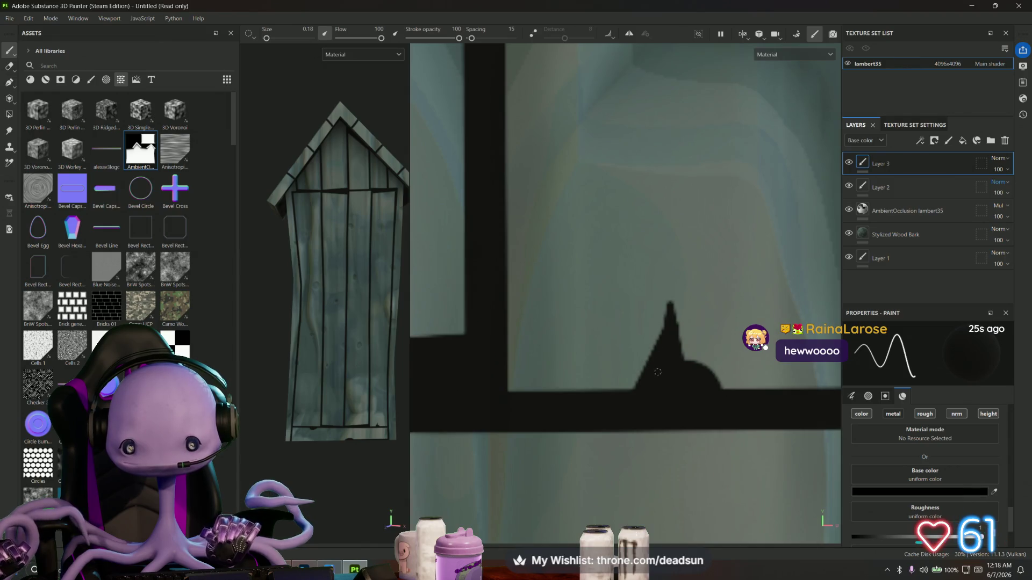
{"action": "scroll", "scroll_direction": "down", "scroll_amount": 3}
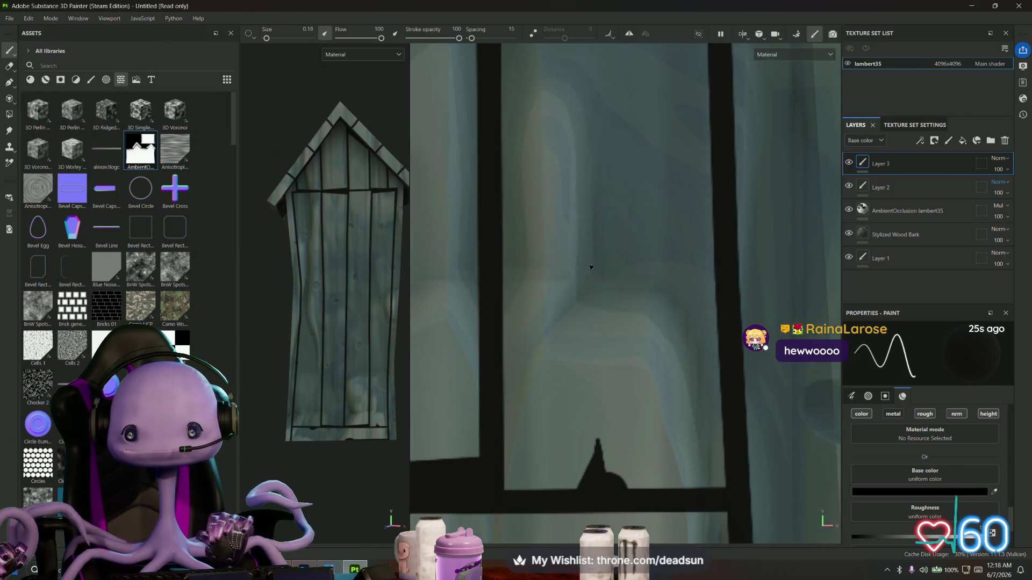
Add a straight dark crack line and a vertical notch on the window frame
{"action": "left_click_drag", "start_coordinate": [612, 169], "coordinate": [554, 242]}
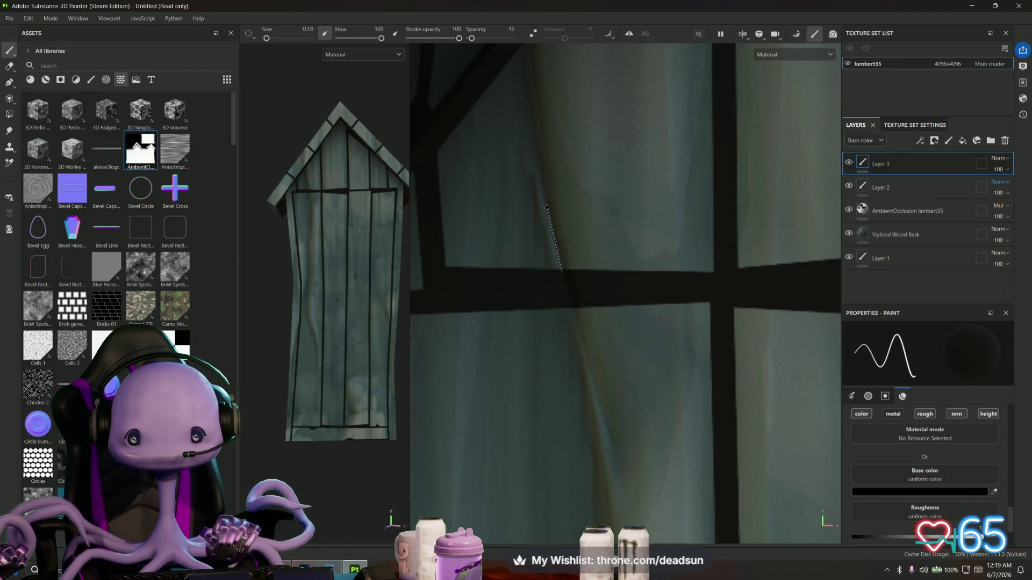
{"action": "left_click", "coordinate": [571, 275]}
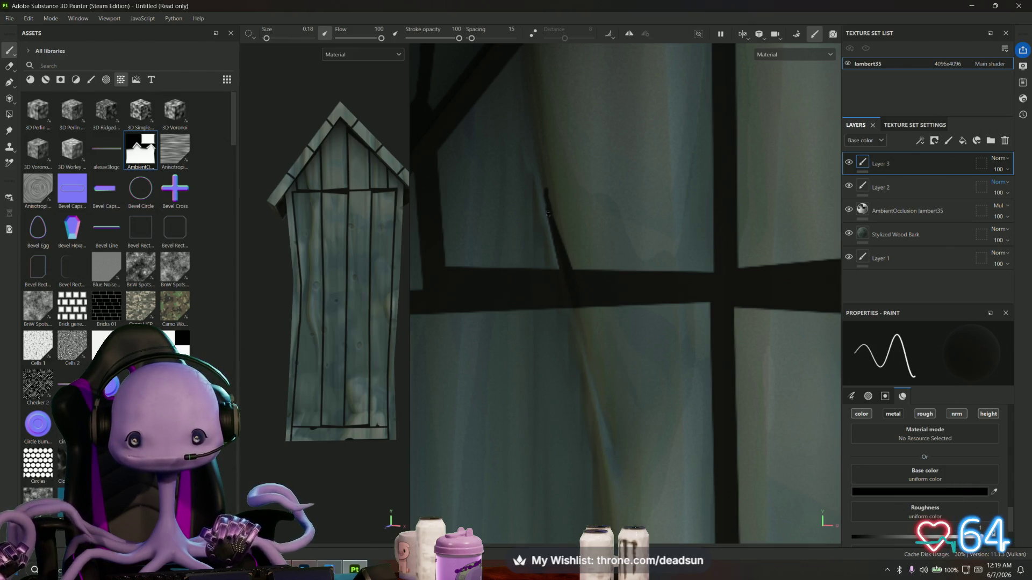
{"action": "left_click_drag", "start_coordinate": [547, 211], "coordinate": [552, 237]}
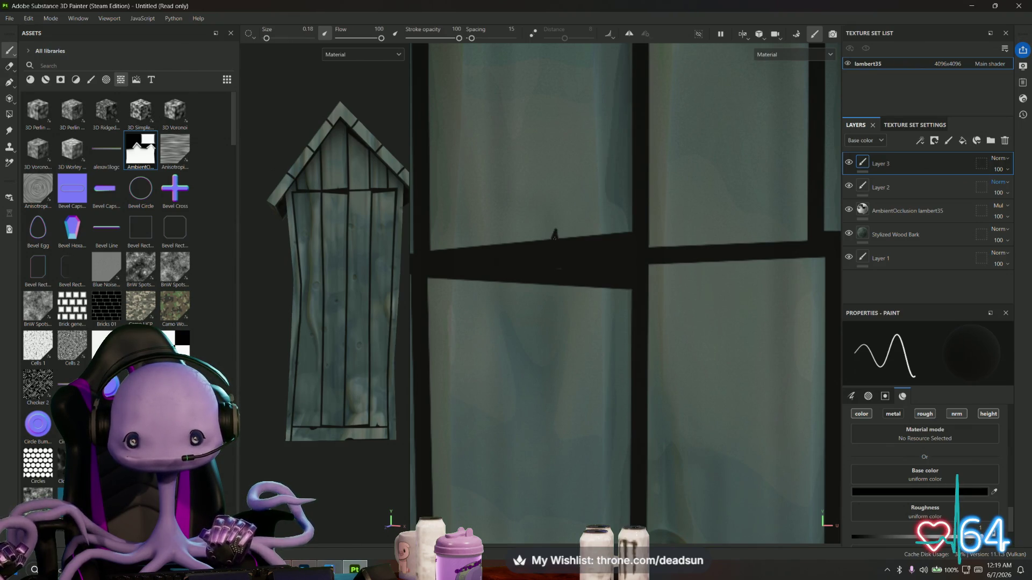
{"action": "left_click", "coordinate": [474, 247]}
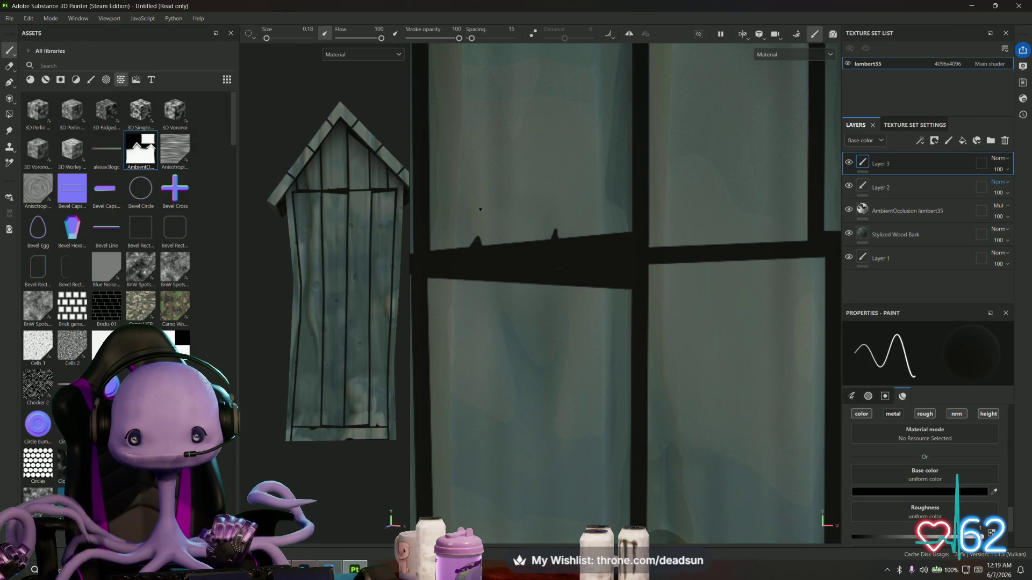
{"action": "key", "text": "shift"}
{"action": "left_click", "coordinate": [480, 210]}
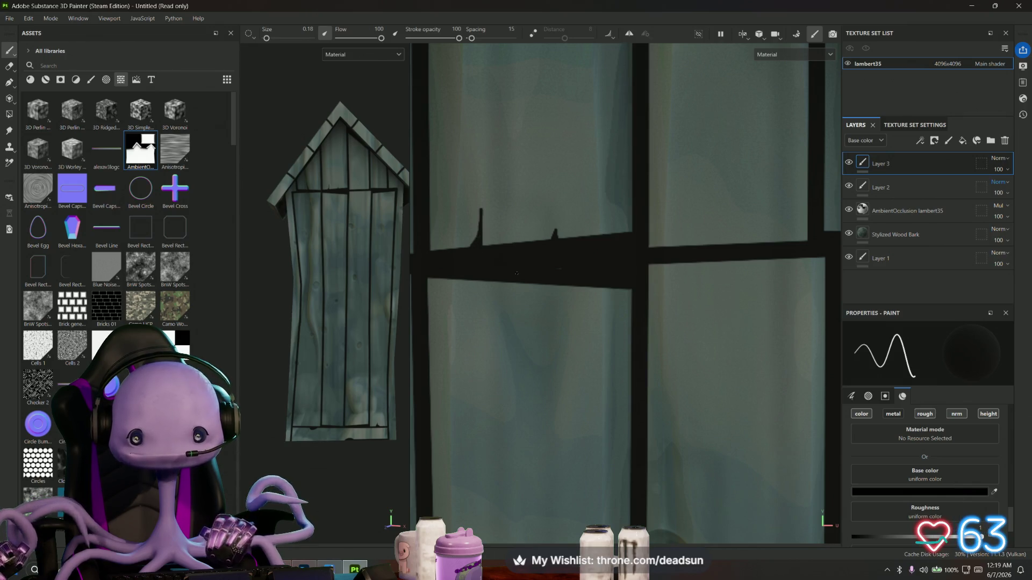
Paint a thin V-shaped crack hanging down the window pane and darken it
{"action": "left_click_drag", "start_coordinate": [647, 257], "coordinate": [579, 276]}
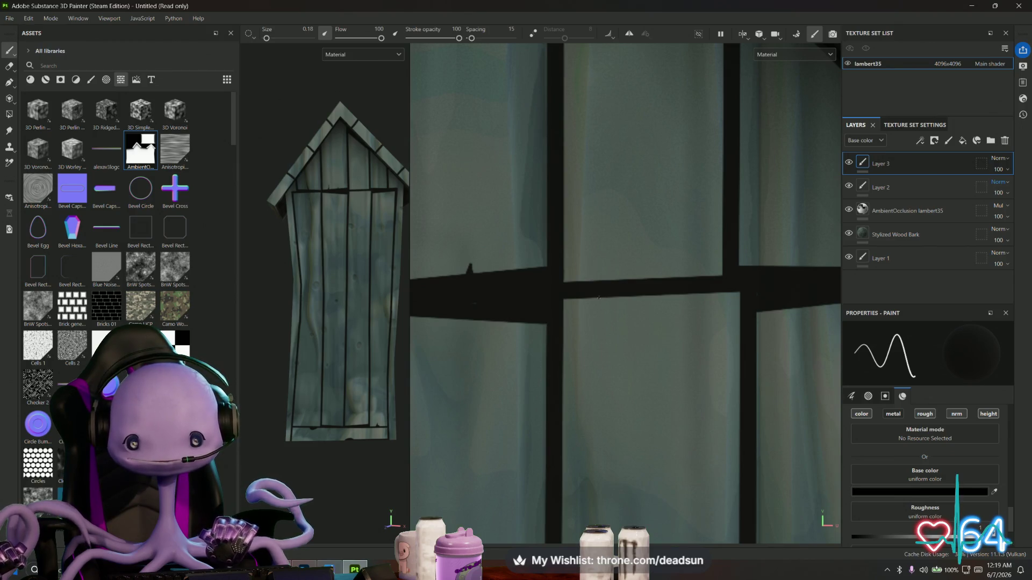
{"action": "left_click_drag", "start_coordinate": [600, 297], "coordinate": [606, 413]}
{"action": "left_click_drag", "start_coordinate": [611, 355], "coordinate": [609, 298]}
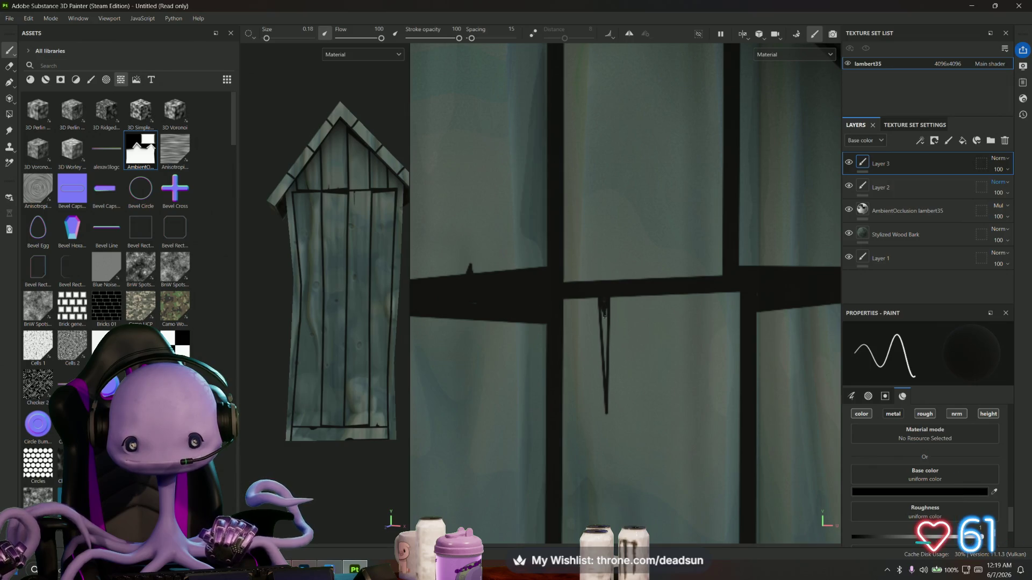
{"action": "scroll", "scroll_direction": "up", "scroll_amount": 3}
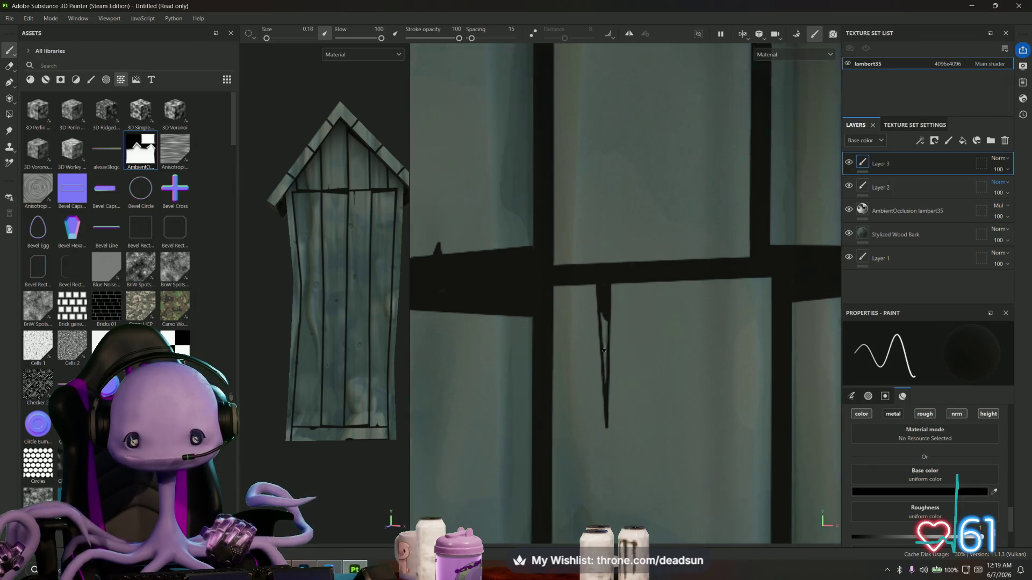
{"action": "left_click_drag", "start_coordinate": [606, 331], "coordinate": [606, 387]}
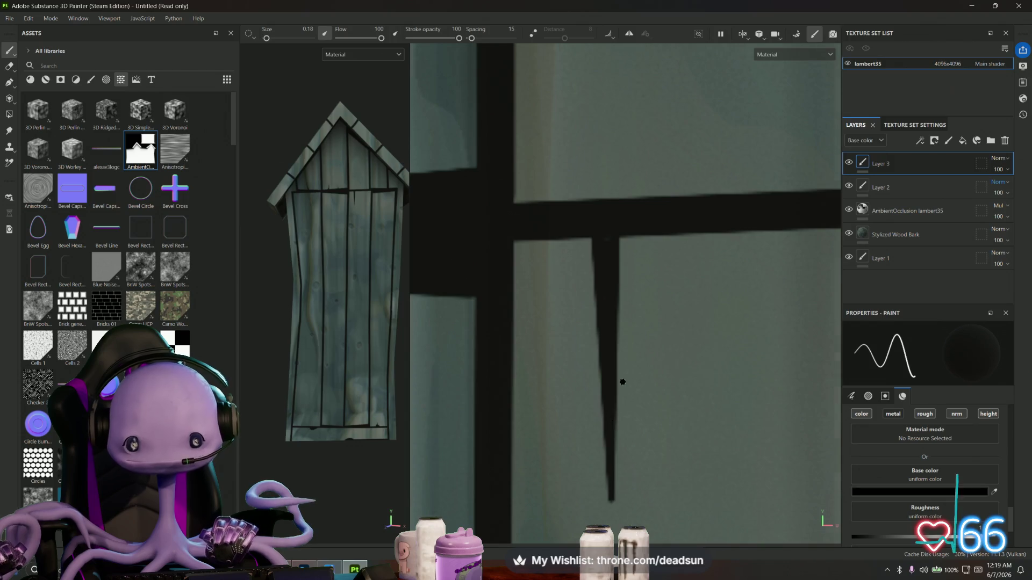
{"action": "scroll", "scroll_direction": "down", "scroll_amount": 3}
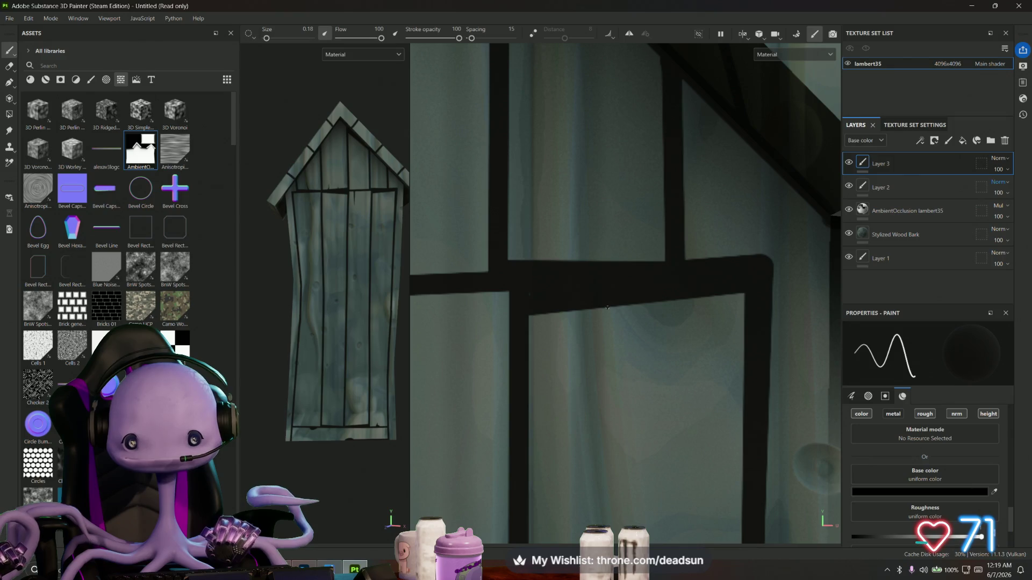
Add another V-shaped crack and a thin tapered crack descending from the frame beam
{"action": "left_click", "coordinate": [617, 360]}
{"action": "left_click", "coordinate": [622, 298]}
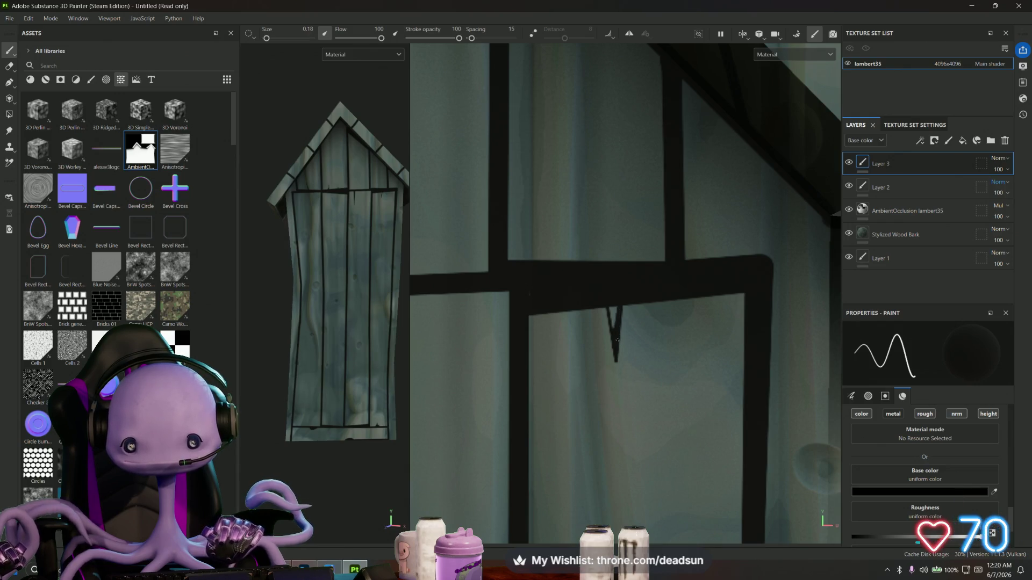
{"action": "left_click_drag", "start_coordinate": [611, 307], "coordinate": [614, 316]}
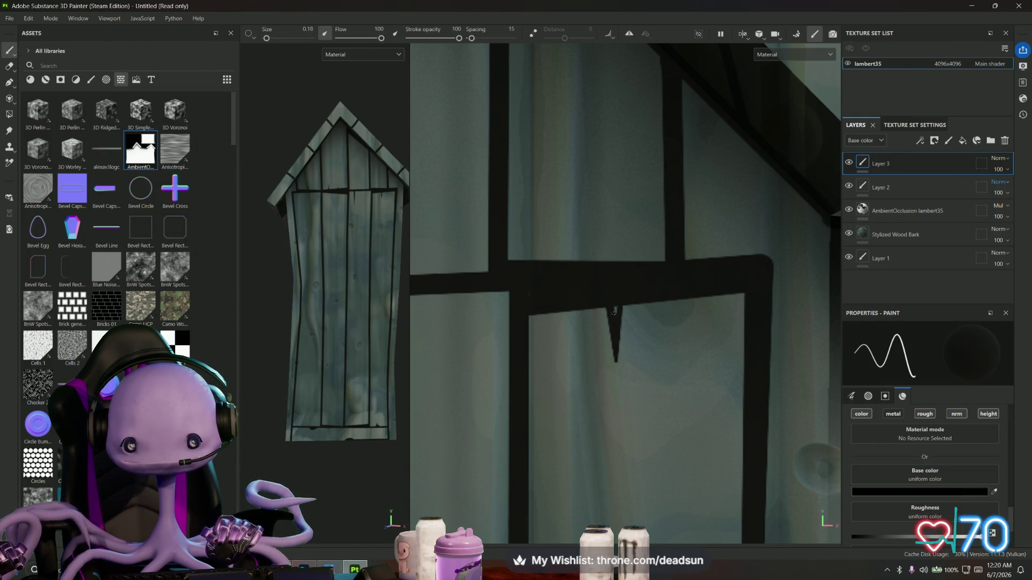
{"action": "scroll", "scroll_direction": "down", "scroll_amount": 3}
{"action": "left_click_drag", "start_coordinate": [637, 421], "coordinate": [658, 414]}
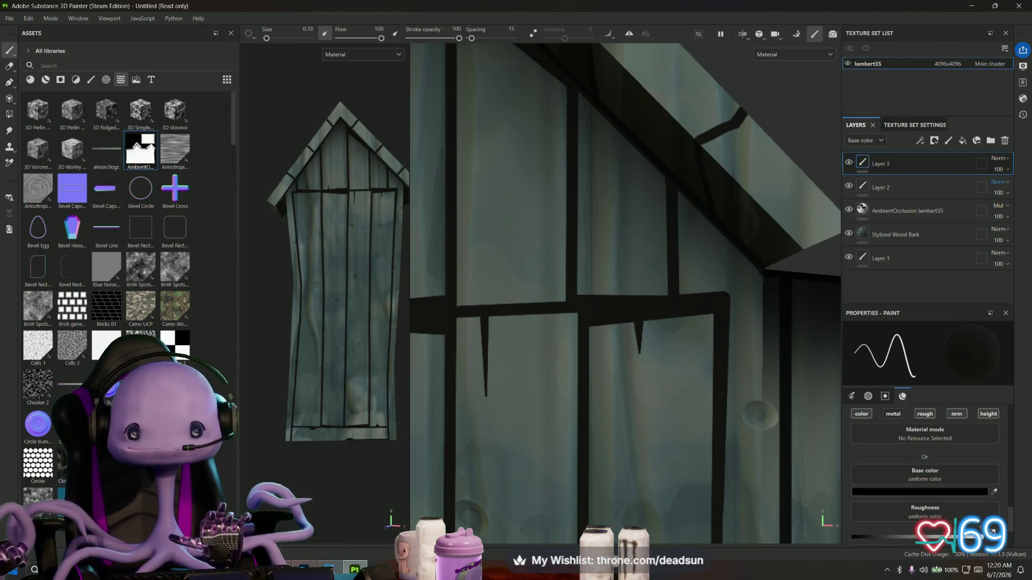
{"action": "left_click_drag", "start_coordinate": [525, 304], "coordinate": [527, 239]}
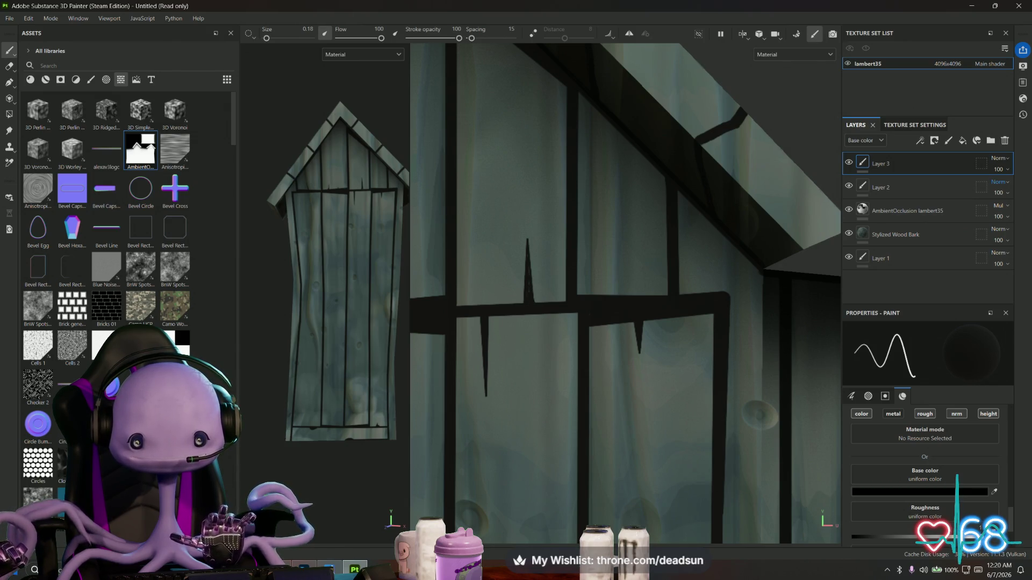
{"action": "scroll", "scroll_direction": "down", "scroll_amount": 3}
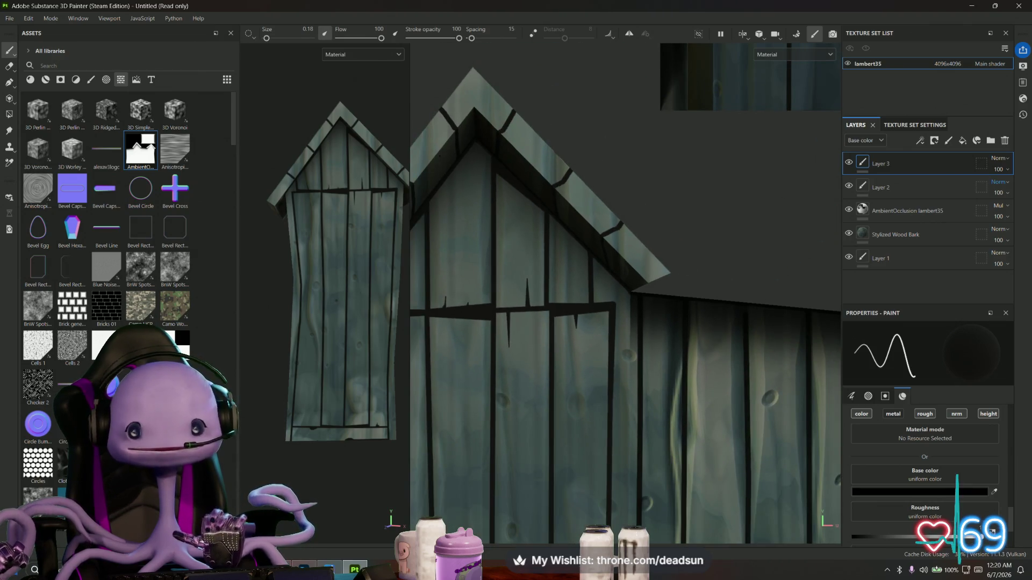
Paint a straight dark crack line up toward the roof peak
{"action": "scroll", "scroll_direction": "up", "scroll_amount": 3}
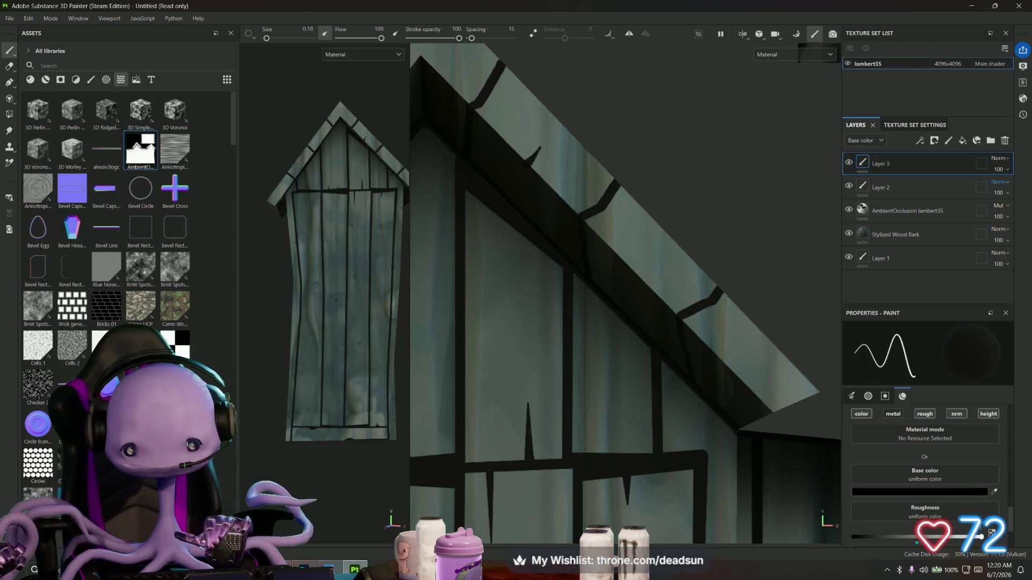
{"action": "left_click_drag", "start_coordinate": [619, 200], "coordinate": [626, 212]}
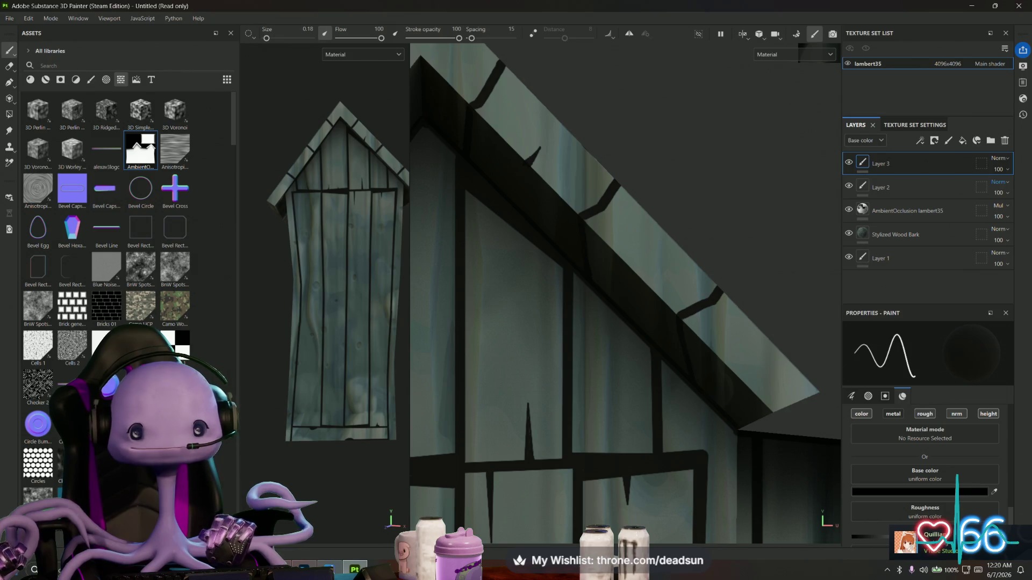
{"action": "left_click_drag", "start_coordinate": [618, 344], "coordinate": [663, 376]}
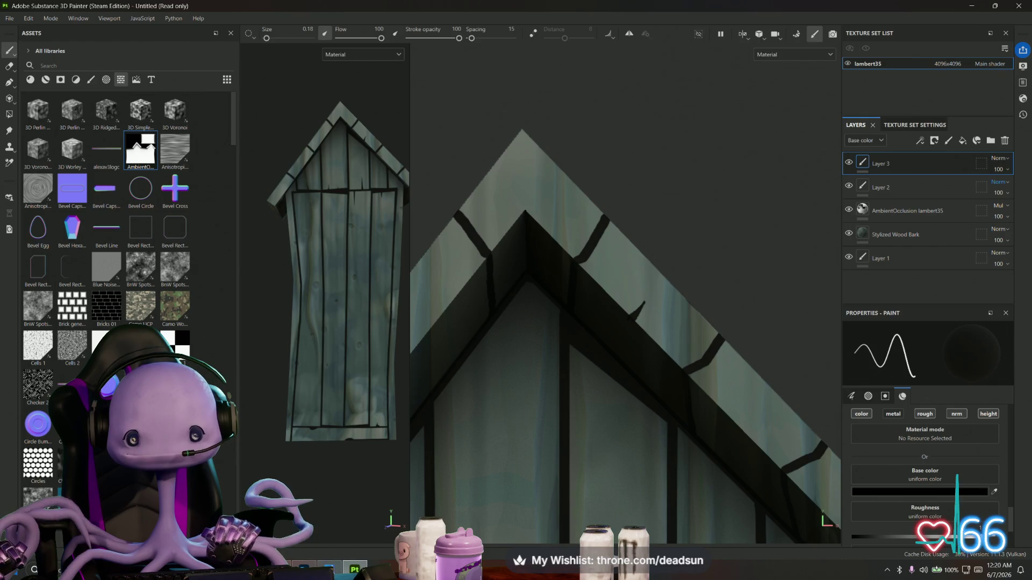
{"action": "key", "text": "shift"}
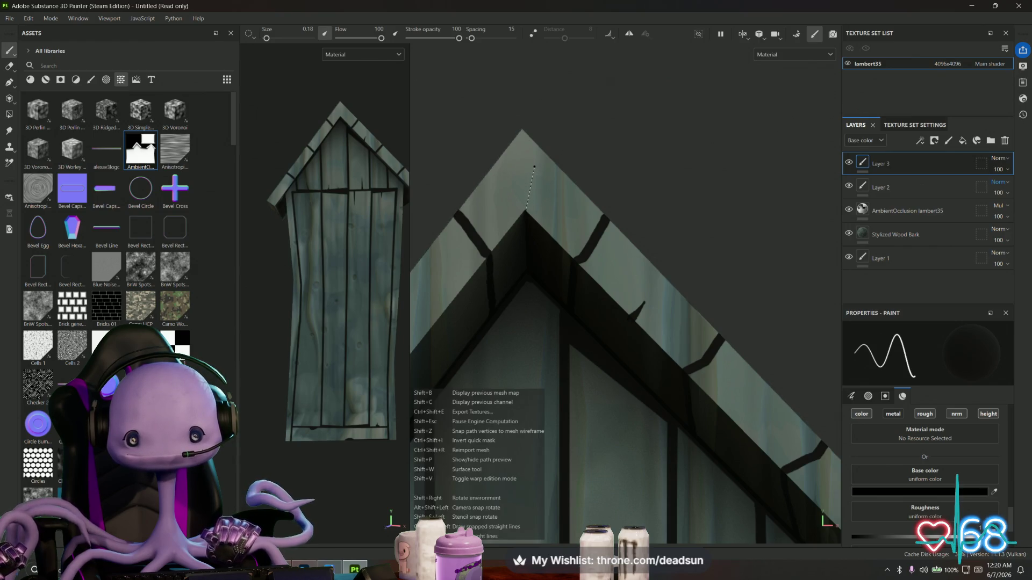
{"action": "left_click", "coordinate": [534, 164]}
{"action": "left_click", "coordinate": [534, 164]}
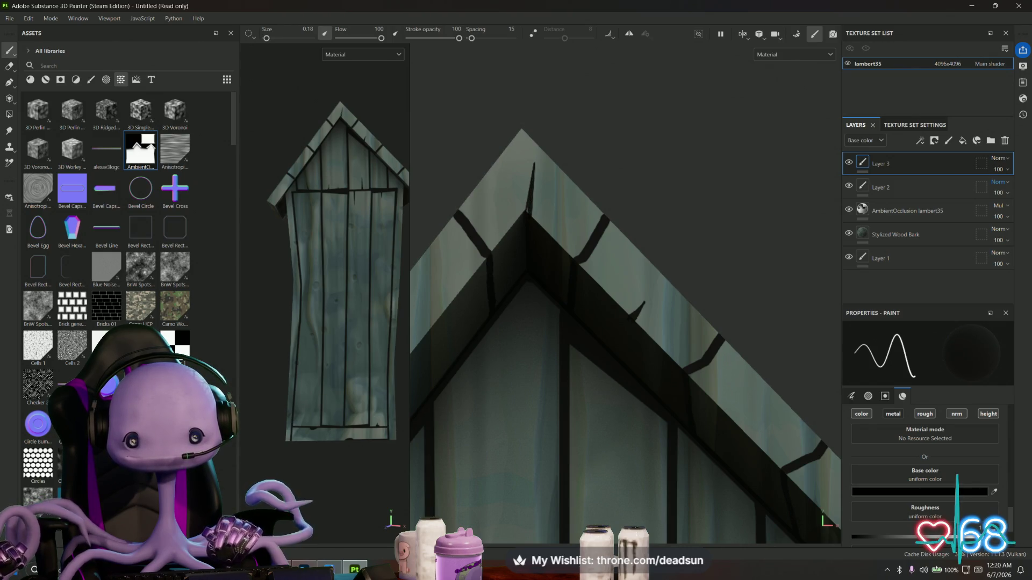
Sharpen the short roof crack stroke and paint another dark crack across the roof edge
{"action": "scroll", "scroll_direction": "up", "scroll_amount": 3}
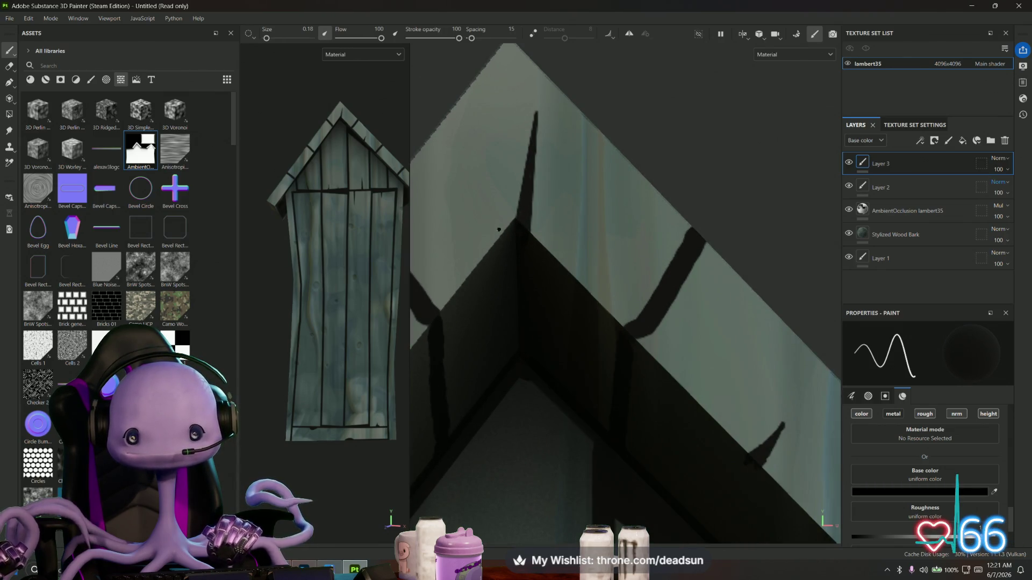
{"action": "scroll", "scroll_direction": "down", "scroll_amount": 3}
{"action": "left_click_drag", "start_coordinate": [490, 246], "coordinate": [661, 215]}
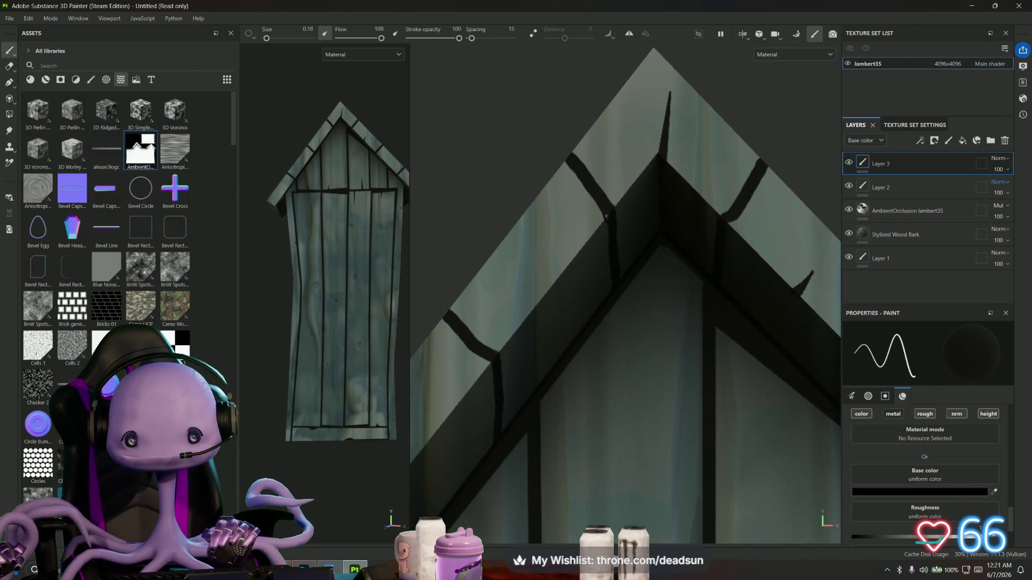
{"action": "scroll", "scroll_direction": "up", "scroll_amount": 3}
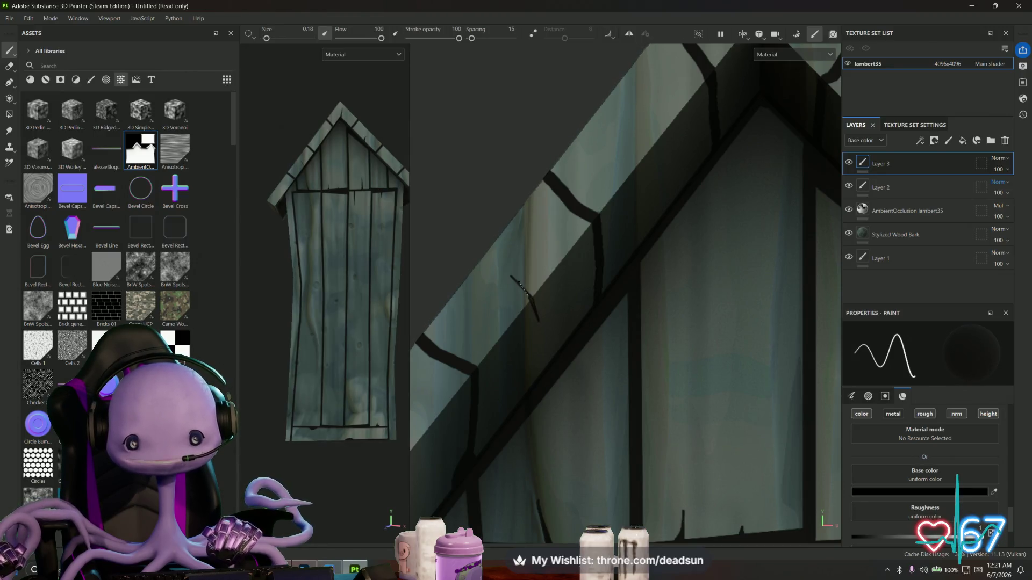
{"action": "left_click_drag", "start_coordinate": [511, 277], "coordinate": [529, 294]}
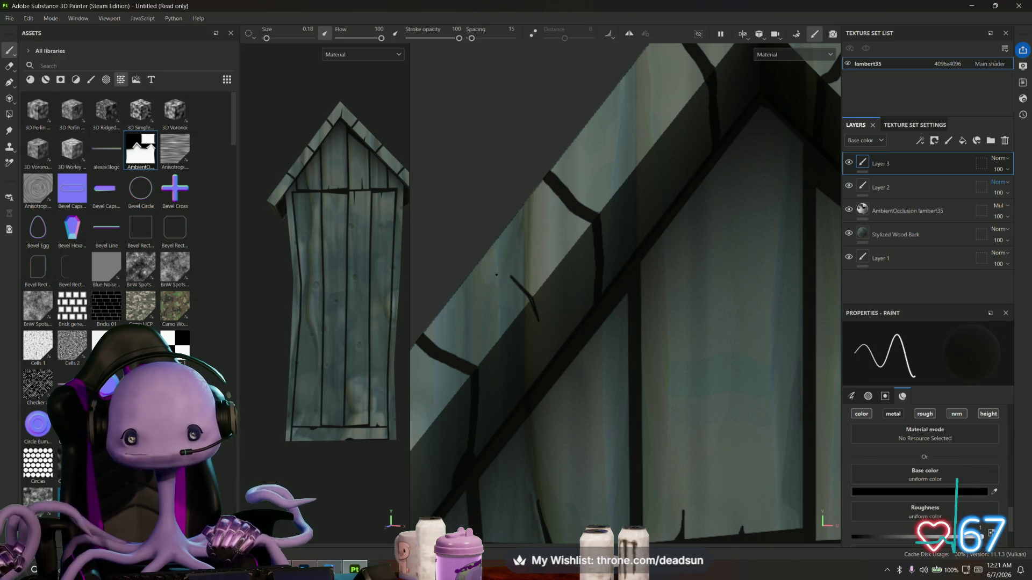
{"action": "left_click_drag", "start_coordinate": [625, 128], "coordinate": [654, 186]}
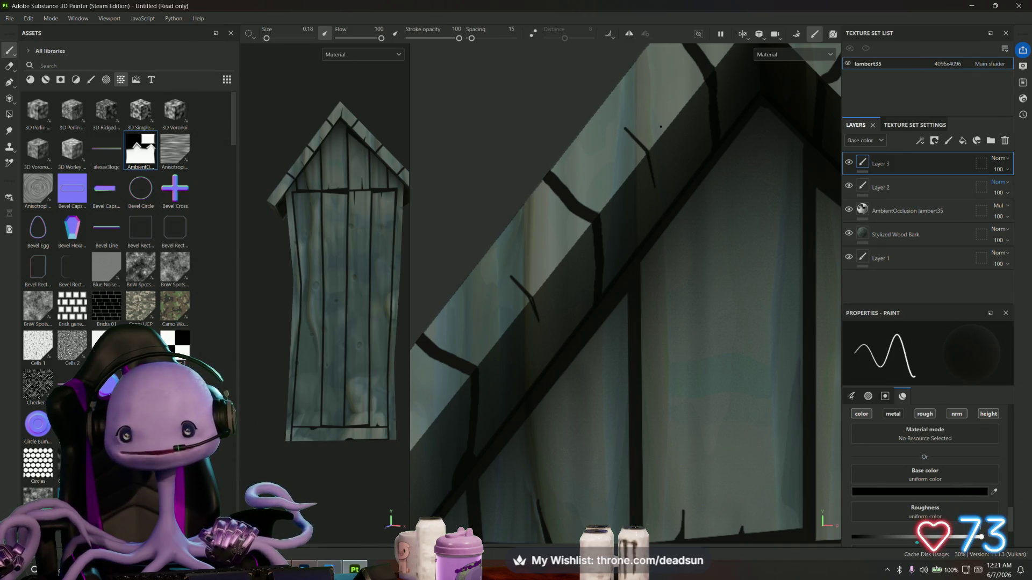
Paint a three-segment straight crack line along the roof edge
{"action": "key", "text": "shift"}
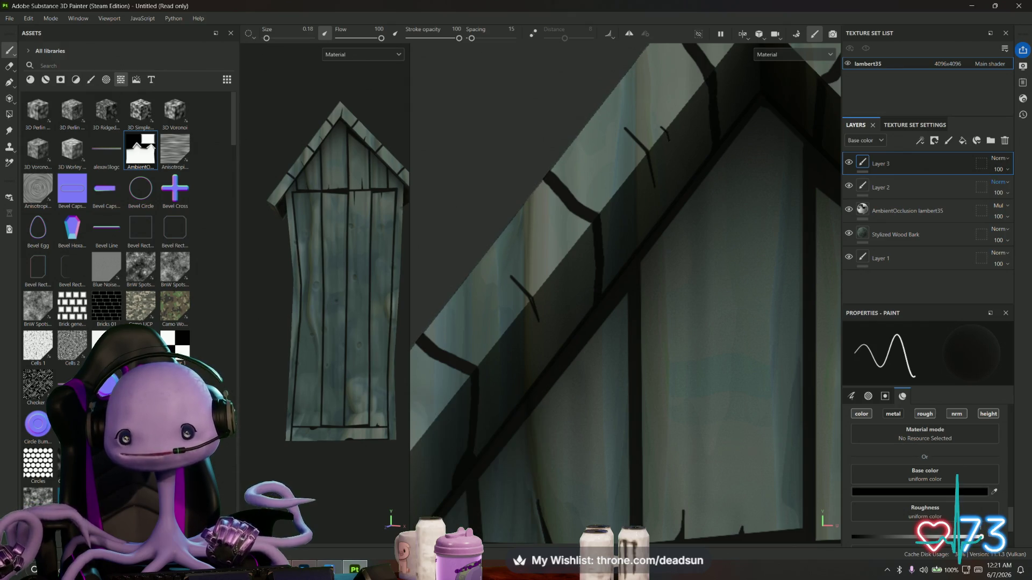
{"action": "scroll", "scroll_direction": "down", "scroll_amount": 3}
{"action": "scroll", "scroll_direction": "up", "scroll_amount": 3}
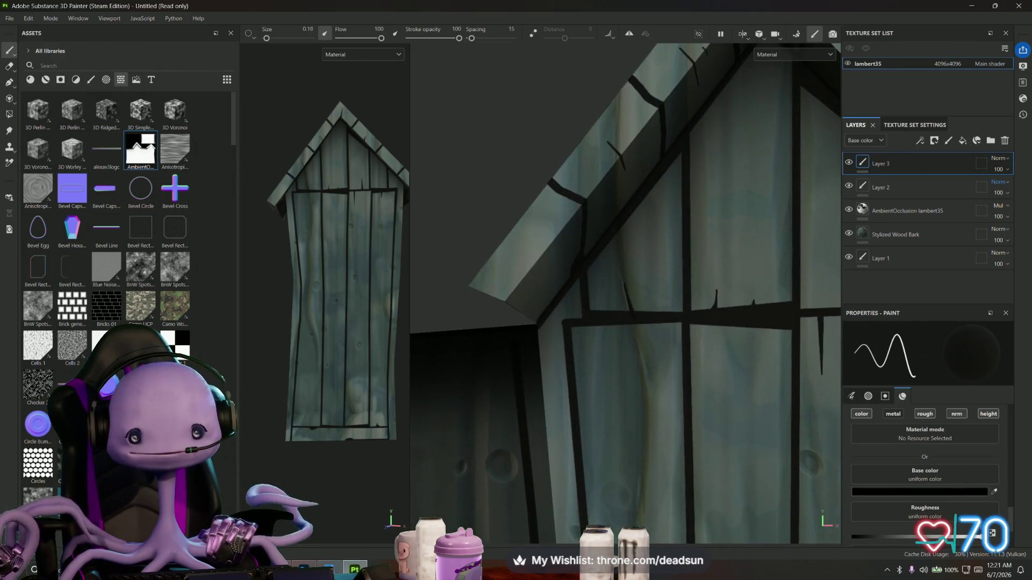
{"action": "left_click", "coordinate": [481, 228]}
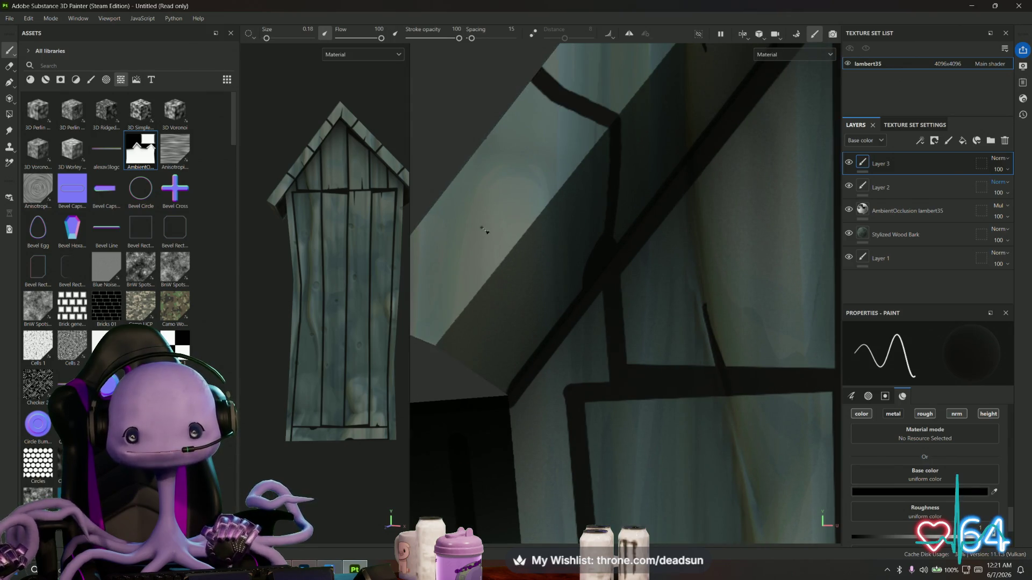
{"action": "left_click", "coordinate": [510, 251]}
{"action": "left_click", "coordinate": [526, 280]}
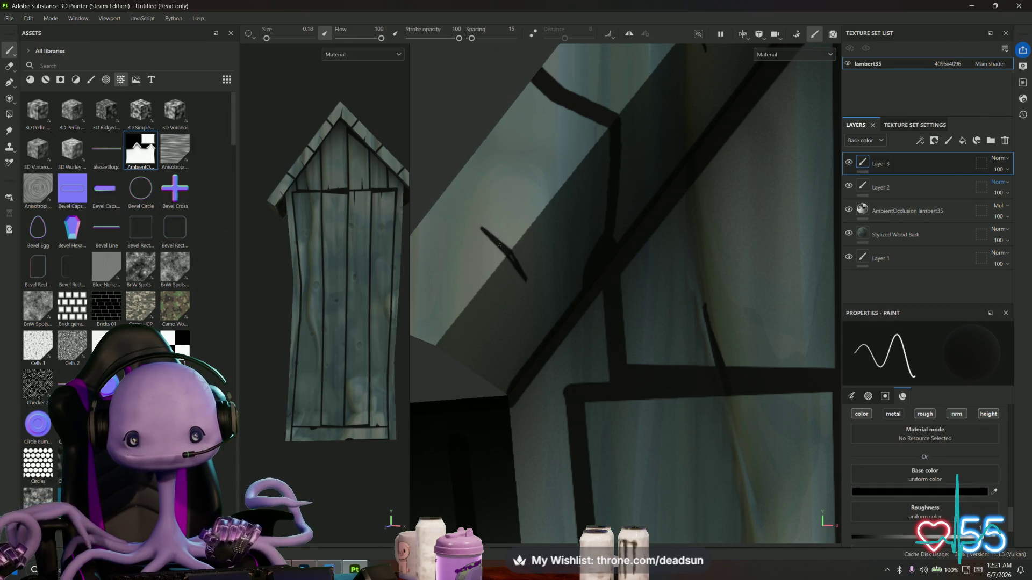
{"action": "scroll", "scroll_direction": "down", "scroll_amount": 3}
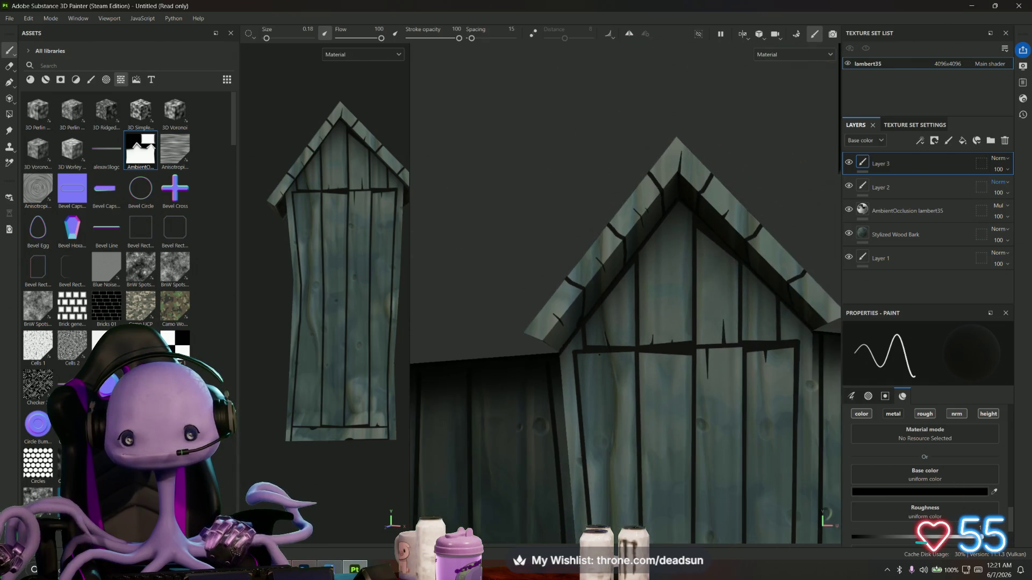
Paint a short tapered black notch on the roof beam's lower edge and inspect it
{"action": "scroll", "scroll_direction": "up", "scroll_amount": 3}
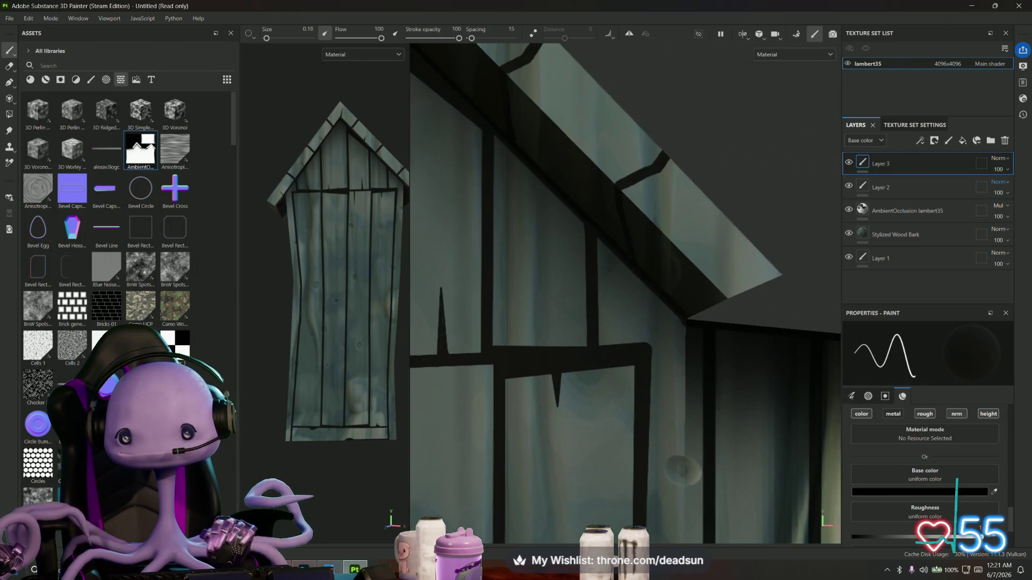
{"action": "left_click_drag", "start_coordinate": [688, 242], "coordinate": [686, 246]}
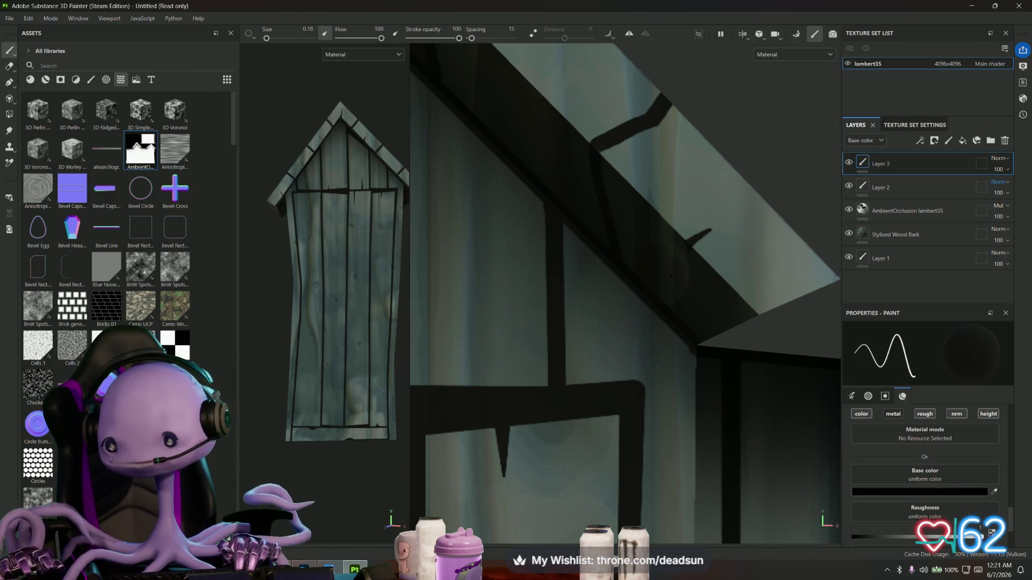
{"action": "left_click_drag", "start_coordinate": [668, 169], "coordinate": [578, 176]}
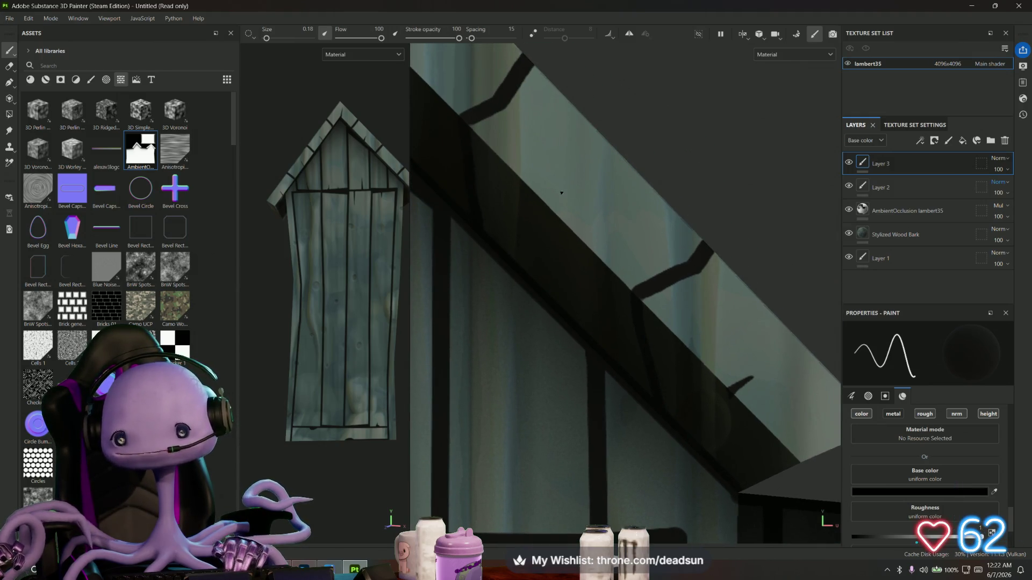
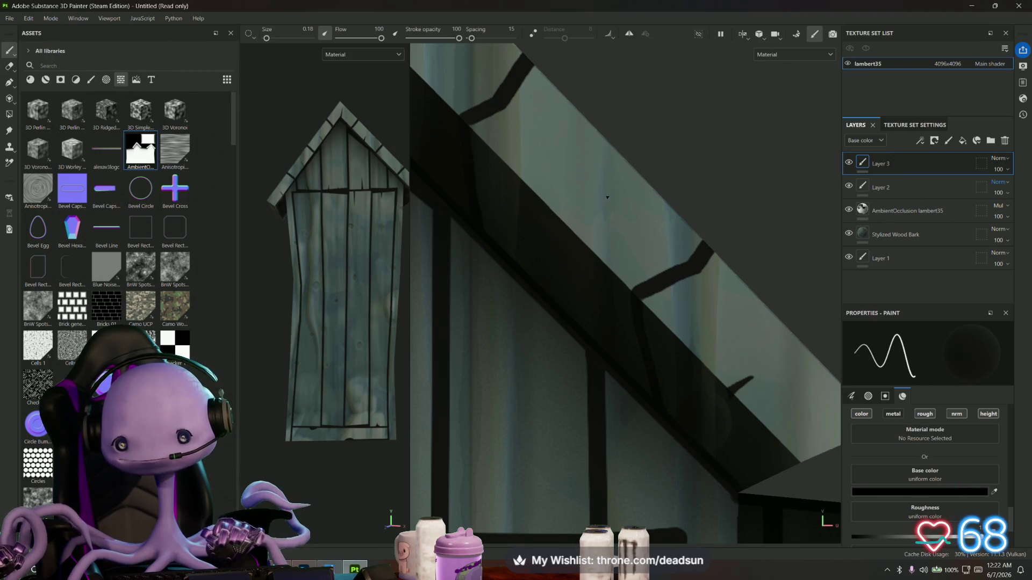
Paint short straight black notch lines along the roof beam trim on Layer 3 and save the project
{"action": "left_click", "coordinate": [573, 232]}
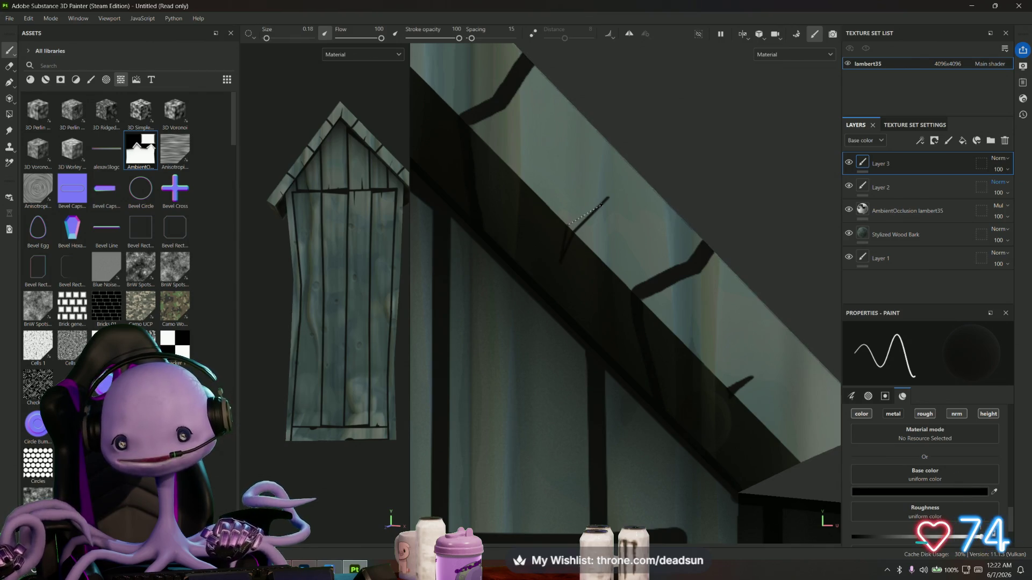
{"action": "left_click", "coordinate": [568, 225]}
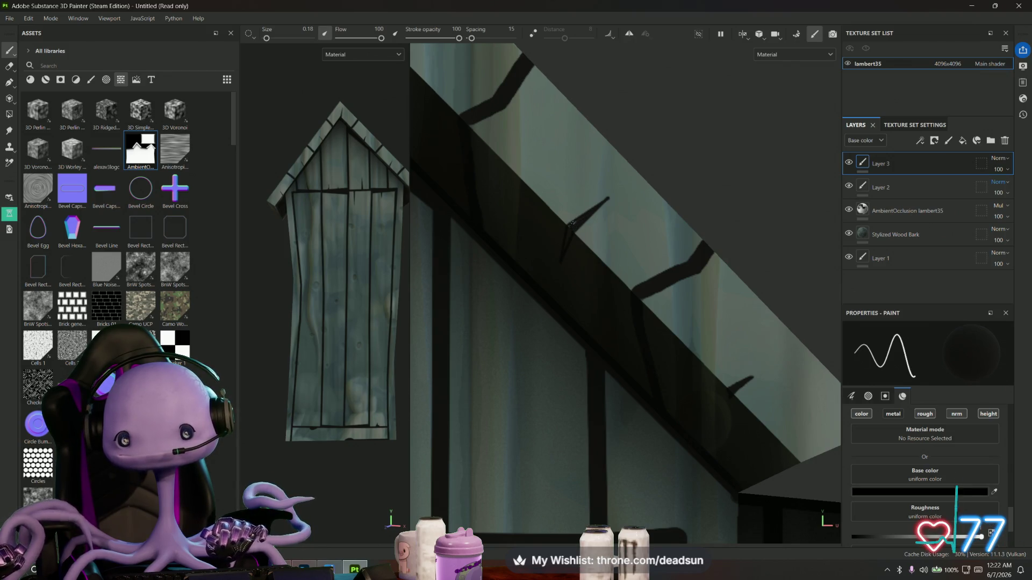
{"action": "left_click_drag", "start_coordinate": [569, 239], "coordinate": [678, 342]}
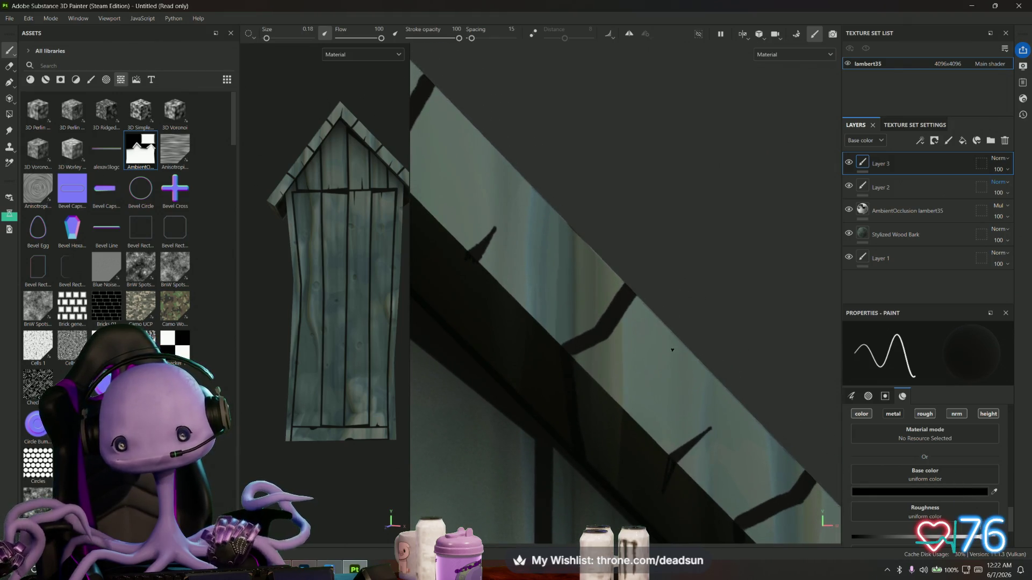
{"action": "left_click", "coordinate": [676, 340]}
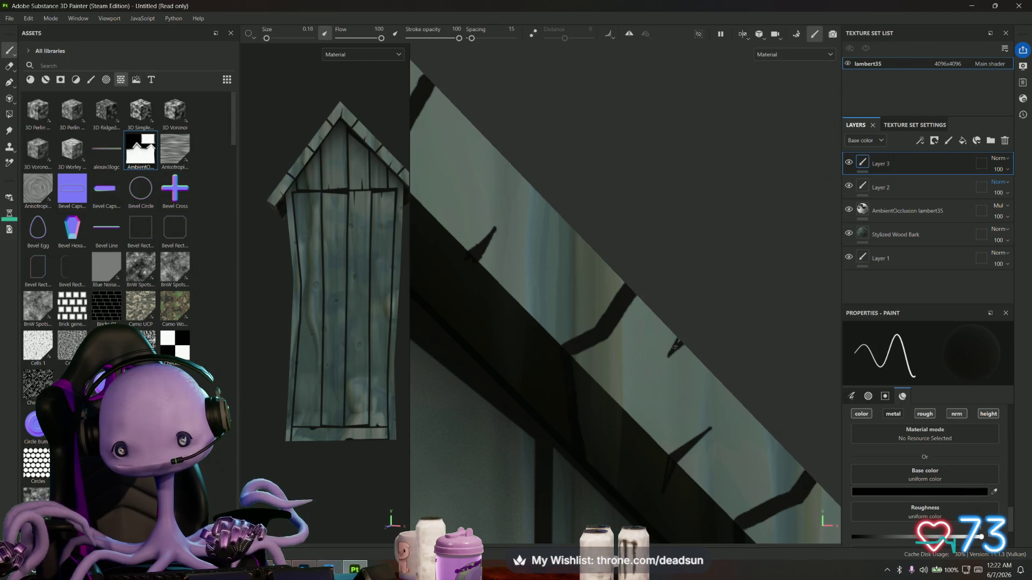
{"action": "left_click_drag", "start_coordinate": [344, 204], "coordinate": [301, 303]}
{"action": "key", "text": "ctrl+s"}
{"action": "left_click_drag", "start_coordinate": [313, 352], "coordinate": [295, 282]}
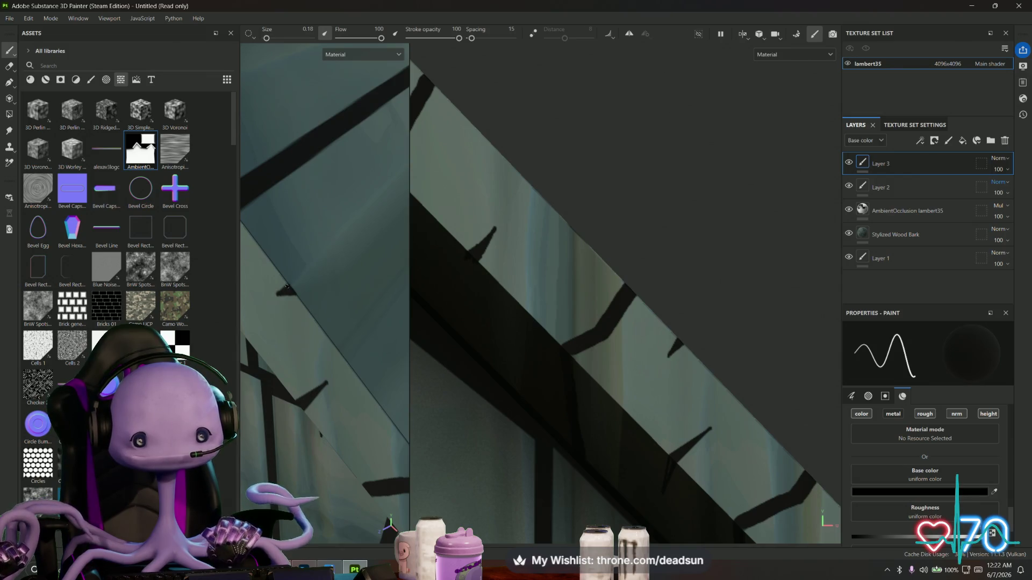
Paint connected dark strokes on the roof planks and a straight black line along one plank
{"action": "left_click", "coordinate": [331, 251]}
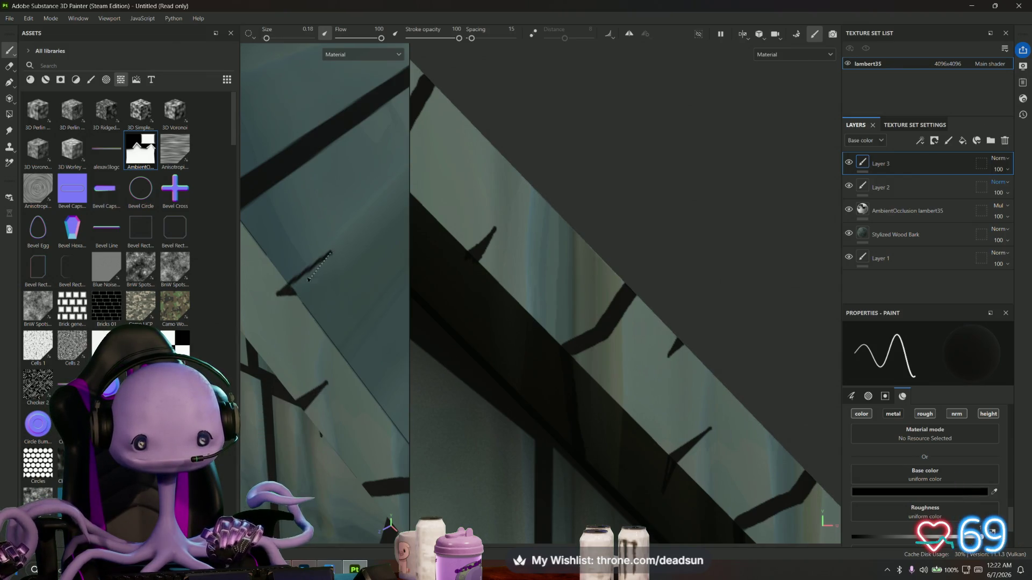
{"action": "left_click", "coordinate": [294, 293]}
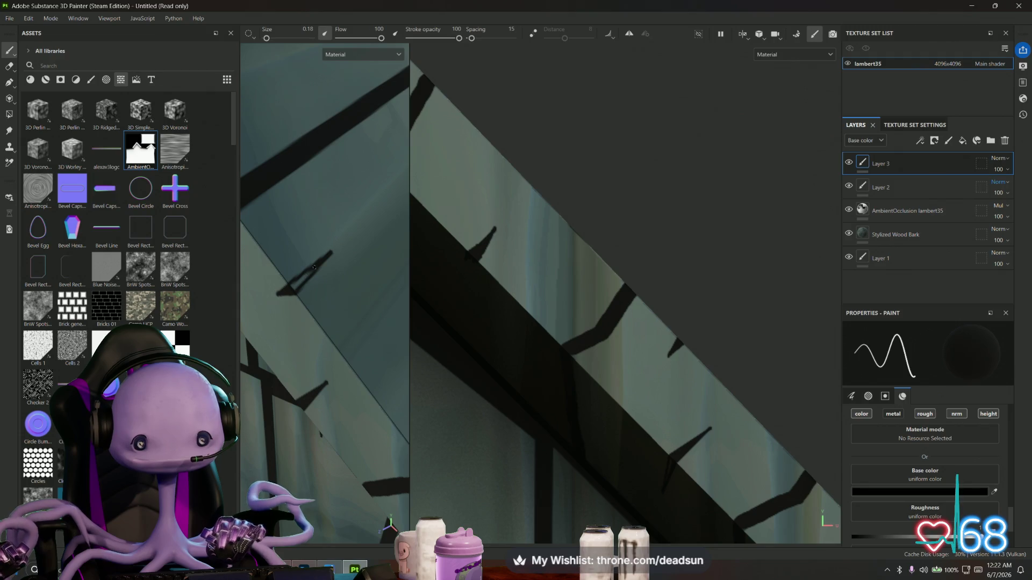
{"action": "left_click_drag", "start_coordinate": [300, 291], "coordinate": [373, 391]}
{"action": "left_click_drag", "start_coordinate": [373, 390], "coordinate": [356, 357]}
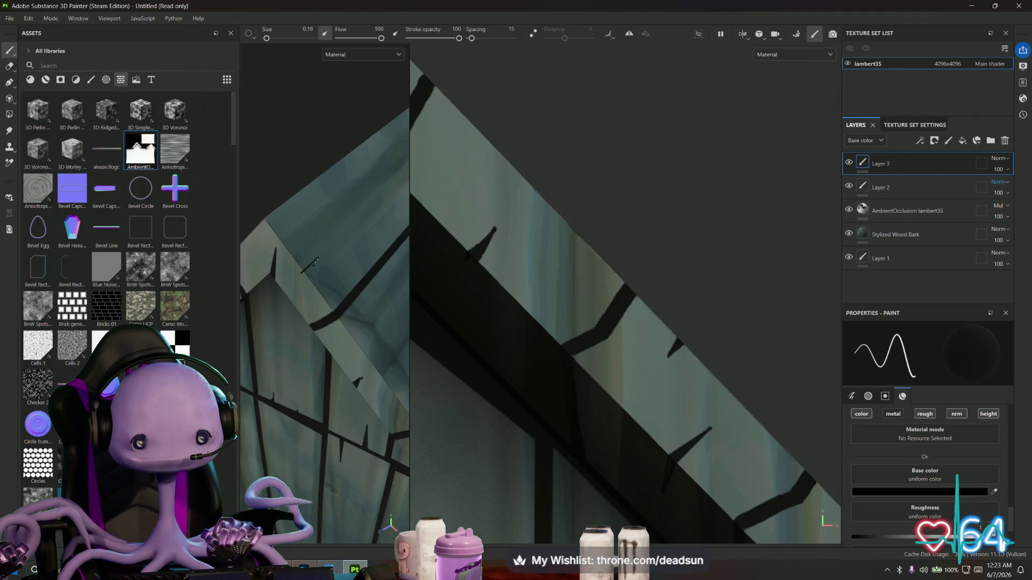
{"action": "left_click_drag", "start_coordinate": [316, 261], "coordinate": [375, 268]}
{"action": "left_click_drag", "start_coordinate": [308, 299], "coordinate": [314, 304]}
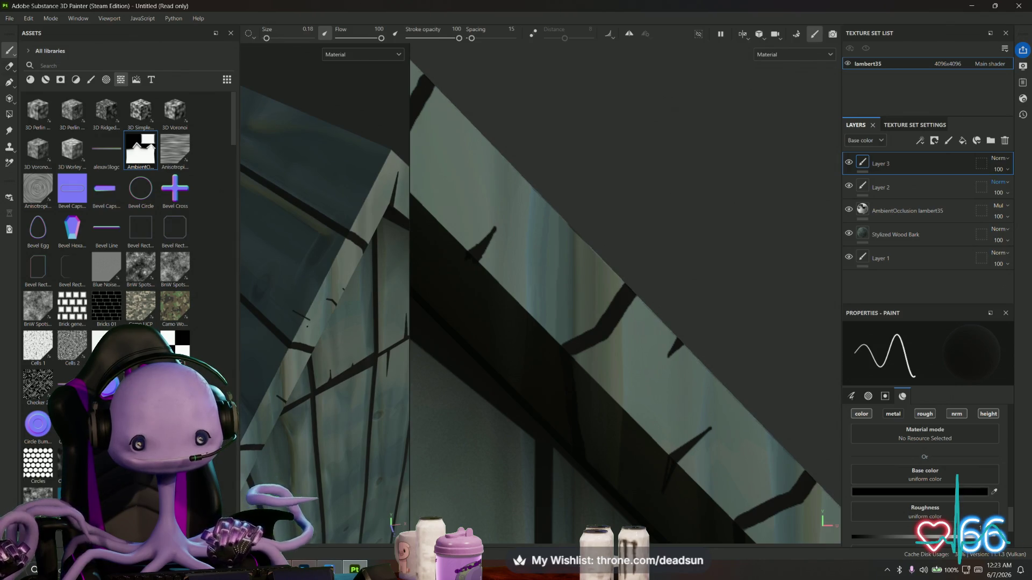
{"action": "left_click_drag", "start_coordinate": [307, 326], "coordinate": [354, 225]}
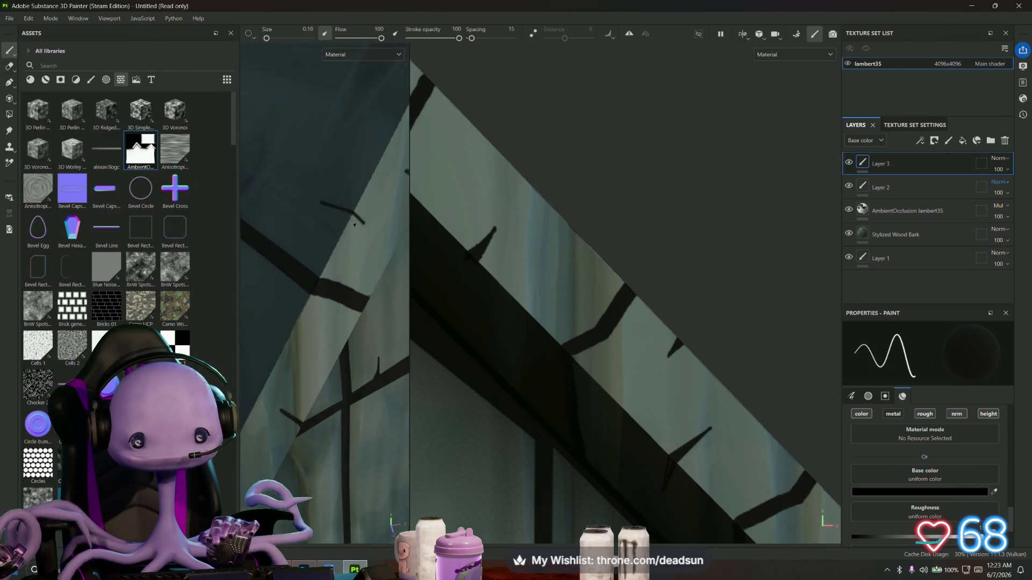
{"action": "key", "text": "shift"}
{"action": "left_click", "coordinate": [364, 222]}
Add another straight black plank line on the roof near the gable
{"action": "left_click_drag", "start_coordinate": [349, 231], "coordinate": [350, 288]}
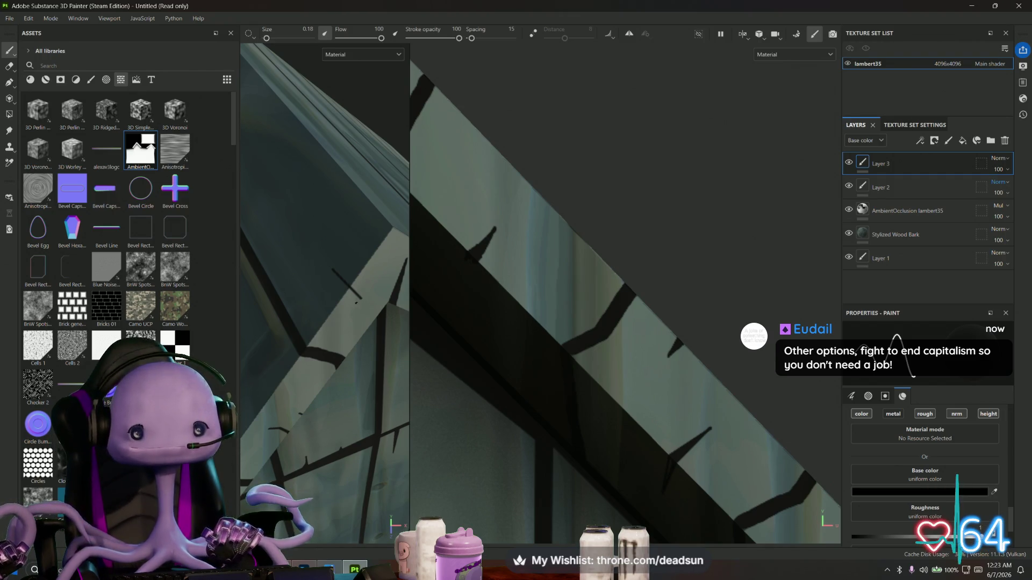
{"action": "key", "text": "shift"}
{"action": "left_click", "coordinate": [359, 298]}
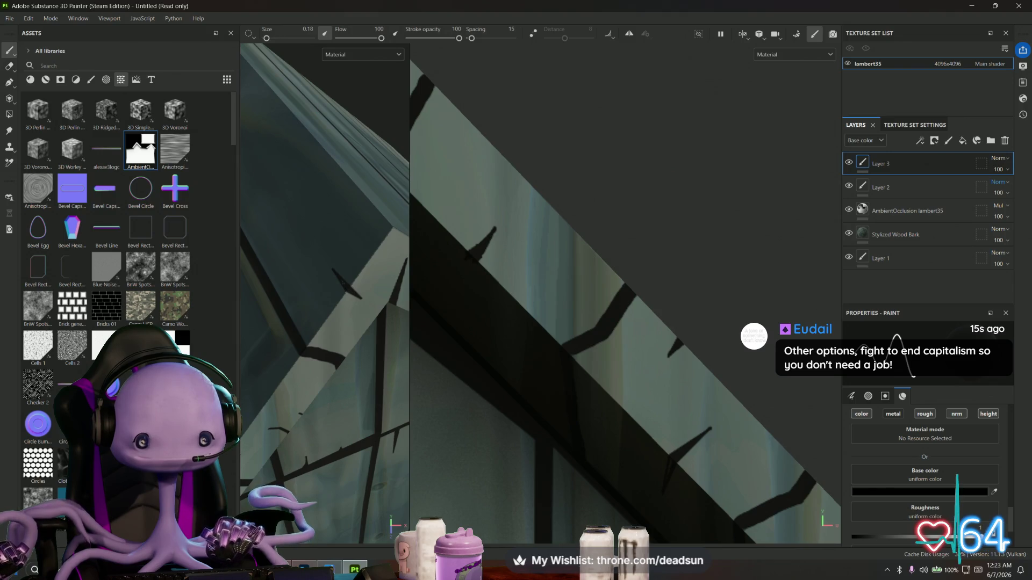
{"action": "left_click_drag", "start_coordinate": [301, 301], "coordinate": [276, 334]}
{"action": "scroll", "scroll_direction": "up", "scroll_amount": 3}
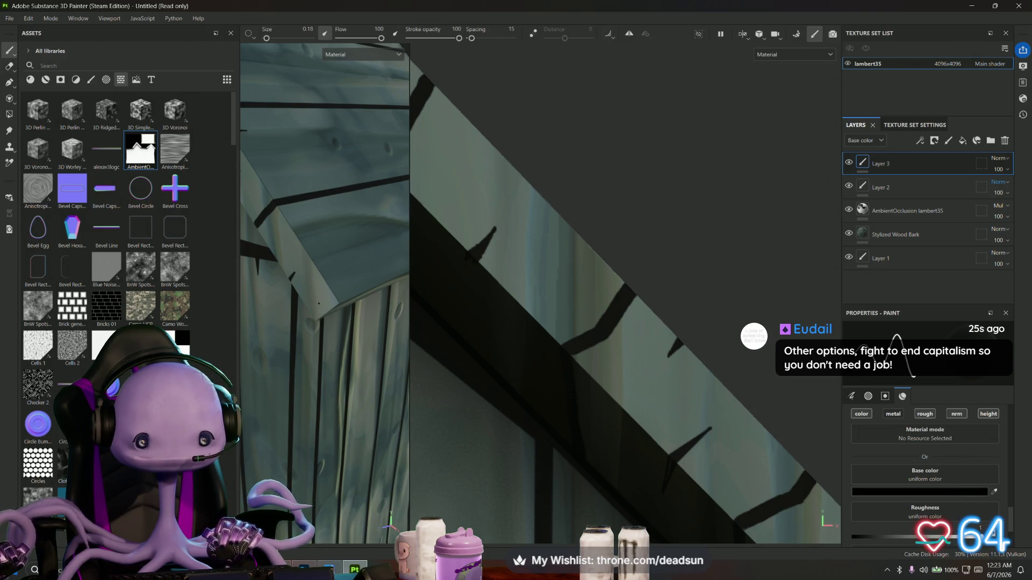
Draw two connected straight black strokes just under the roof edge
{"action": "key", "text": "shift"}
{"action": "left_click", "coordinate": [371, 275]}
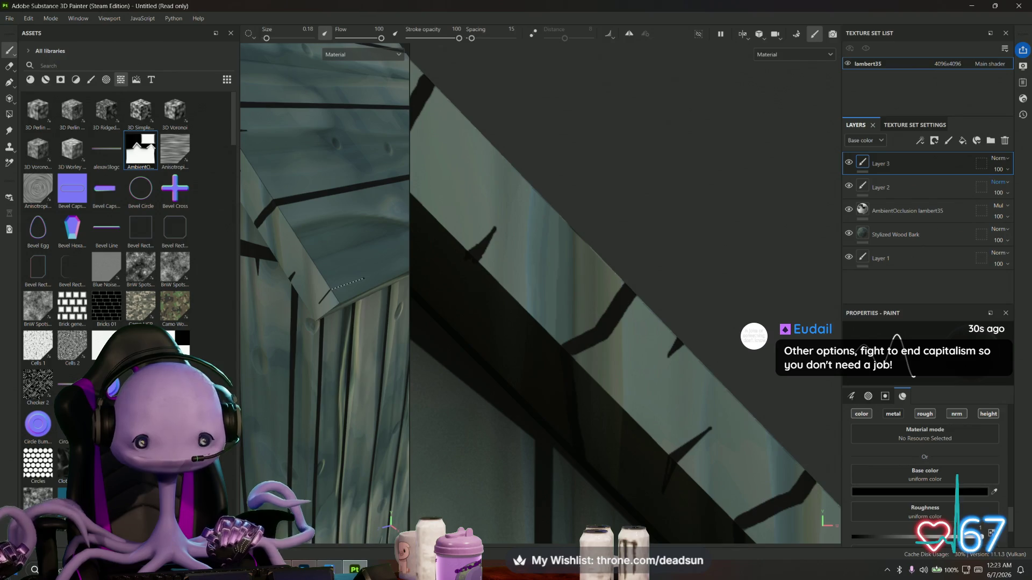
{"action": "key", "text": "shift"}
{"action": "left_click", "coordinate": [332, 292]}
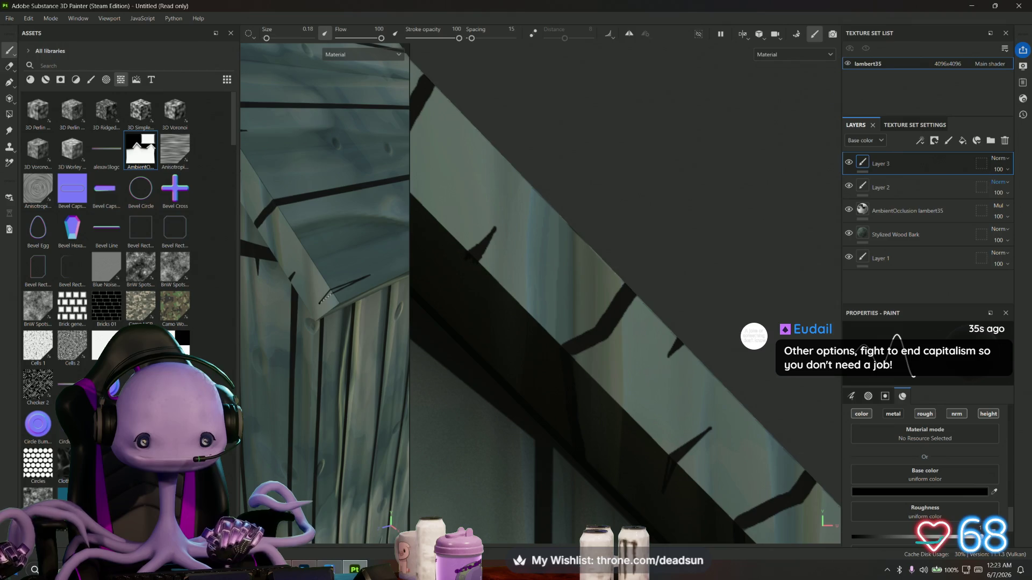
{"action": "scroll", "scroll_direction": "up", "scroll_amount": 3}
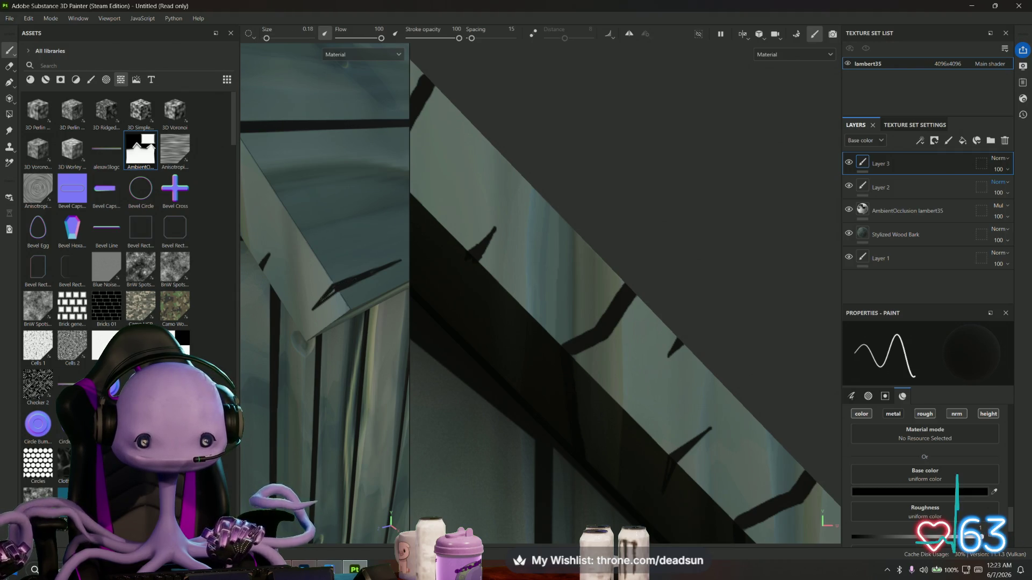
Paint a short freehand dark stroke on the wall planks below the overhang
{"action": "left_click_drag", "start_coordinate": [322, 253], "coordinate": [337, 271]}
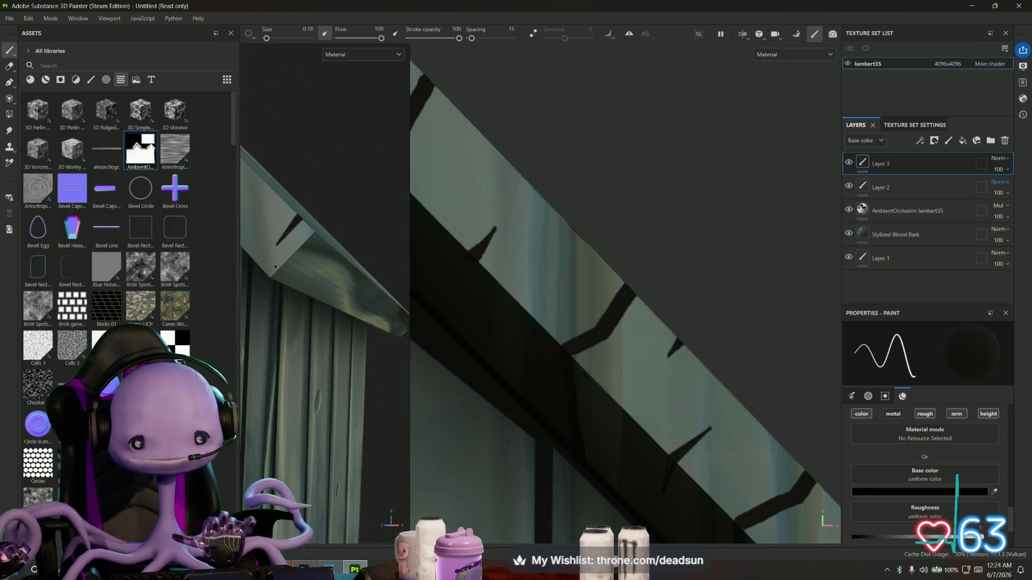
{"action": "left_click_drag", "start_coordinate": [276, 265], "coordinate": [303, 281]}
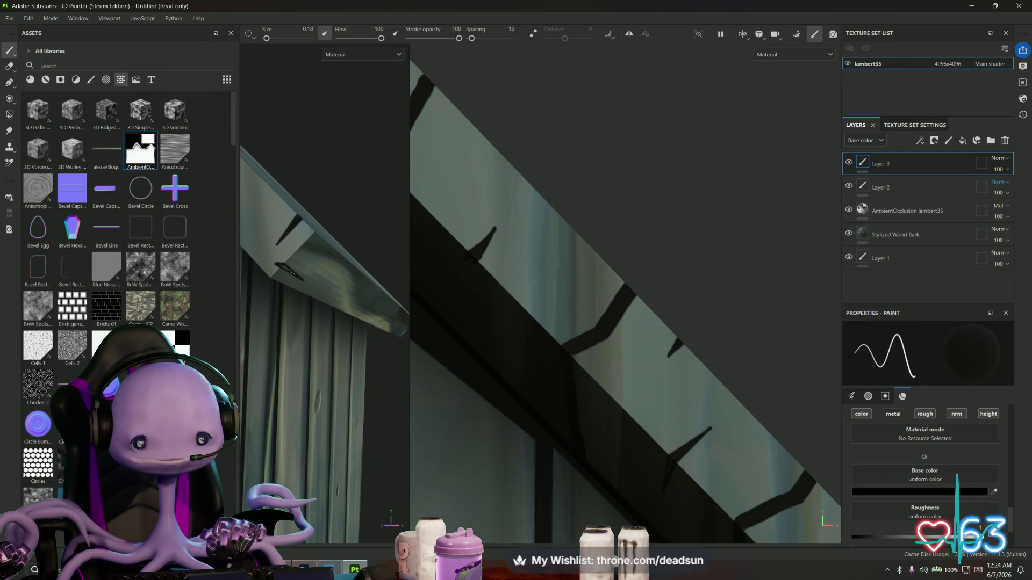
{"action": "left_click_drag", "start_coordinate": [328, 301], "coordinate": [318, 236]}
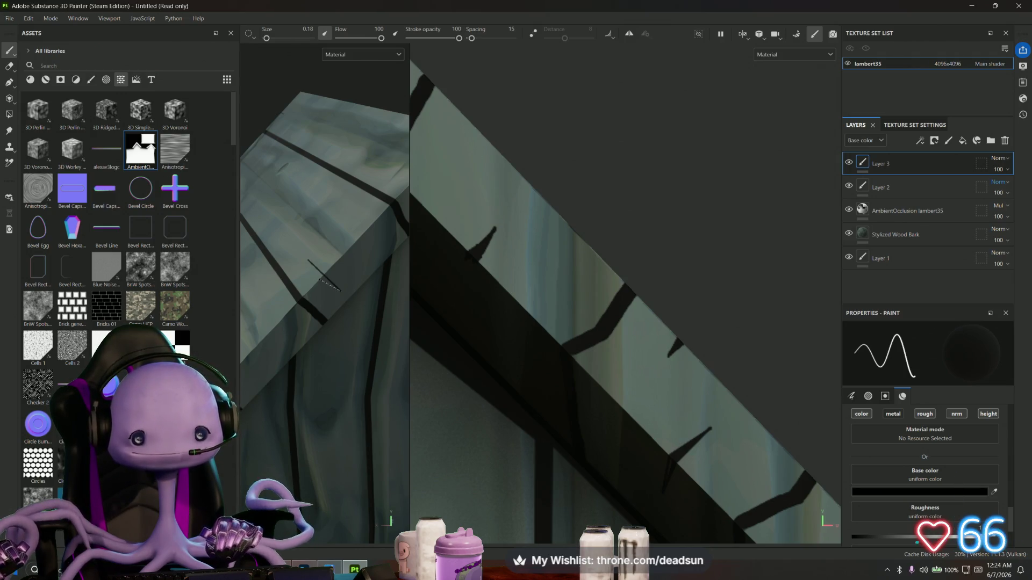
Zoom onto the roof corner and brush a short dark stroke across a plank
{"action": "left_click_drag", "start_coordinate": [322, 274], "coordinate": [346, 295]}
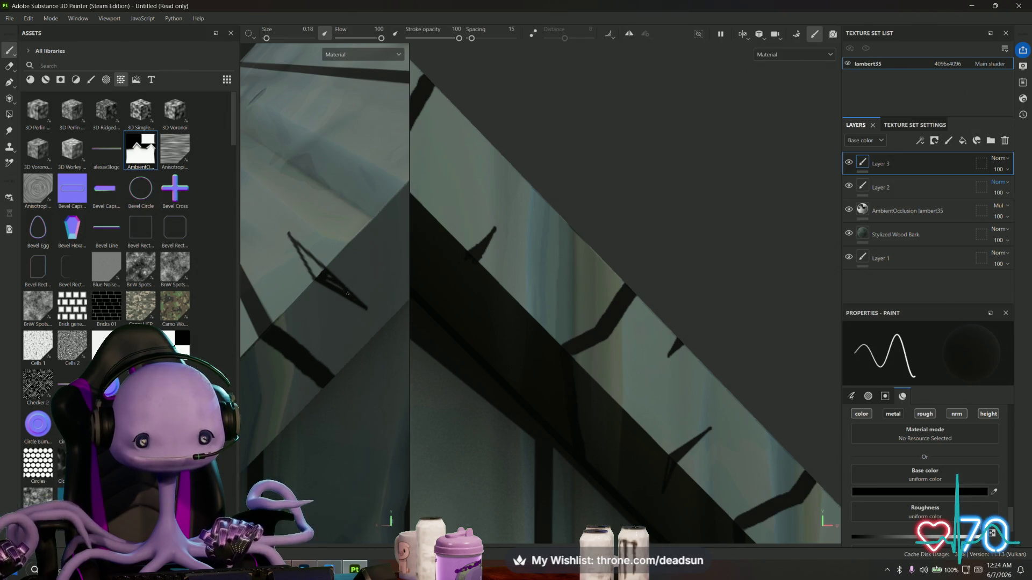
{"action": "left_click_drag", "start_coordinate": [328, 276], "coordinate": [266, 287]}
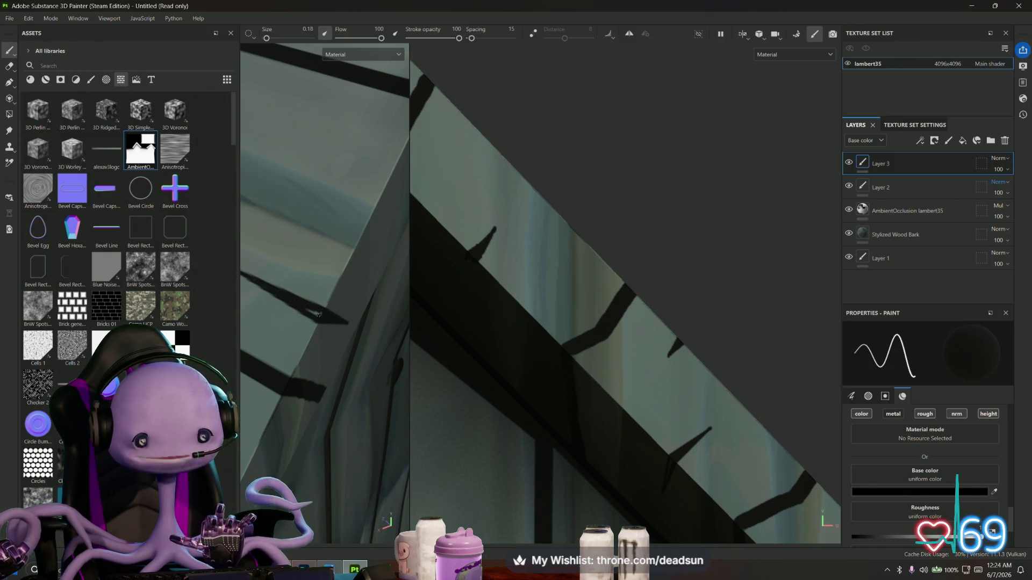
{"action": "left_click_drag", "start_coordinate": [310, 311], "coordinate": [365, 329]}
{"action": "scroll", "scroll_direction": "up", "scroll_amount": 3}
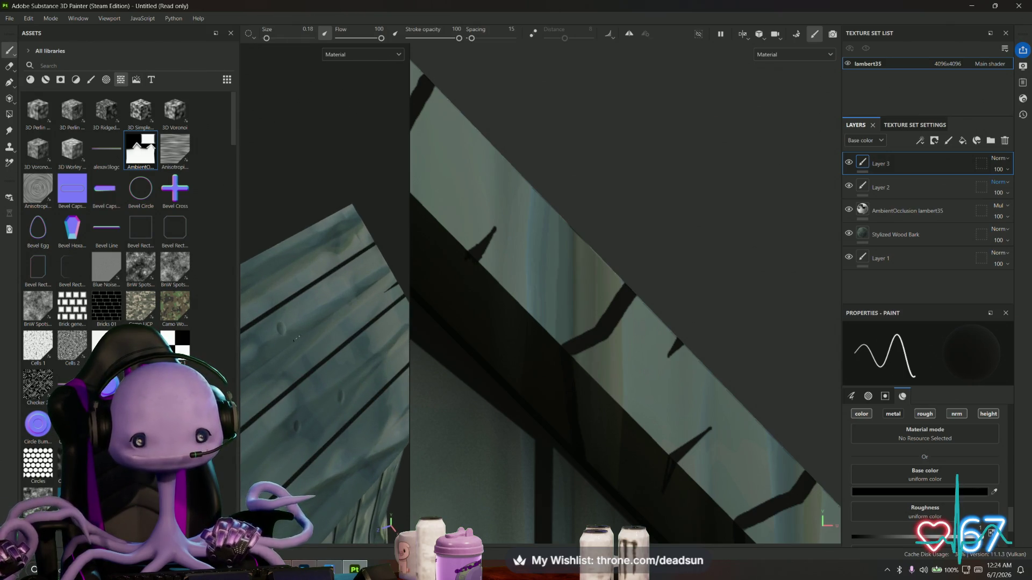
{"action": "left_click_drag", "start_coordinate": [300, 337], "coordinate": [280, 352]}
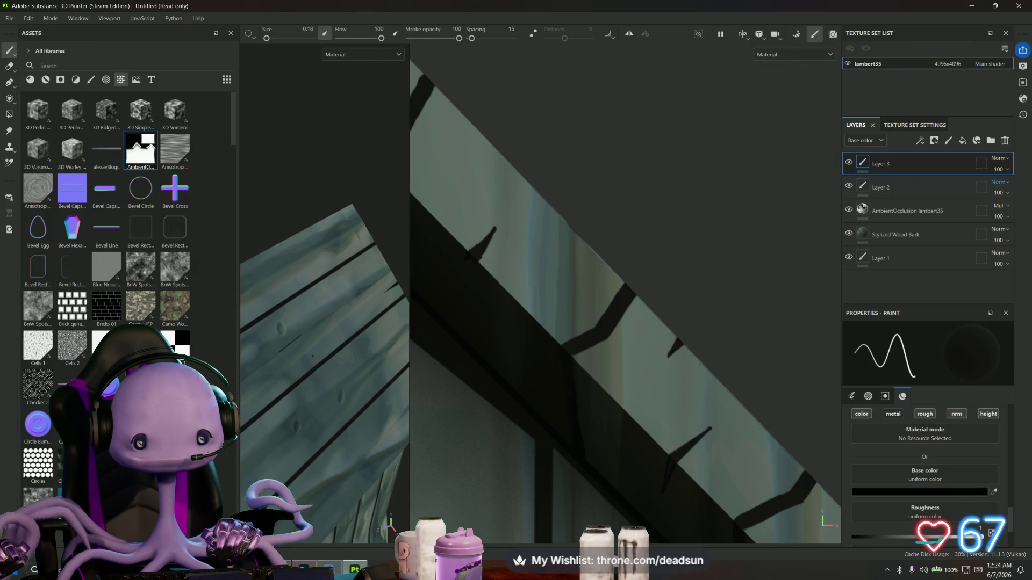
{"action": "scroll", "scroll_direction": "up", "scroll_amount": 3}
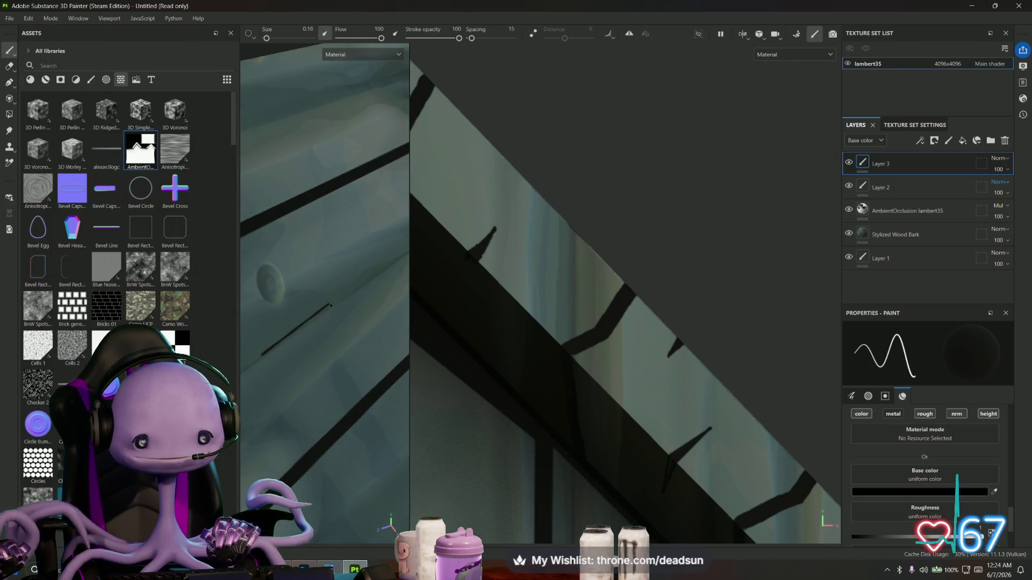
Extend a straight dark line along the plank, then turn the view to the roof's plank side
{"action": "key", "text": "shift"}
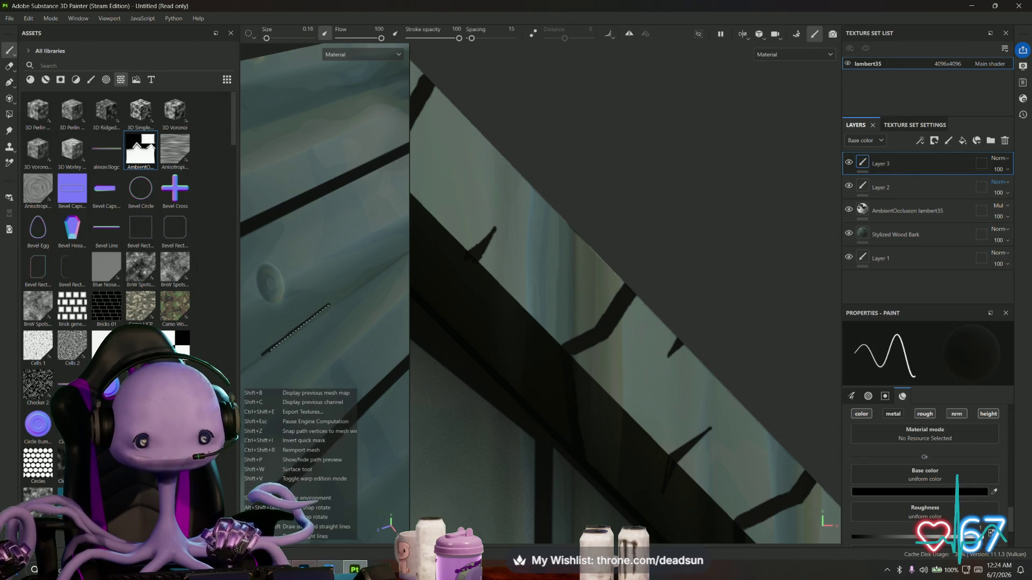
{"action": "left_click", "coordinate": [330, 305]}
{"action": "scroll", "scroll_direction": "down", "scroll_amount": 3}
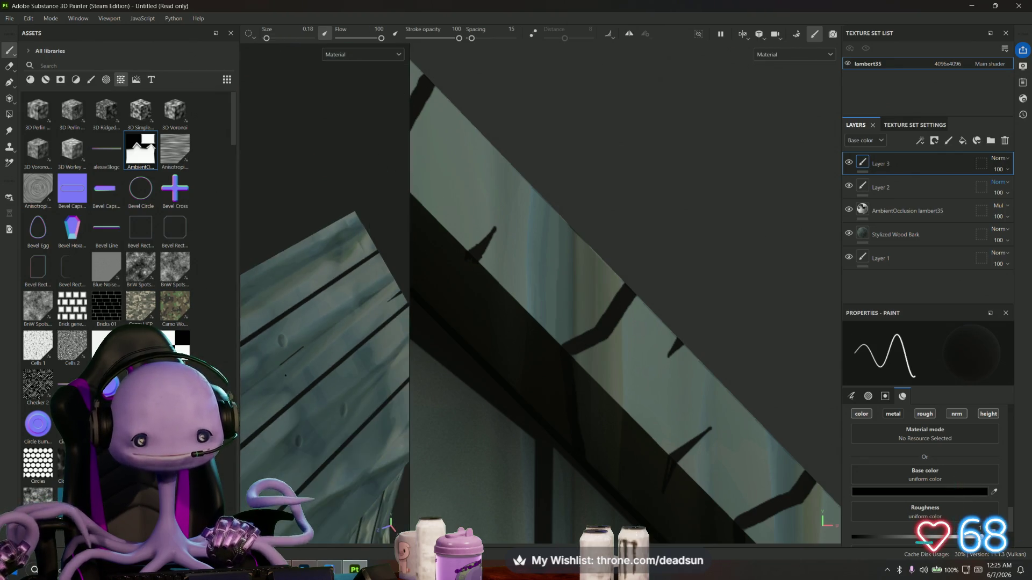
{"action": "scroll", "scroll_direction": "down", "scroll_amount": 3}
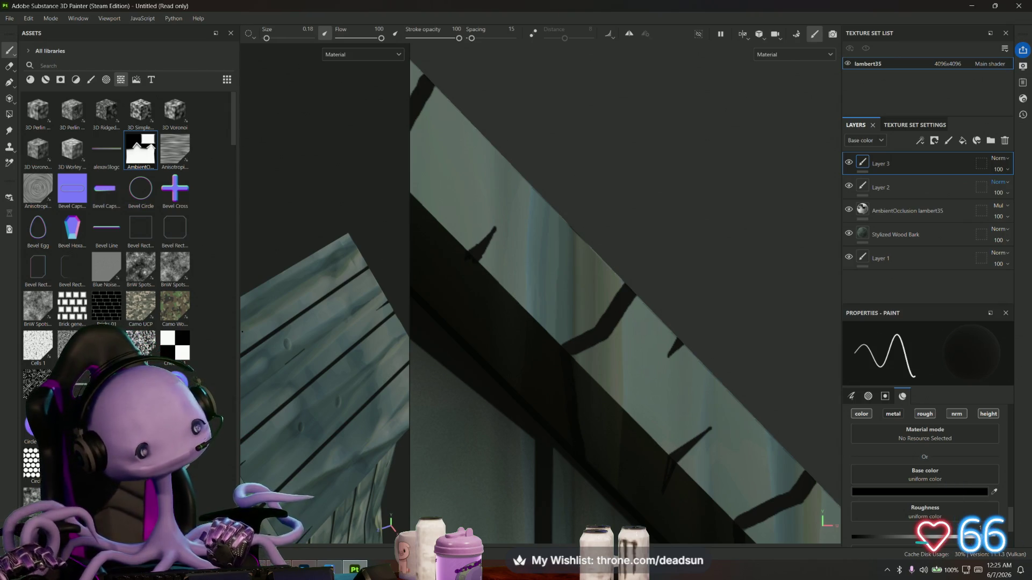
{"action": "scroll", "scroll_direction": "down", "scroll_amount": 3}
{"action": "left_click_drag", "start_coordinate": [316, 349], "coordinate": [299, 308]}
{"action": "scroll", "scroll_direction": "up", "scroll_amount": 3}
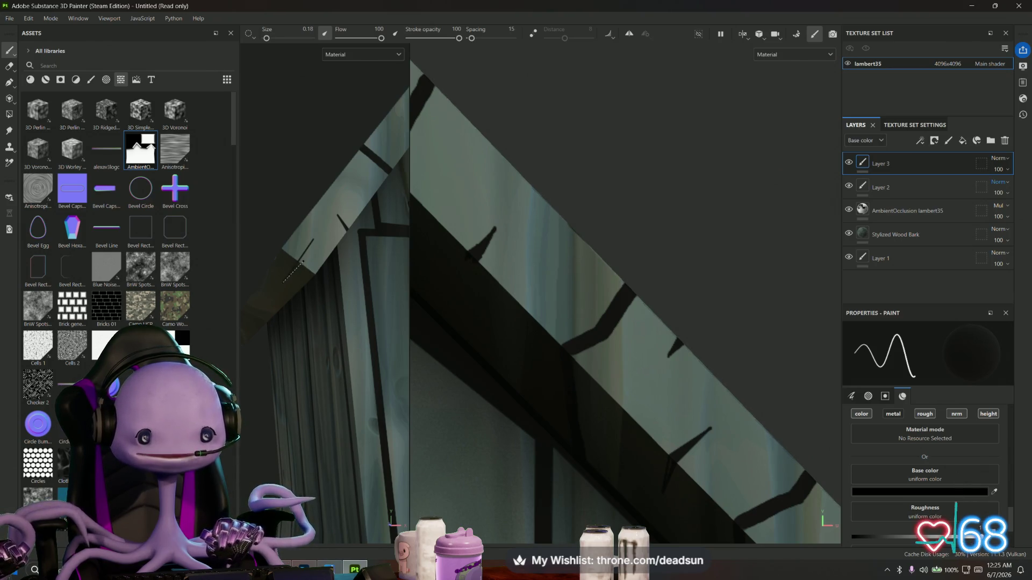
{"action": "left_click_drag", "start_coordinate": [307, 249], "coordinate": [311, 244]}
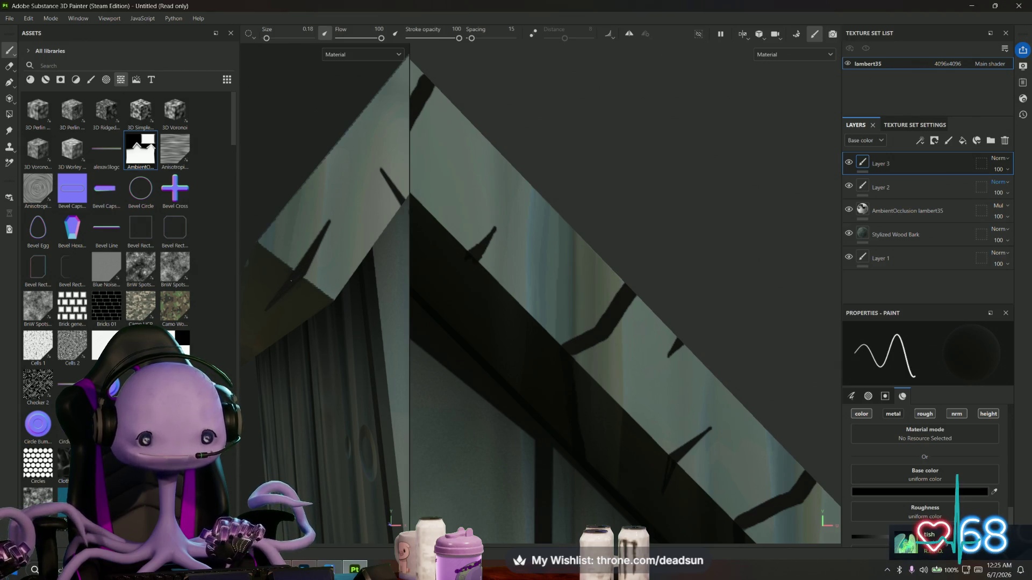
{"action": "left_click_drag", "start_coordinate": [301, 377], "coordinate": [294, 305]}
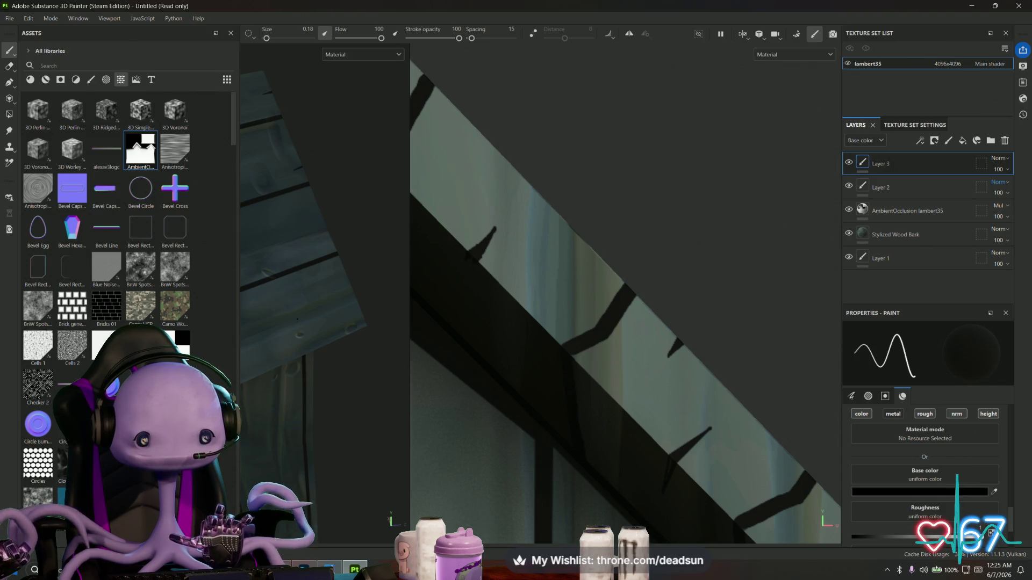
Draw connected straight black lines along the edge of the roof board
{"action": "left_click", "coordinate": [353, 293]}
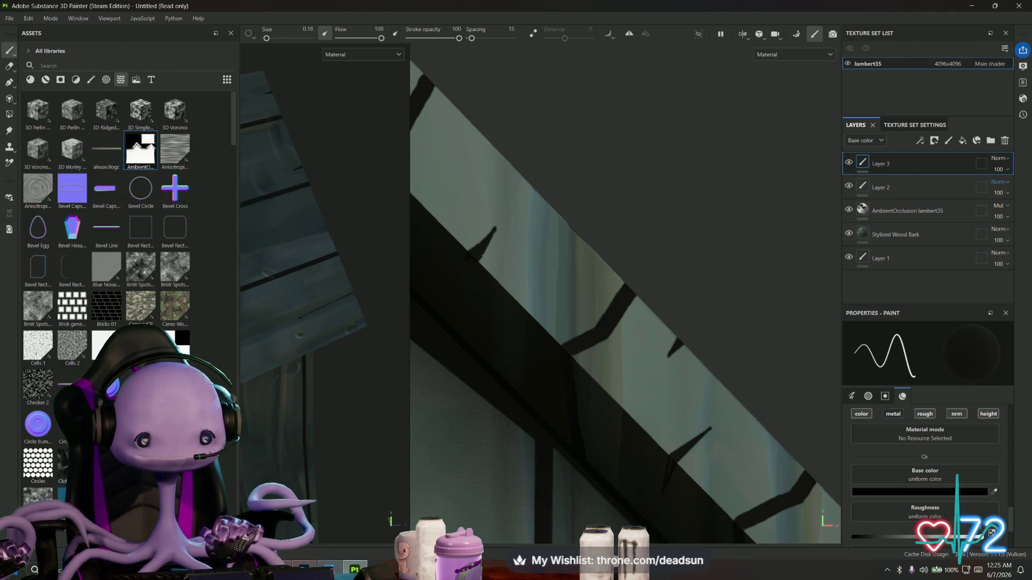
{"action": "key", "text": "shift"}
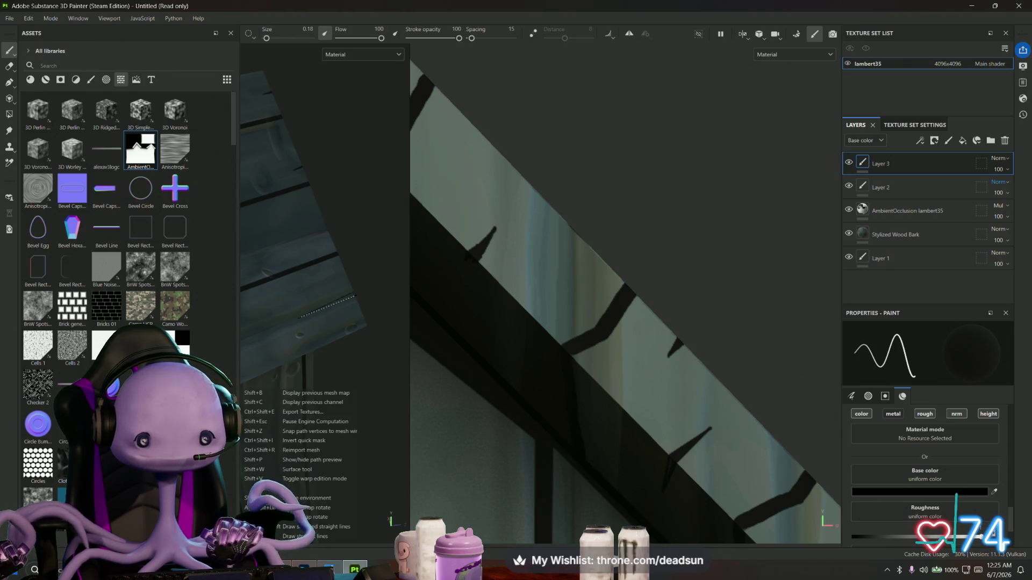
{"action": "left_click", "coordinate": [355, 296]}
{"action": "scroll", "scroll_direction": "up", "scroll_amount": 3}
{"action": "scroll", "scroll_direction": "down", "scroll_amount": 3}
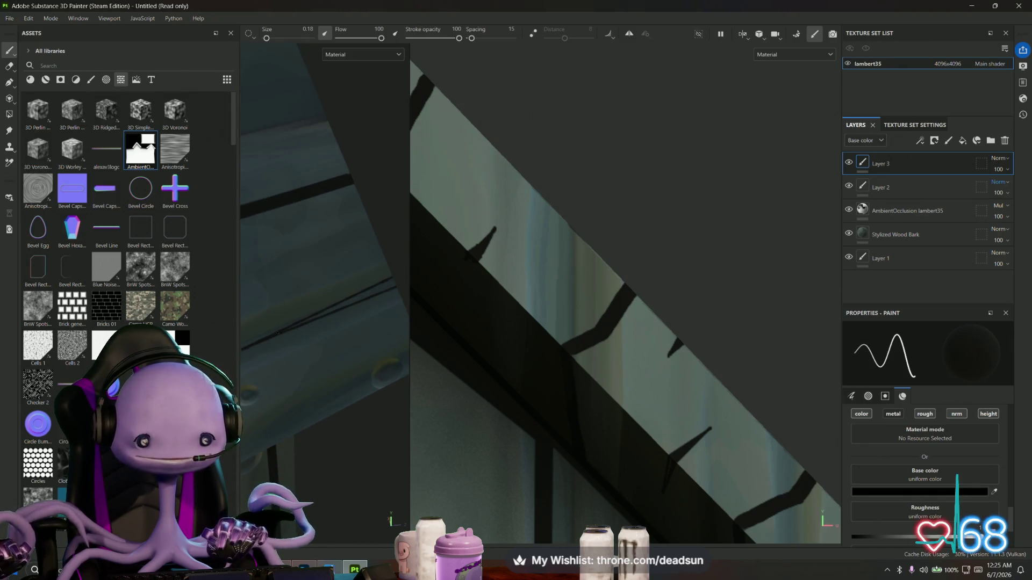
{"action": "key", "text": "shift"}
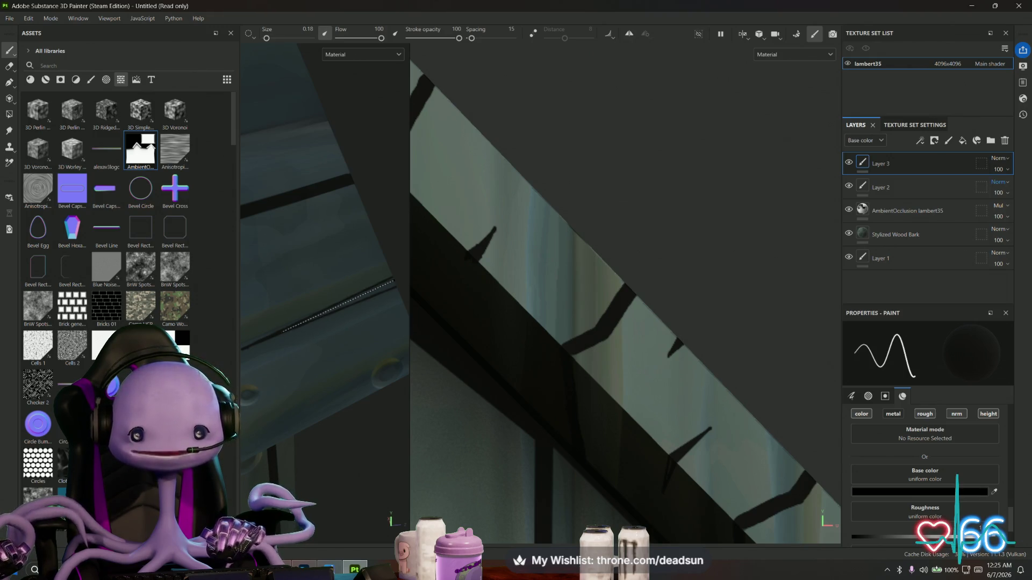
{"action": "left_click", "coordinate": [394, 279]}
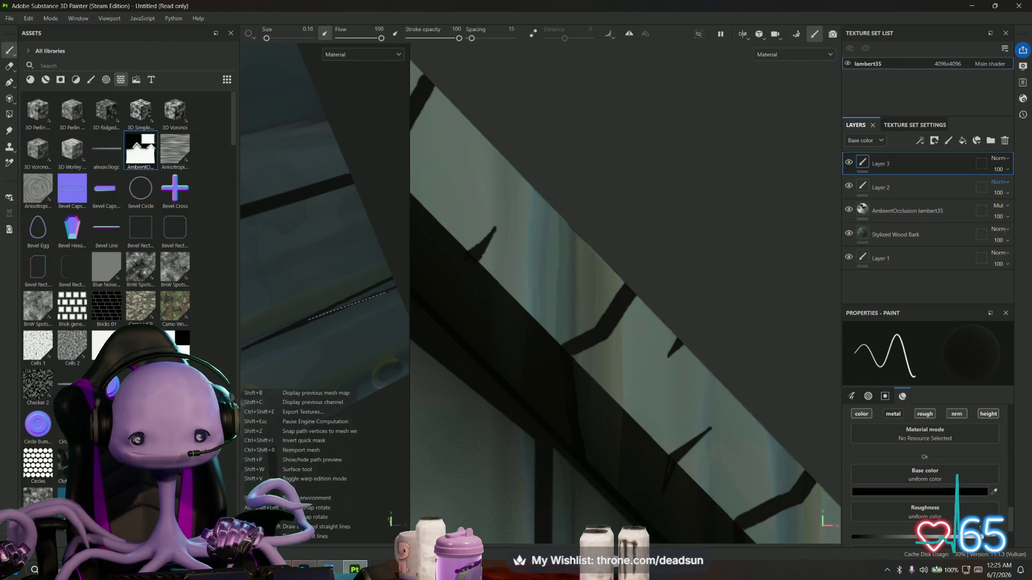
{"action": "scroll", "scroll_direction": "up", "scroll_amount": 3}
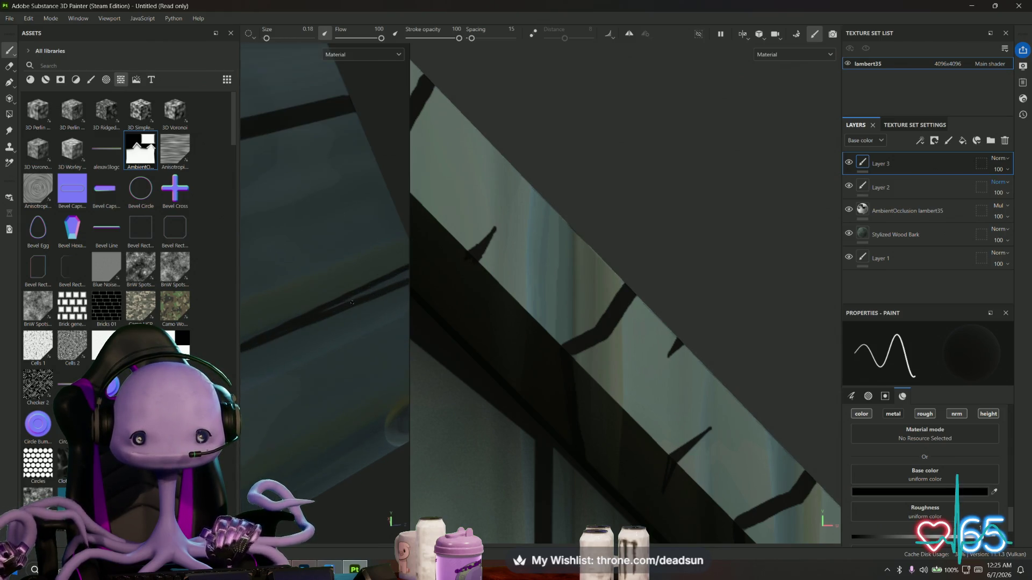
{"action": "scroll", "scroll_direction": "up", "scroll_amount": 3}
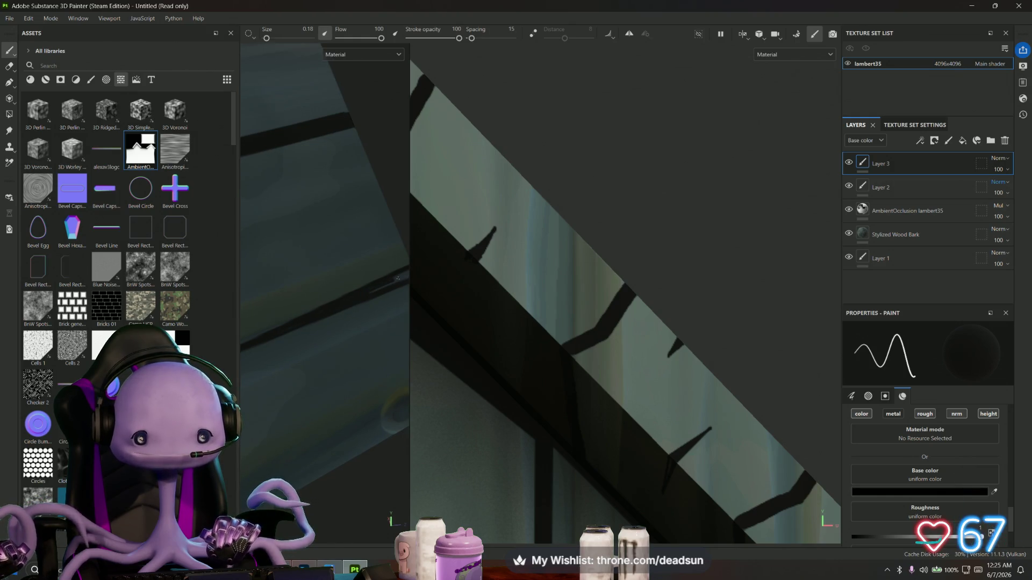
{"action": "scroll", "scroll_direction": "up", "scroll_amount": 3}
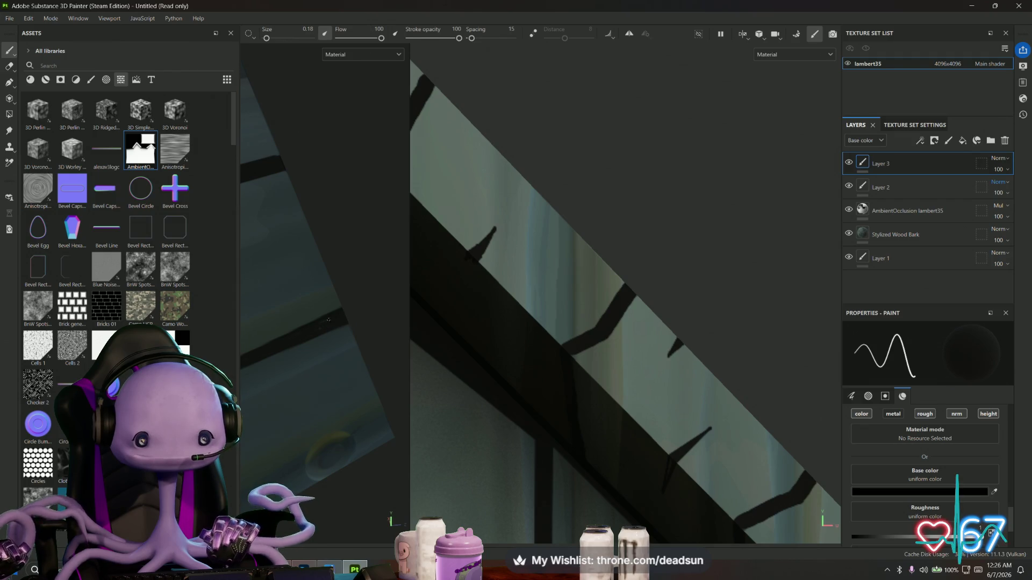
Orbit and zoom in for a close-up of the outhouse plank wall
{"action": "left_click_drag", "start_coordinate": [359, 322], "coordinate": [295, 343]}
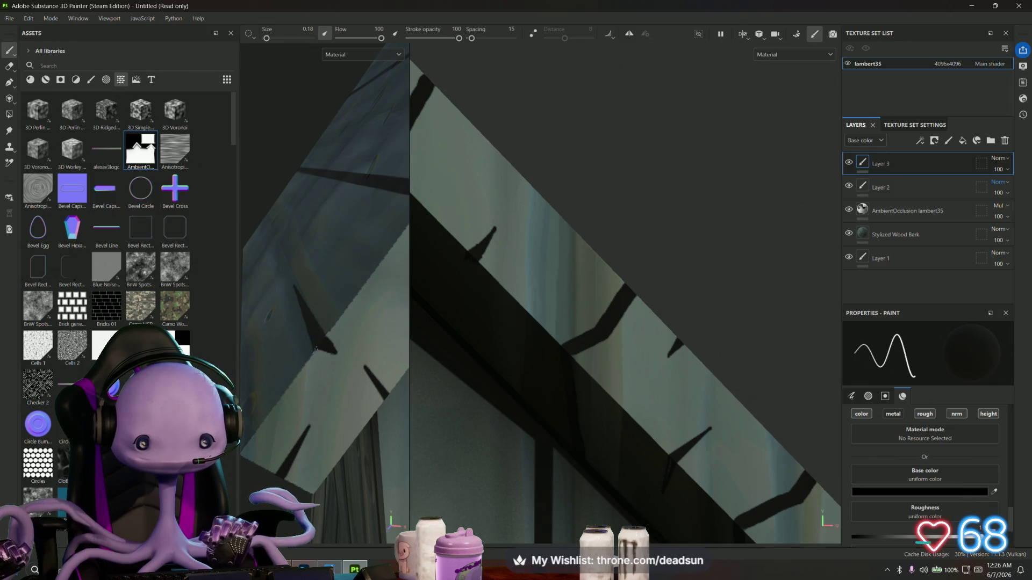
{"action": "left_click_drag", "start_coordinate": [331, 350], "coordinate": [349, 344]}
{"action": "scroll", "scroll_direction": "up", "scroll_amount": 3}
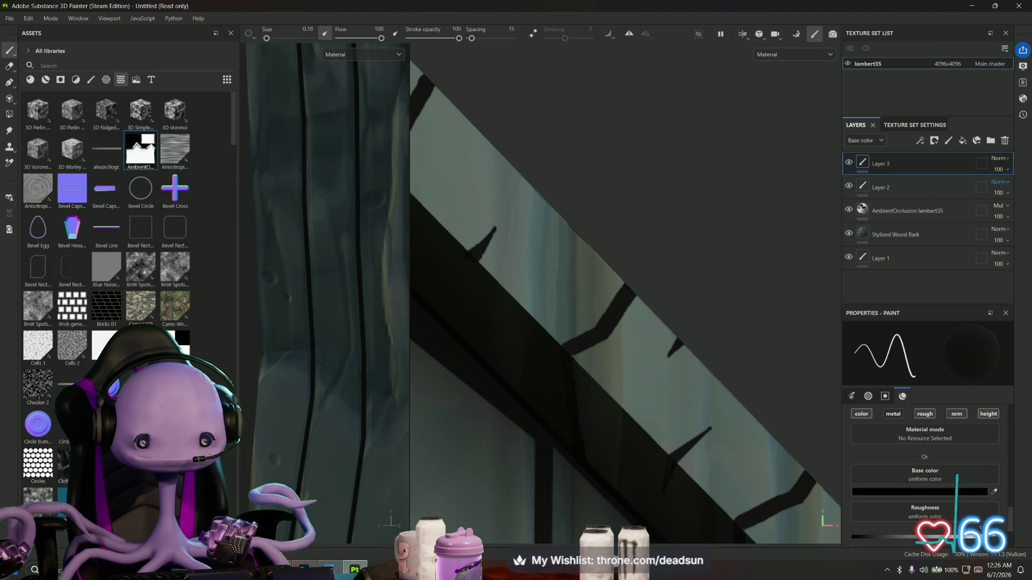
{"action": "left_click_drag", "start_coordinate": [308, 388], "coordinate": [275, 386]}
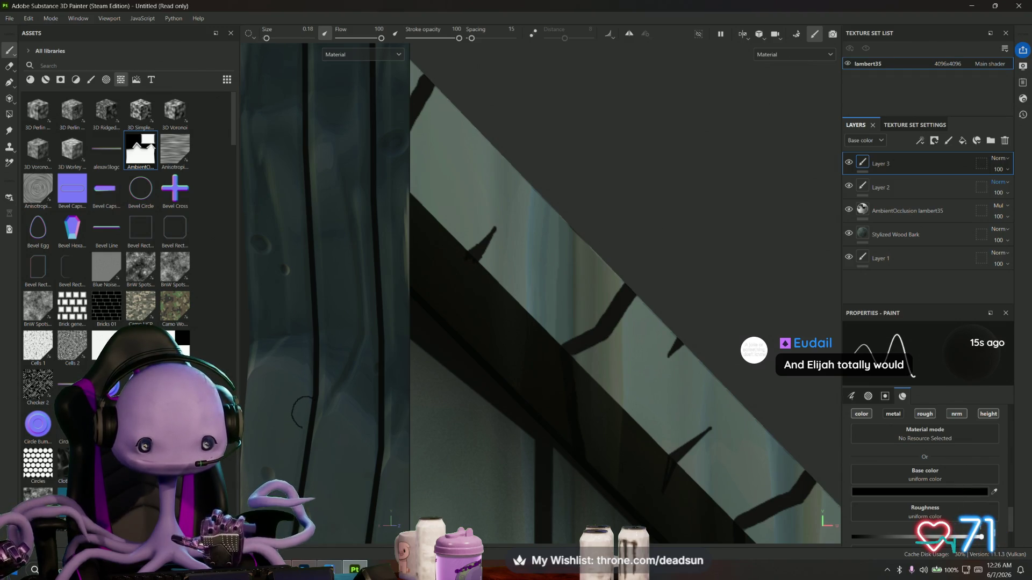
{"action": "scroll", "scroll_direction": "up", "scroll_amount": 3}
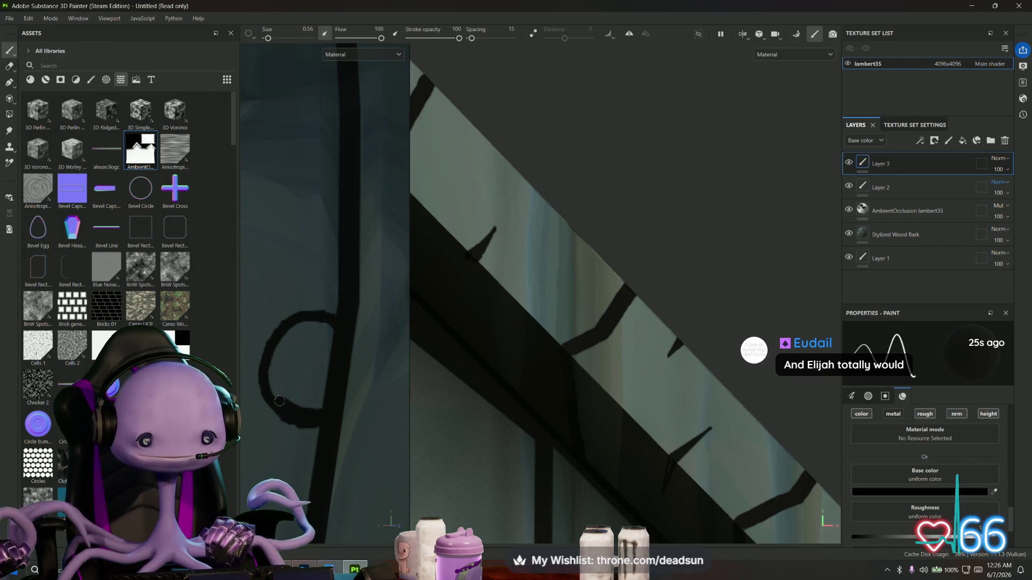
Thicken the loop's edges and fill its inside solid black
{"action": "left_click_drag", "start_coordinate": [286, 341], "coordinate": [280, 332]}
{"action": "left_click_drag", "start_coordinate": [333, 353], "coordinate": [295, 402]}
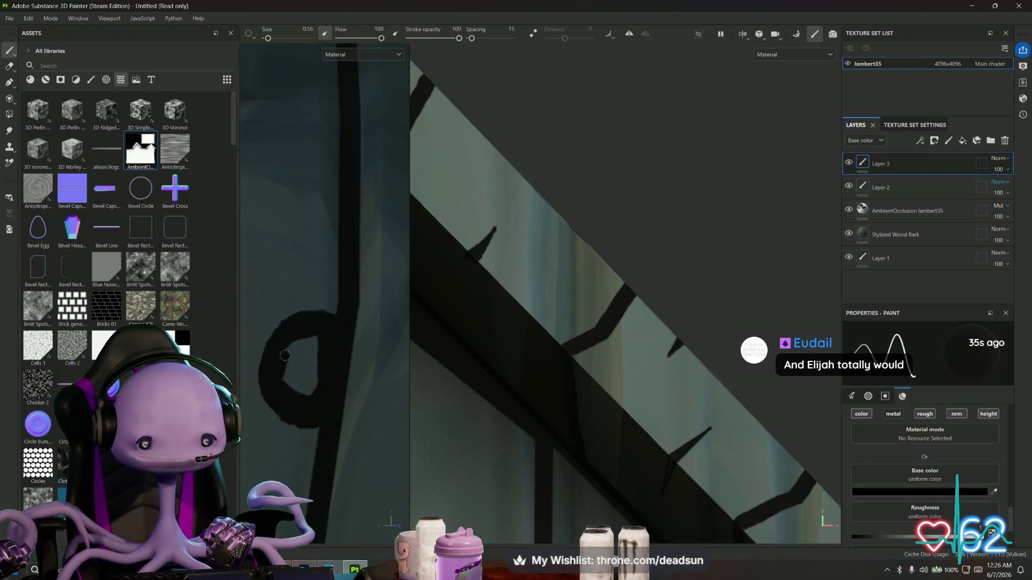
{"action": "left_click_drag", "start_coordinate": [295, 347], "coordinate": [312, 353]}
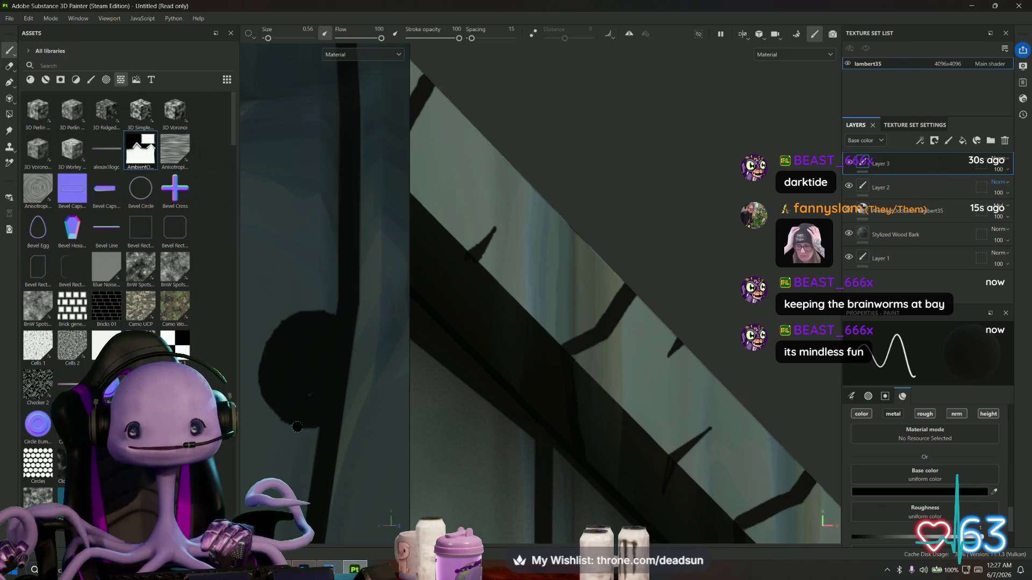
Zoom onto the door planks and paint a round black door-handle hole
{"action": "scroll", "scroll_direction": "down", "scroll_amount": 3}
{"action": "left_click_drag", "start_coordinate": [588, 355], "coordinate": [656, 325]}
{"action": "left_click_drag", "start_coordinate": [609, 366], "coordinate": [612, 367]}
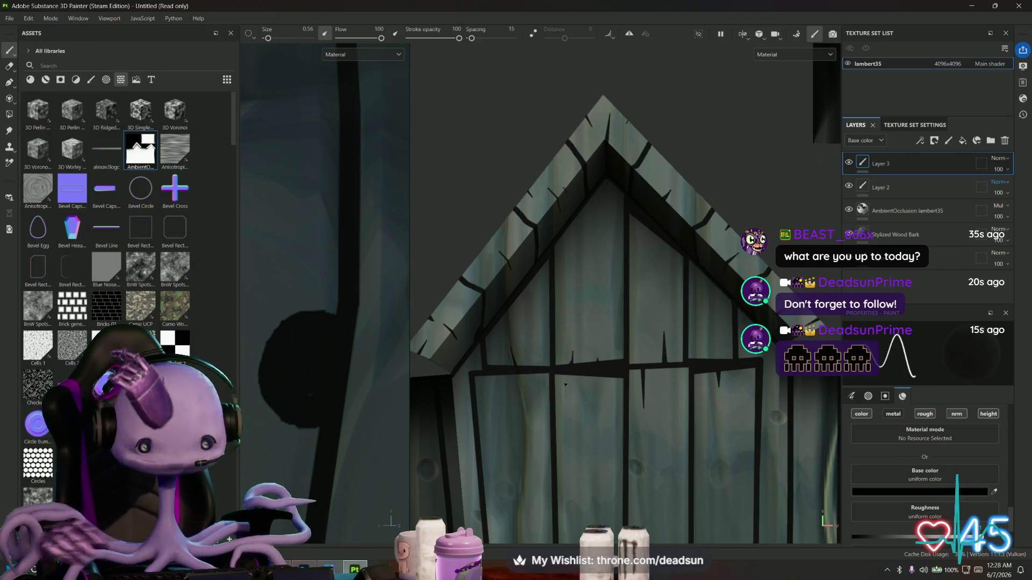
{"action": "scroll", "scroll_direction": "up", "scroll_amount": 3}
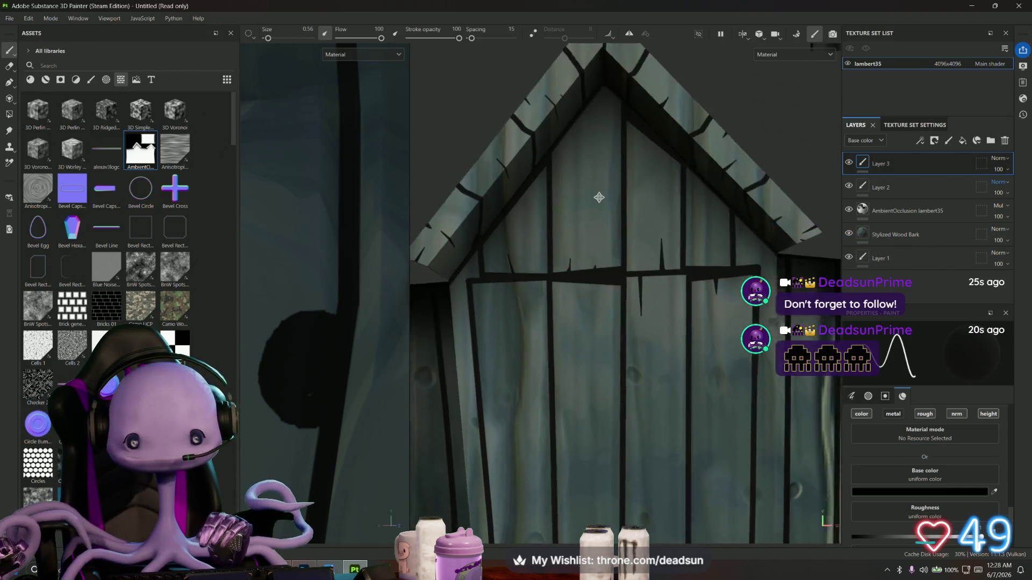
{"action": "scroll", "scroll_direction": "up", "scroll_amount": 3}
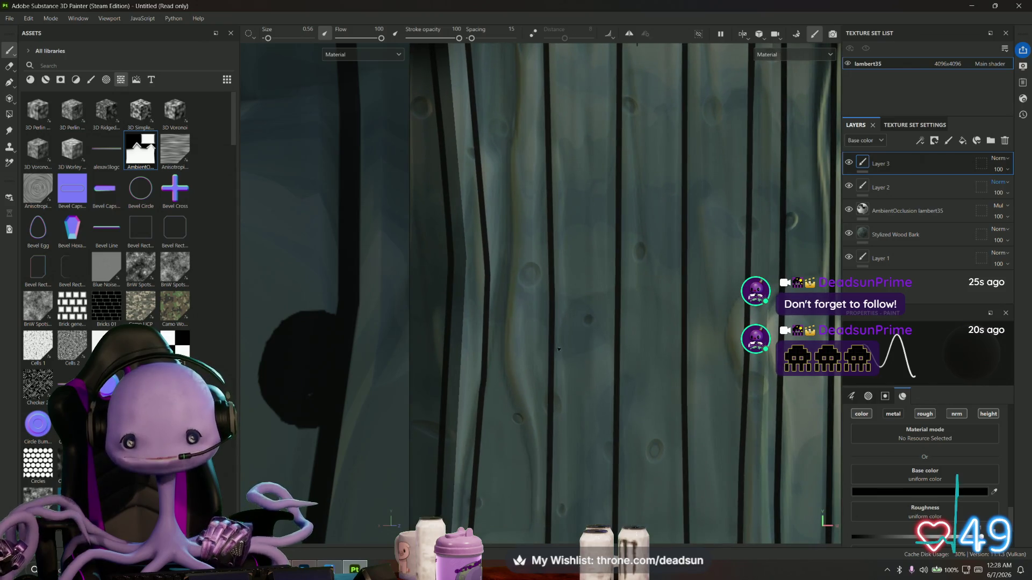
{"action": "scroll", "scroll_direction": "up", "scroll_amount": 3}
{"action": "left_click_drag", "start_coordinate": [556, 240], "coordinate": [548, 163]}
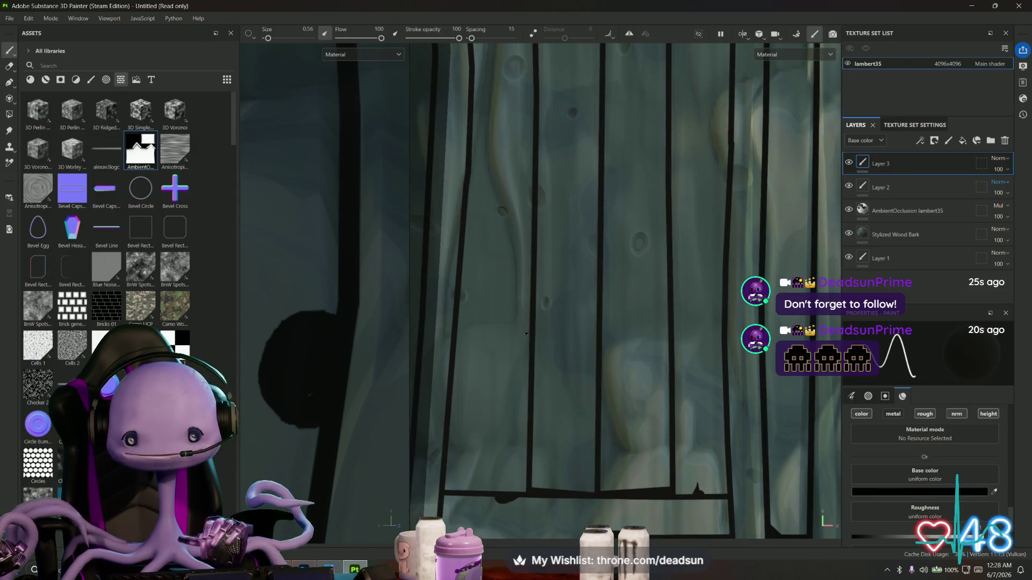
{"action": "scroll", "scroll_direction": "up", "scroll_amount": 3}
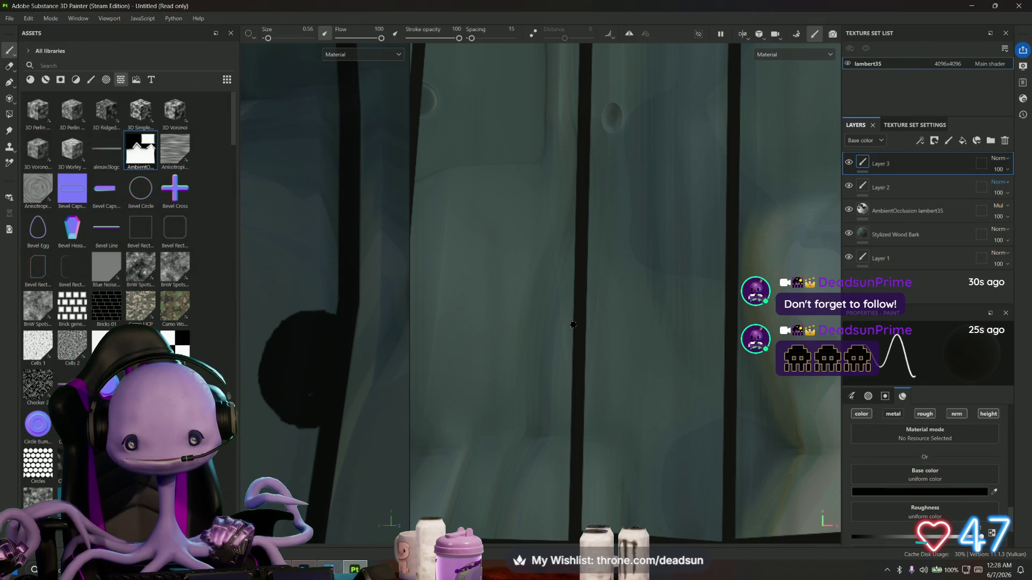
{"action": "left_click_drag", "start_coordinate": [576, 327], "coordinate": [537, 353]}
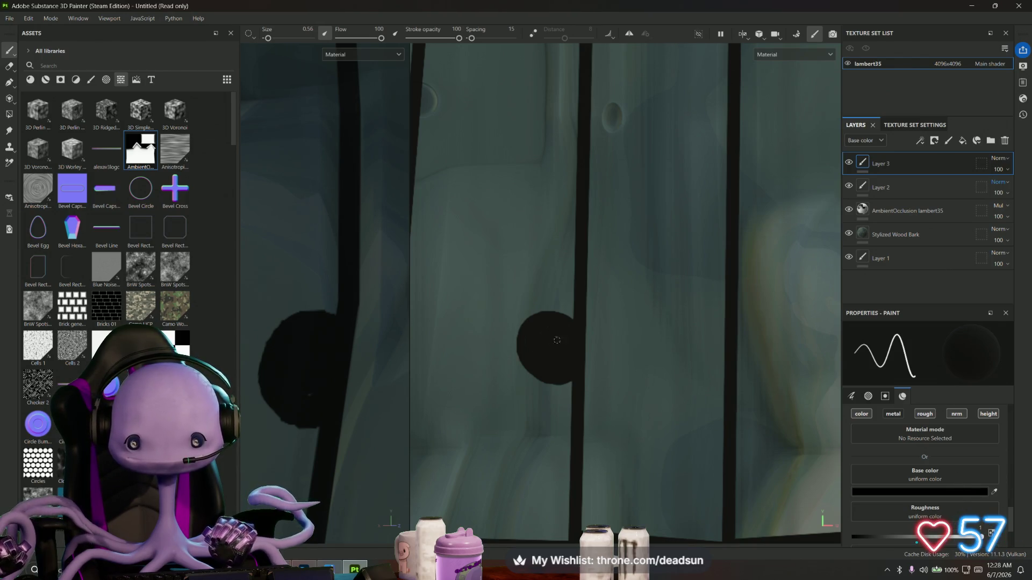
{"action": "scroll", "scroll_direction": "down", "scroll_amount": 3}
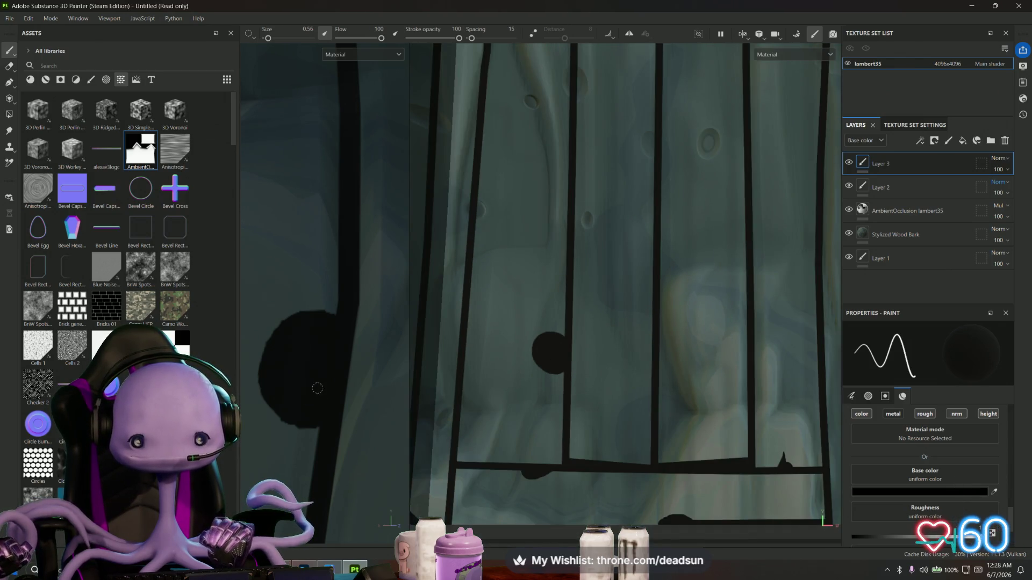
{"action": "scroll", "scroll_direction": "down", "scroll_amount": 3}
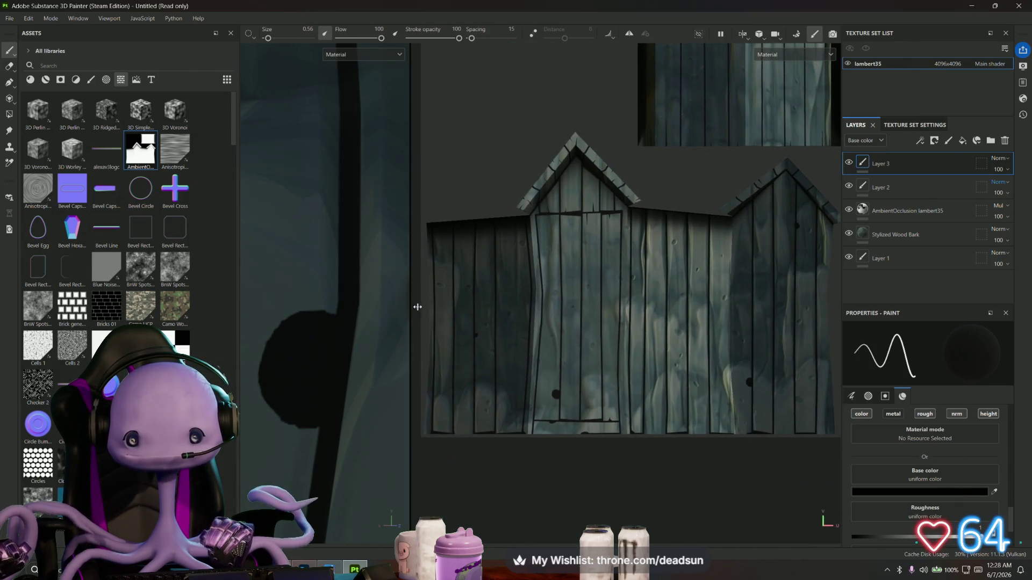
Widen the 3D view and frame the upper ends of the door planks
{"action": "left_click_drag", "start_coordinate": [418, 307], "coordinate": [505, 312]}
{"action": "scroll", "scroll_direction": "up", "scroll_amount": 3}
{"action": "left_click_drag", "start_coordinate": [417, 342], "coordinate": [666, 327]}
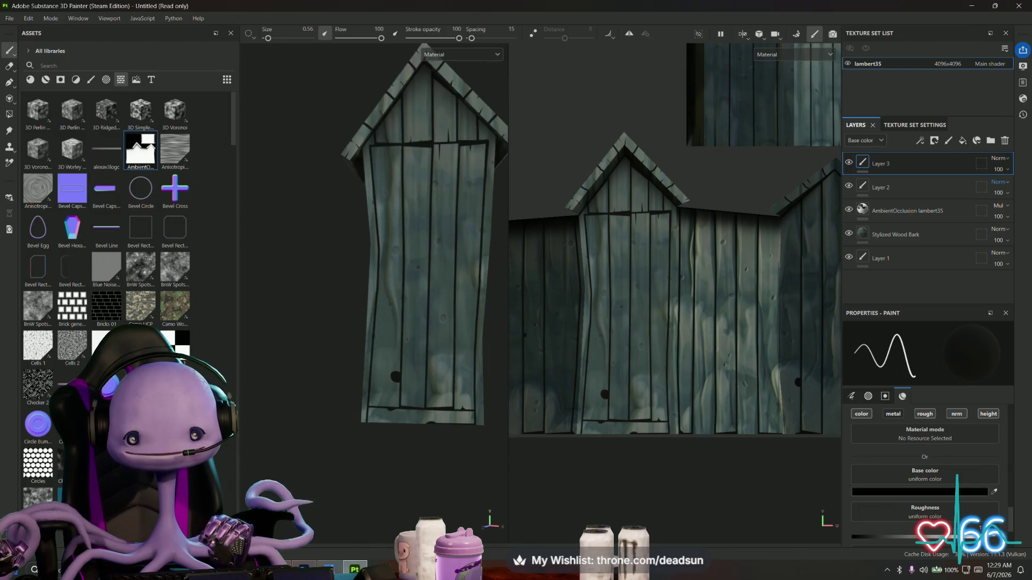
{"action": "scroll", "scroll_direction": "up", "scroll_amount": 3}
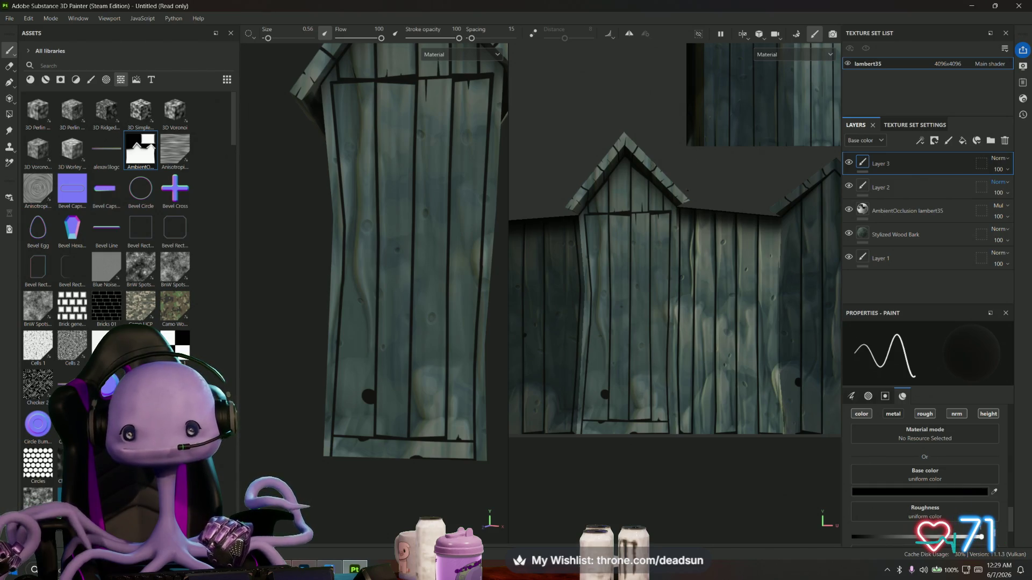
{"action": "left_click_drag", "start_coordinate": [367, 299], "coordinate": [405, 272]}
{"action": "scroll", "scroll_direction": "up", "scroll_amount": 3}
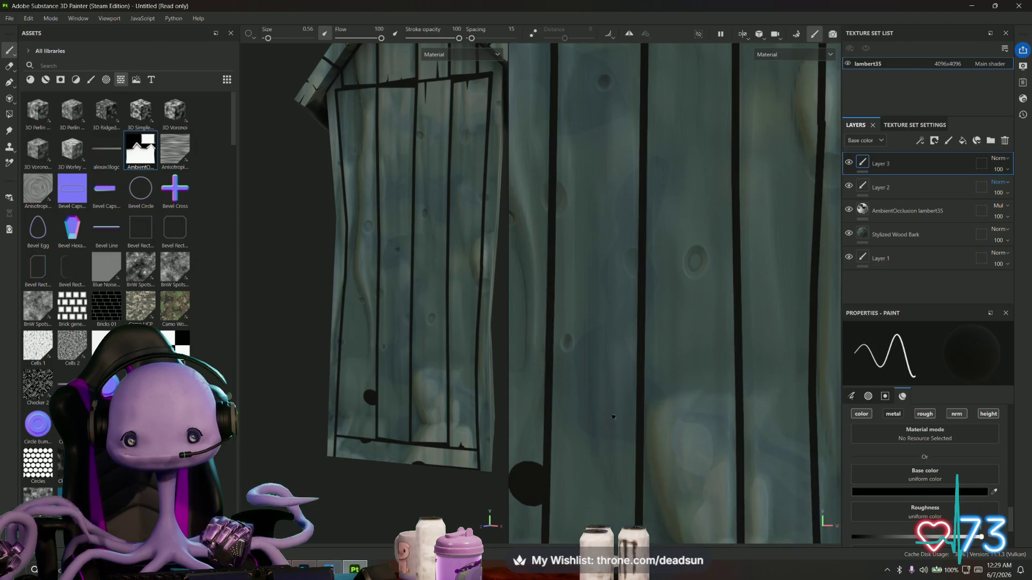
{"action": "scroll", "scroll_direction": "up", "scroll_amount": 3}
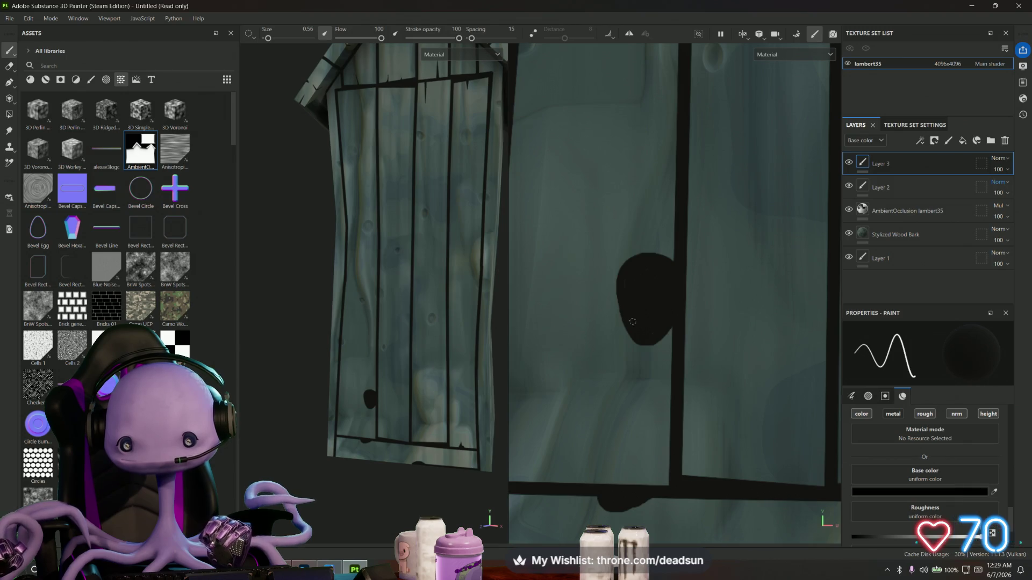
{"action": "scroll", "scroll_direction": "down", "scroll_amount": 3}
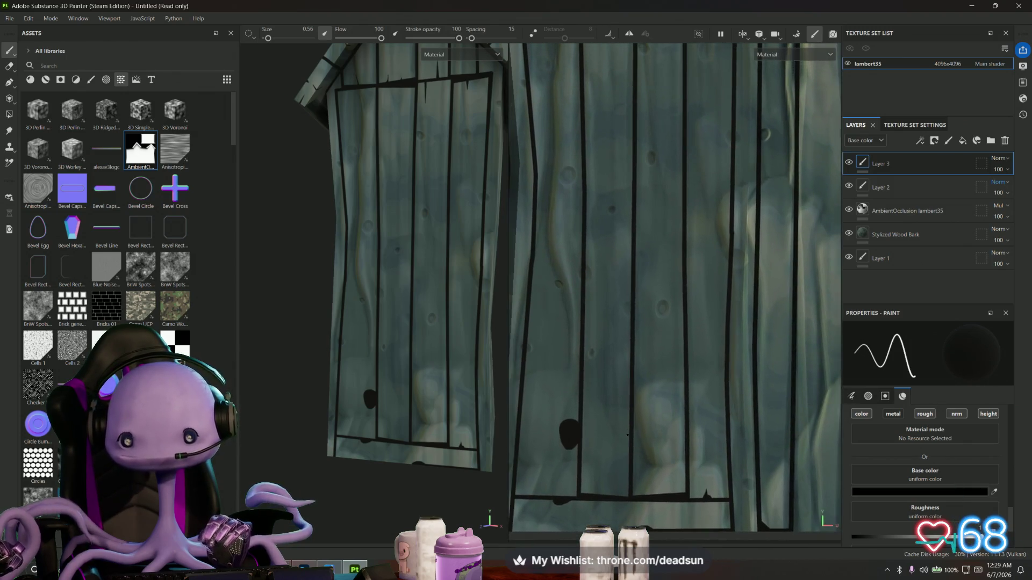
{"action": "left_click_drag", "start_coordinate": [648, 329], "coordinate": [677, 318]}
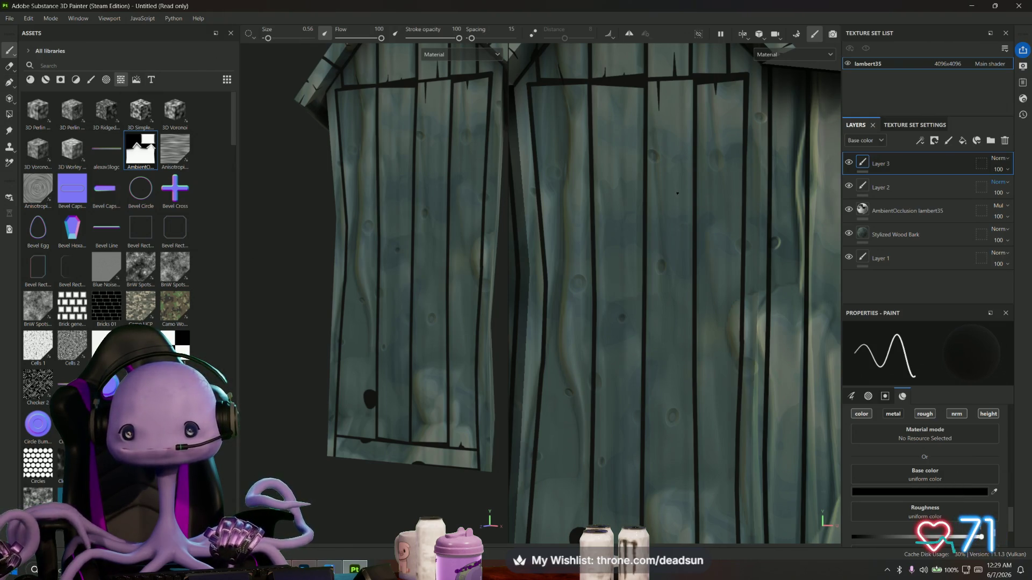
{"action": "key", "text": "shift"}
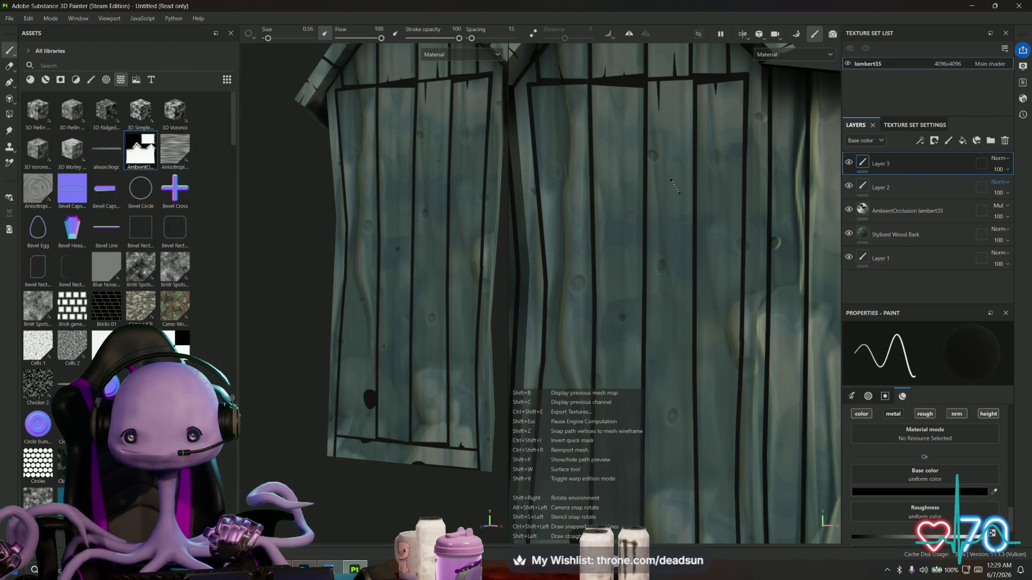
{"action": "left_click", "coordinate": [675, 177]}
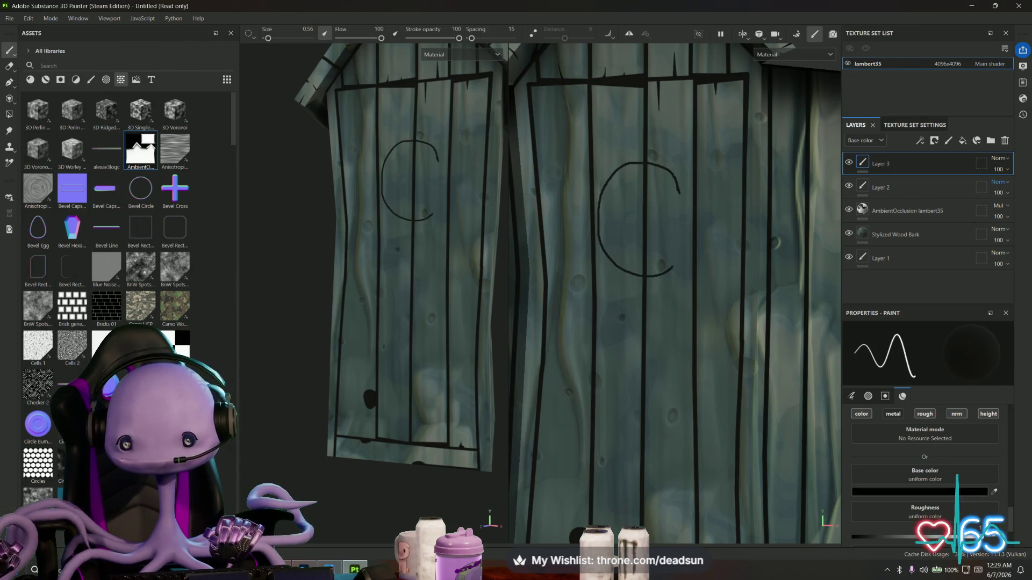
{"action": "left_click_drag", "start_coordinate": [637, 245], "coordinate": [678, 192]}
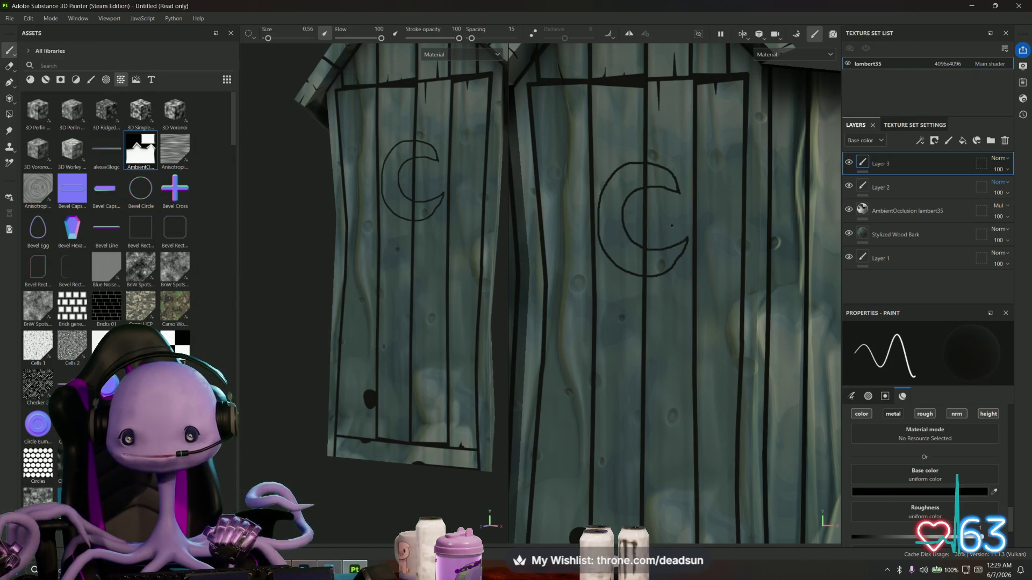
{"action": "scroll", "scroll_direction": "up", "scroll_amount": 3}
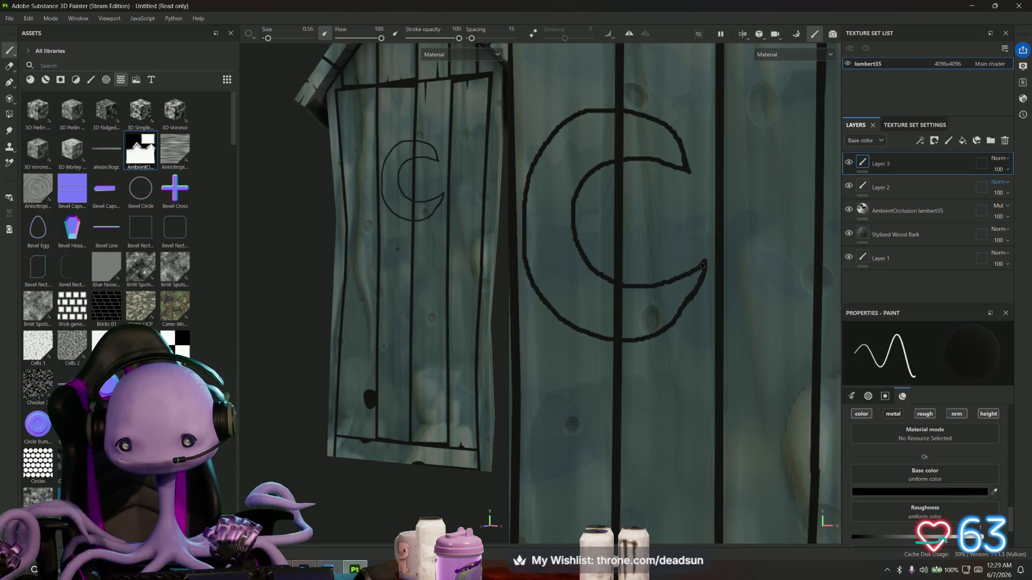
{"action": "left_click_drag", "start_coordinate": [704, 266], "coordinate": [683, 313]}
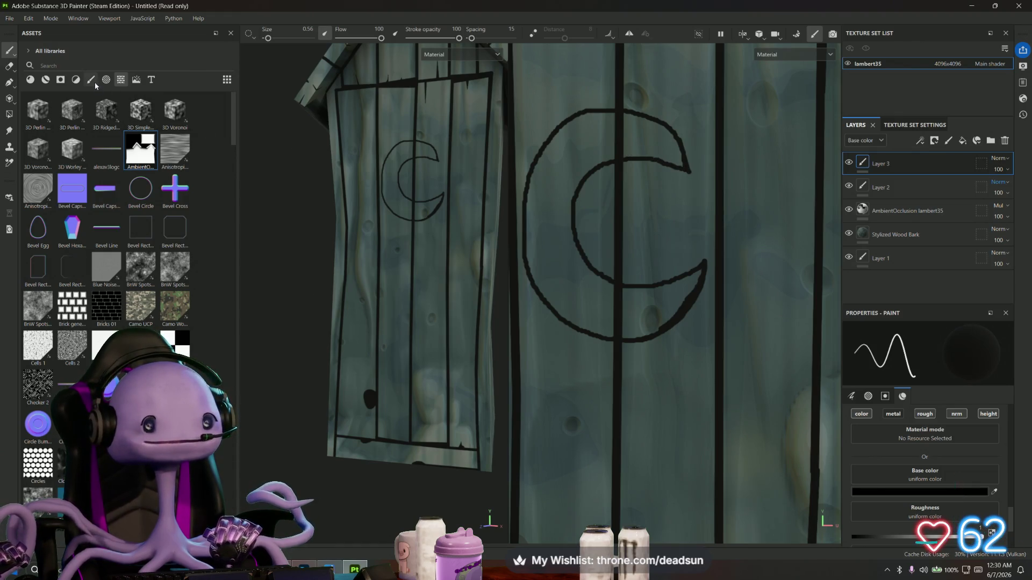
{"action": "left_click", "coordinate": [9, 67]}
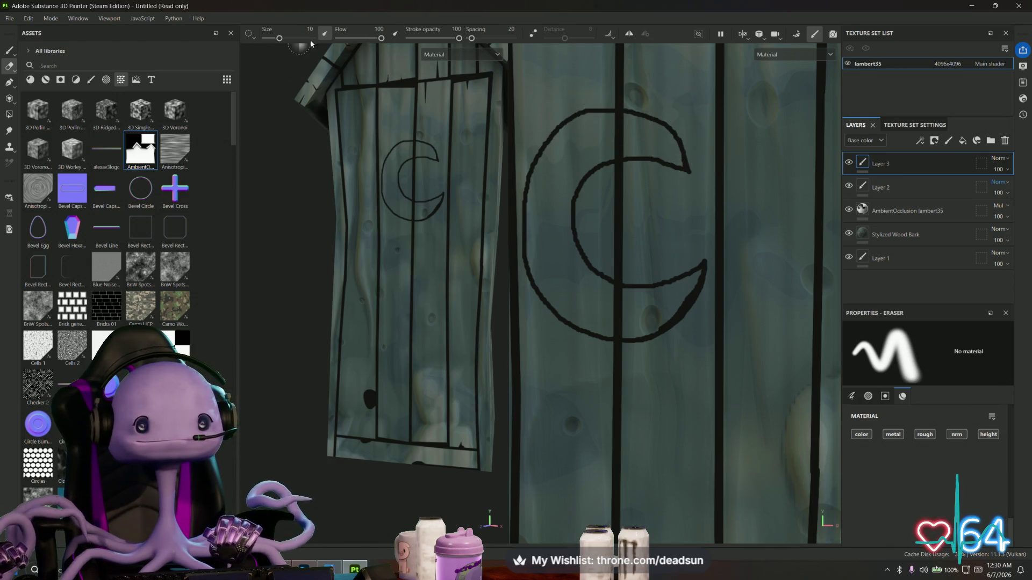
{"action": "left_click_drag", "start_coordinate": [729, 121], "coordinate": [594, 116]}
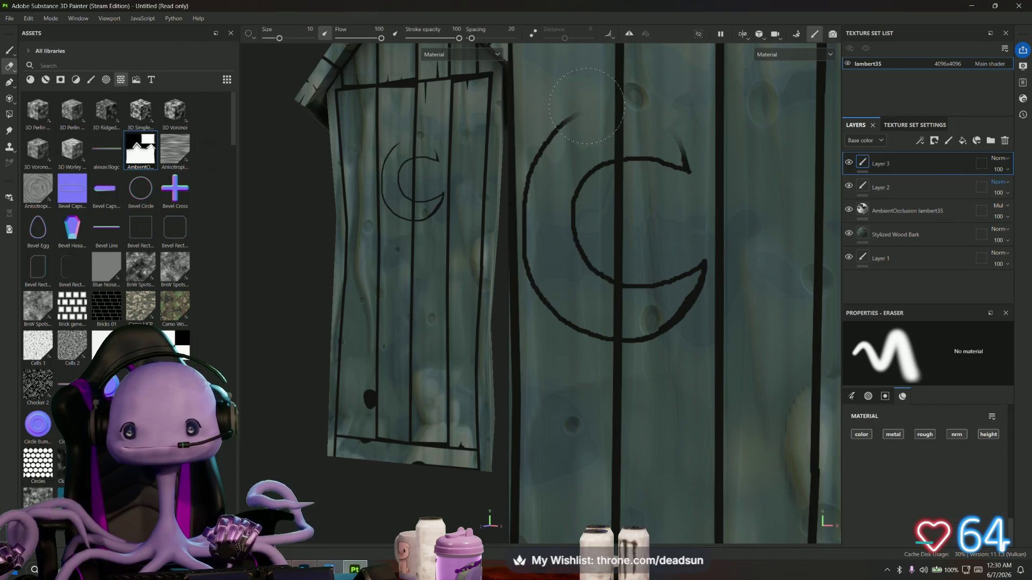
{"action": "left_click_drag", "start_coordinate": [716, 159], "coordinate": [708, 160]}
{"action": "left_click_drag", "start_coordinate": [589, 103], "coordinate": [575, 119]}
{"action": "left_click", "coordinate": [9, 50]}
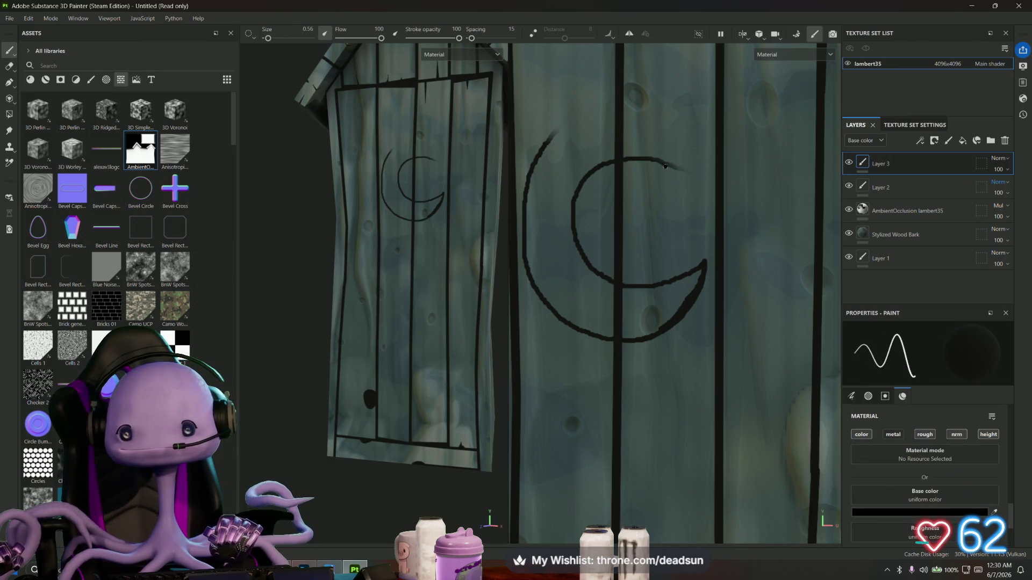
{"action": "left_click_drag", "start_coordinate": [687, 178], "coordinate": [525, 175]}
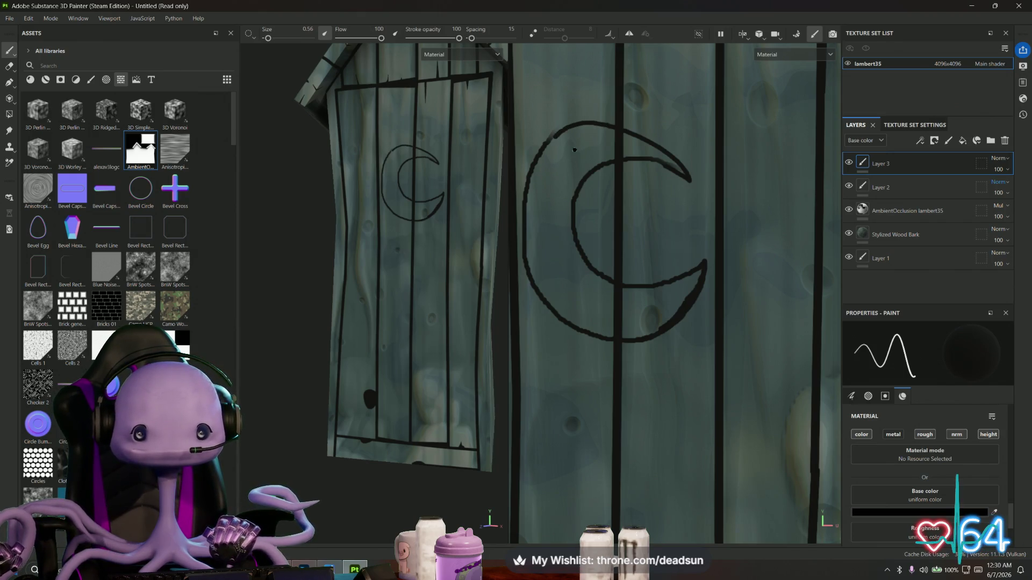
{"action": "key", "text": "ctrl+z"}
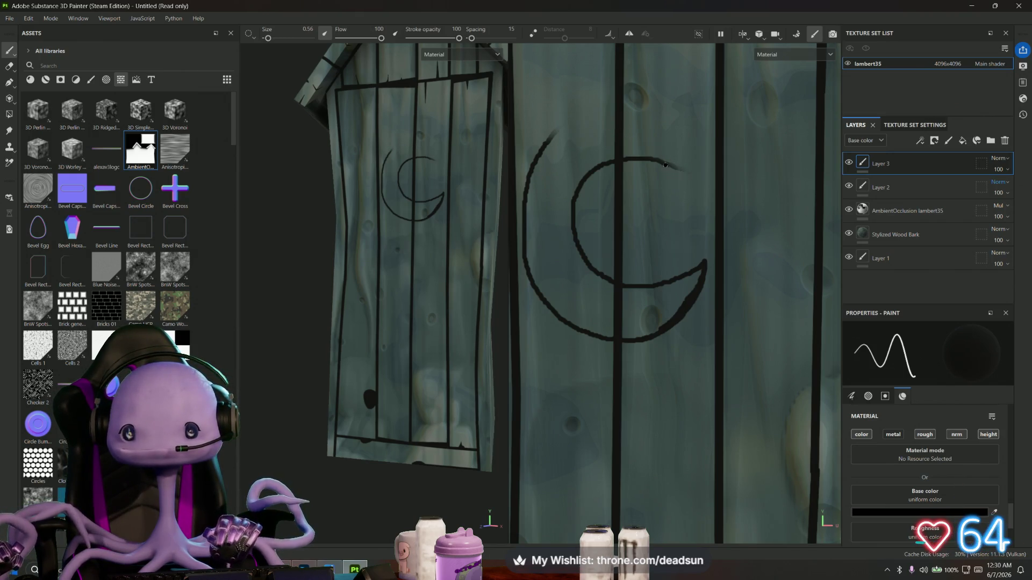
{"action": "left_click_drag", "start_coordinate": [690, 173], "coordinate": [551, 137]}
{"action": "scroll", "scroll_direction": "down", "scroll_amount": 3}
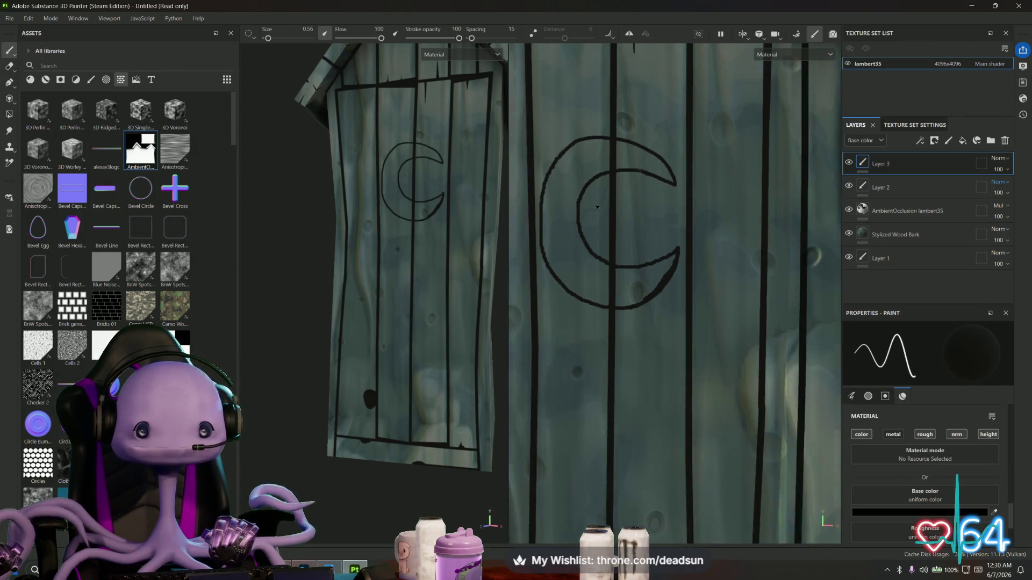
{"action": "left_click_drag", "start_coordinate": [433, 268], "coordinate": [425, 271]}
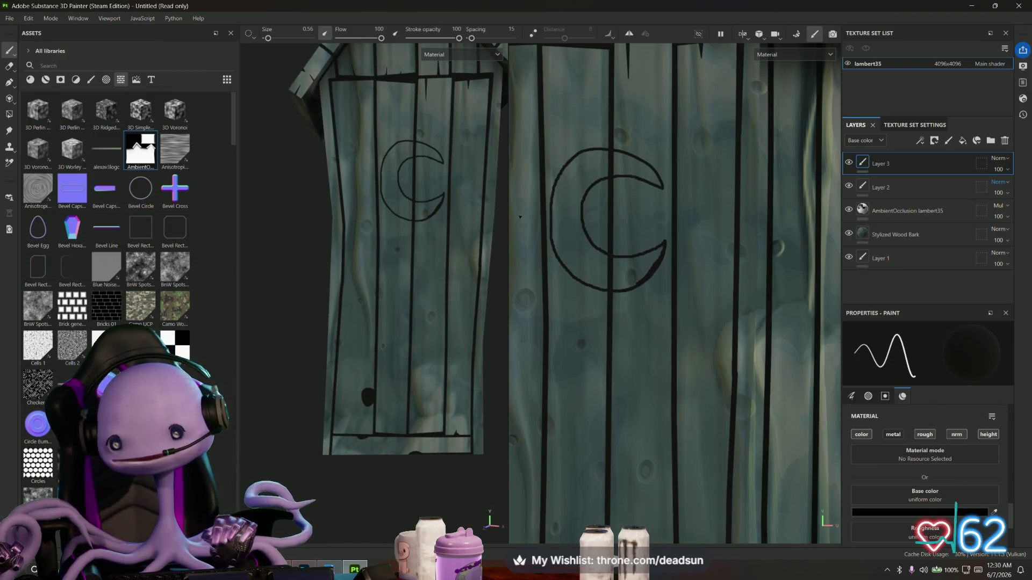
{"action": "key", "text": "ctrl+z"}
{"action": "key", "text": "ctrl+z"}
{"action": "key", "text": "ctrl+z"}
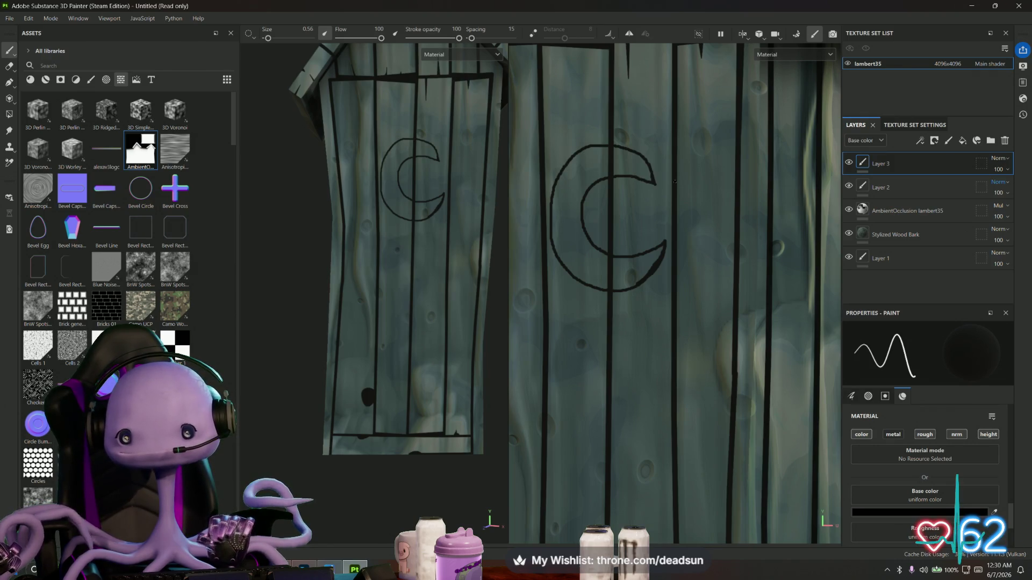
{"action": "key", "text": "ctrl+z"}
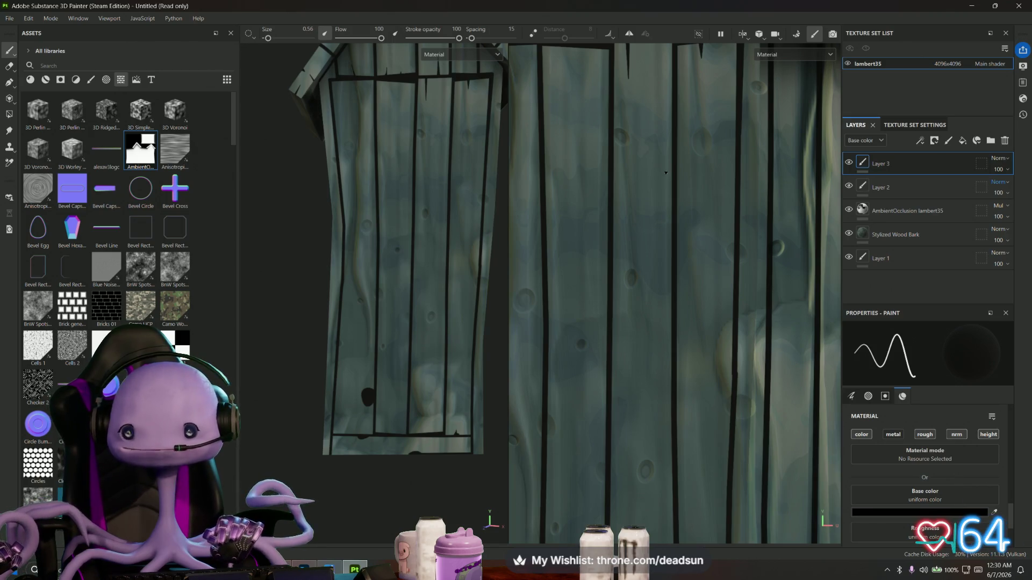
{"action": "scroll", "scroll_direction": "down", "scroll_amount": 3}
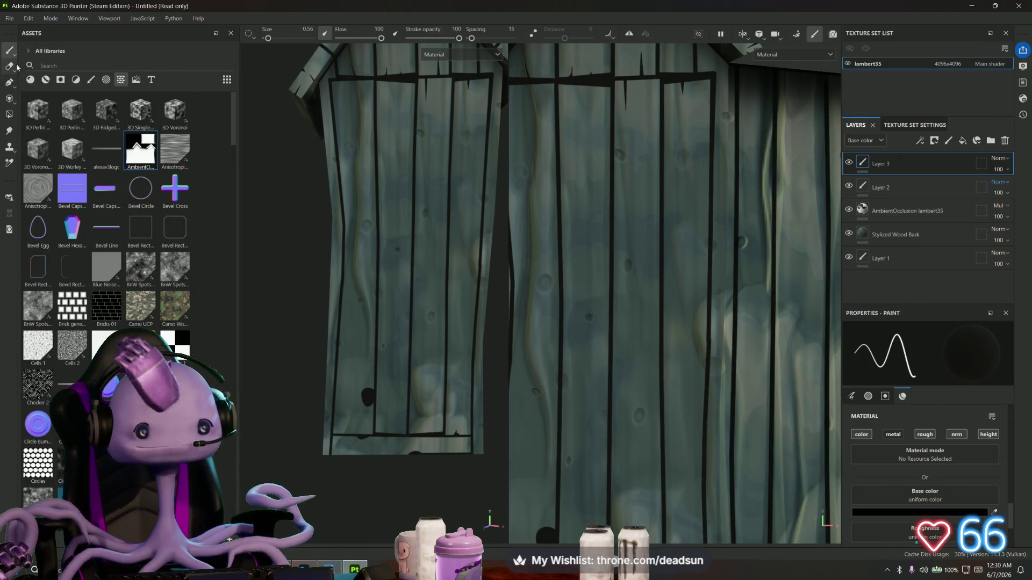
Set the brush size to about 26 and stamp a large black circle high on the door
{"action": "left_click", "coordinate": [281, 38]}
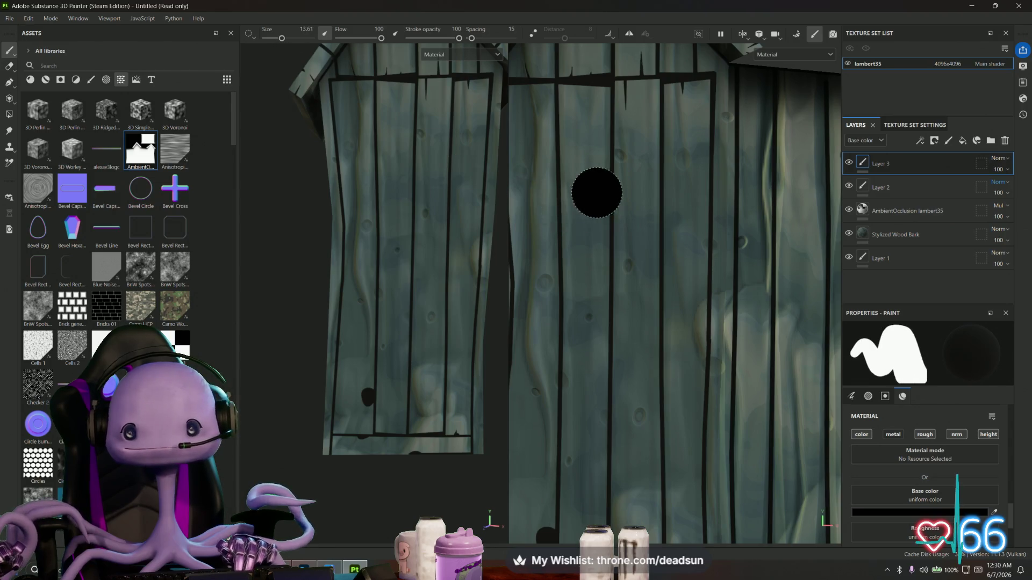
{"action": "left_click_drag", "start_coordinate": [281, 39], "coordinate": [290, 38]}
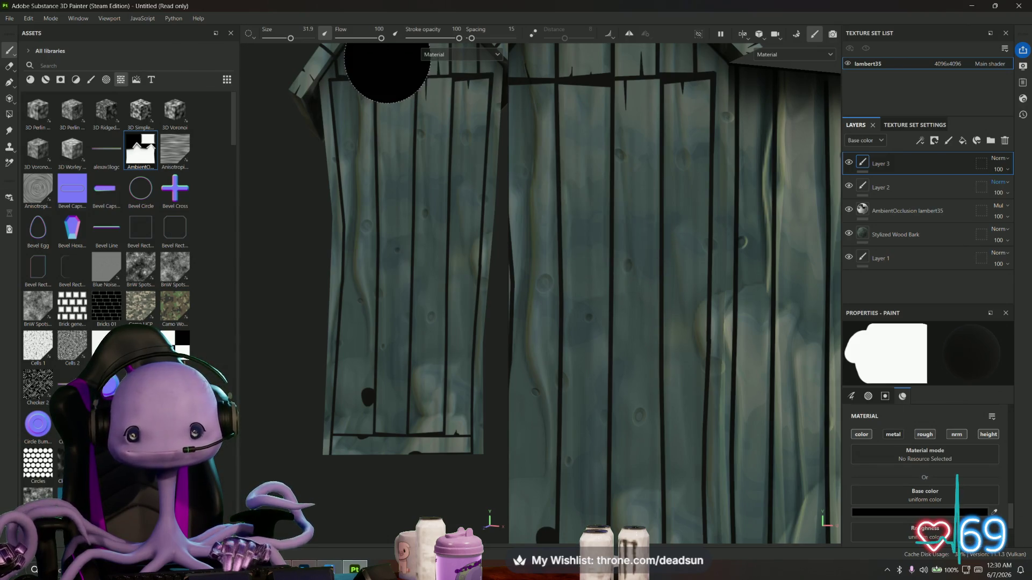
{"action": "left_click", "coordinate": [290, 39]}
{"action": "left_click_drag", "start_coordinate": [291, 38], "coordinate": [288, 39]}
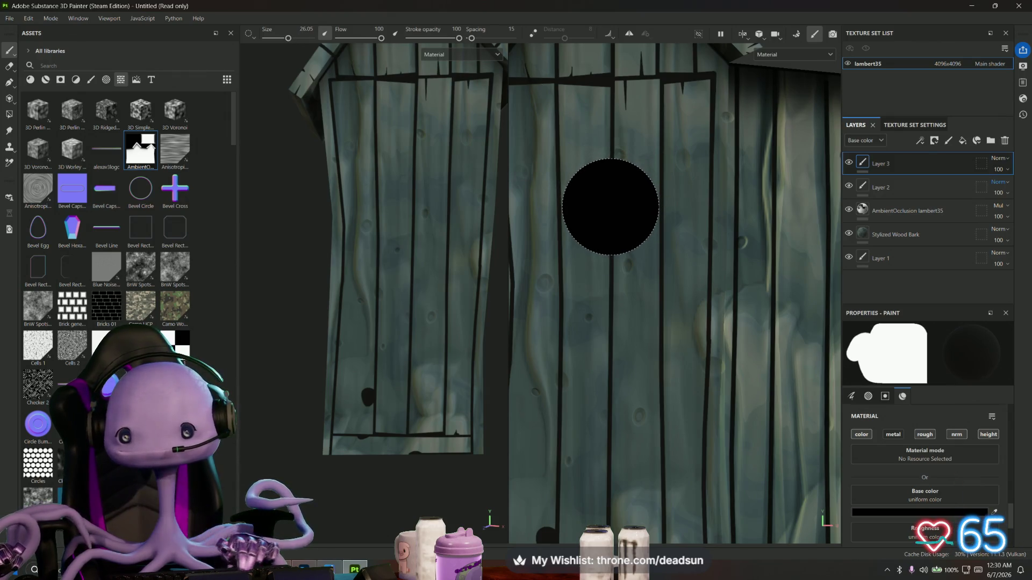
{"action": "left_click", "coordinate": [611, 210]}
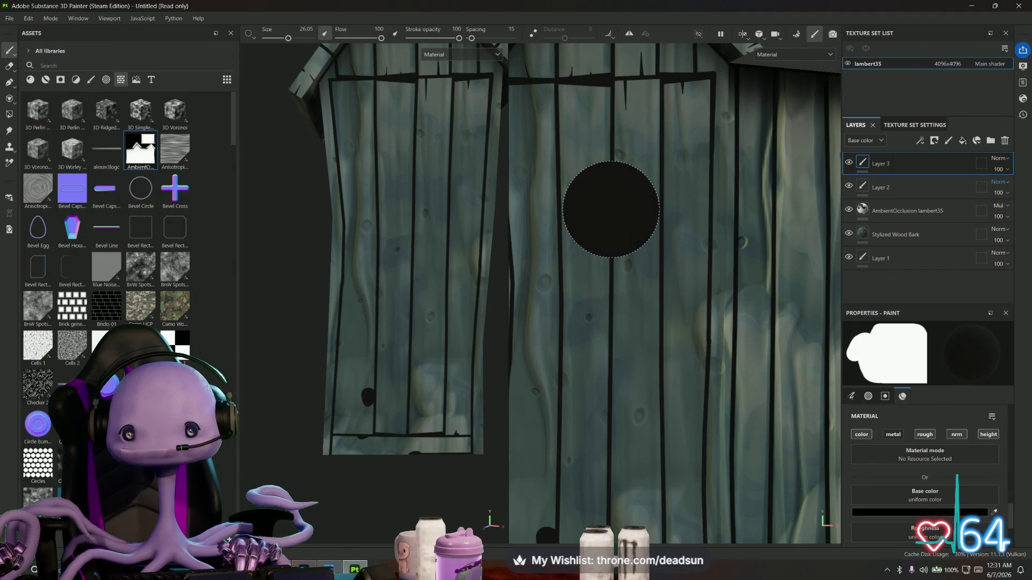
{"action": "left_click", "coordinate": [413, 172]}
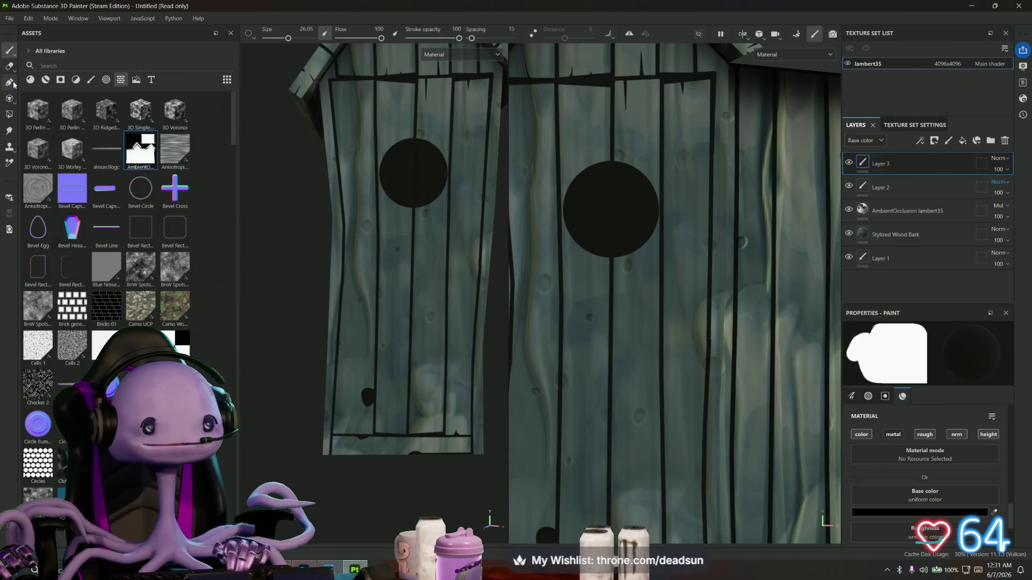
Switch to the Eraser with the Basic Hard brush at size 18.85
{"action": "left_click", "coordinate": [10, 66]}
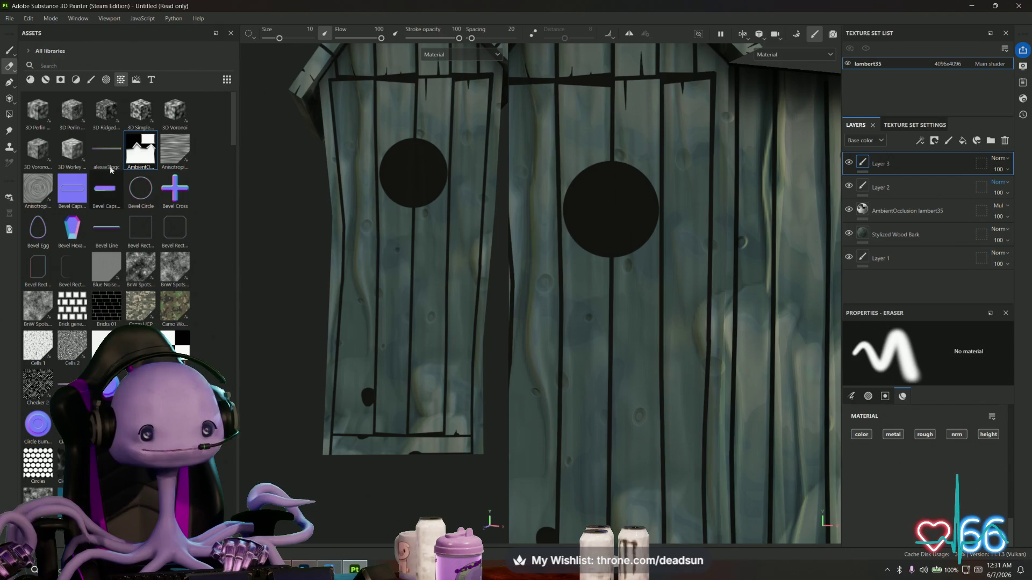
{"action": "left_click", "coordinate": [91, 80]}
{"action": "left_click", "coordinate": [111, 183]}
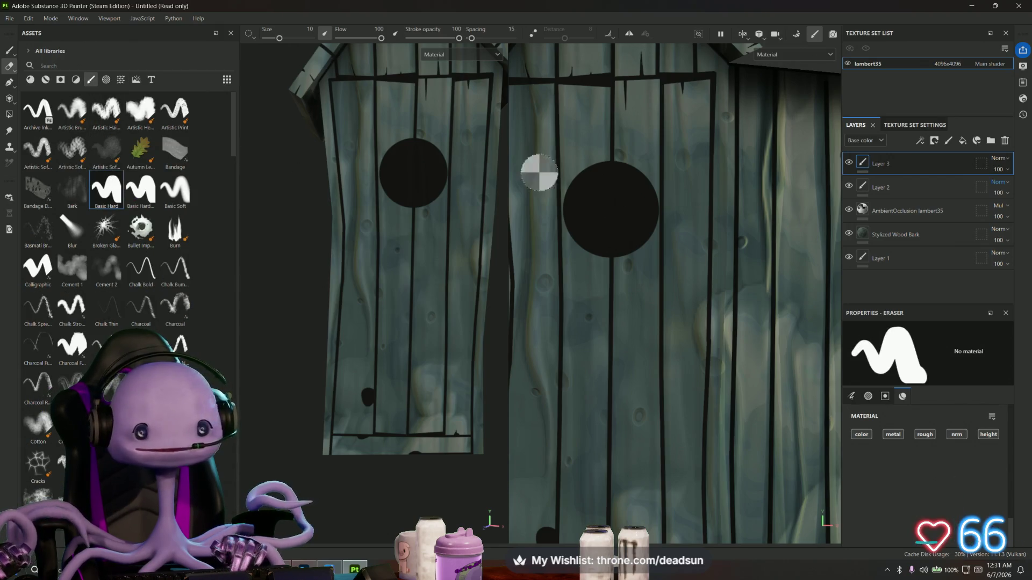
{"action": "left_click_drag", "start_coordinate": [277, 40], "coordinate": [284, 39]}
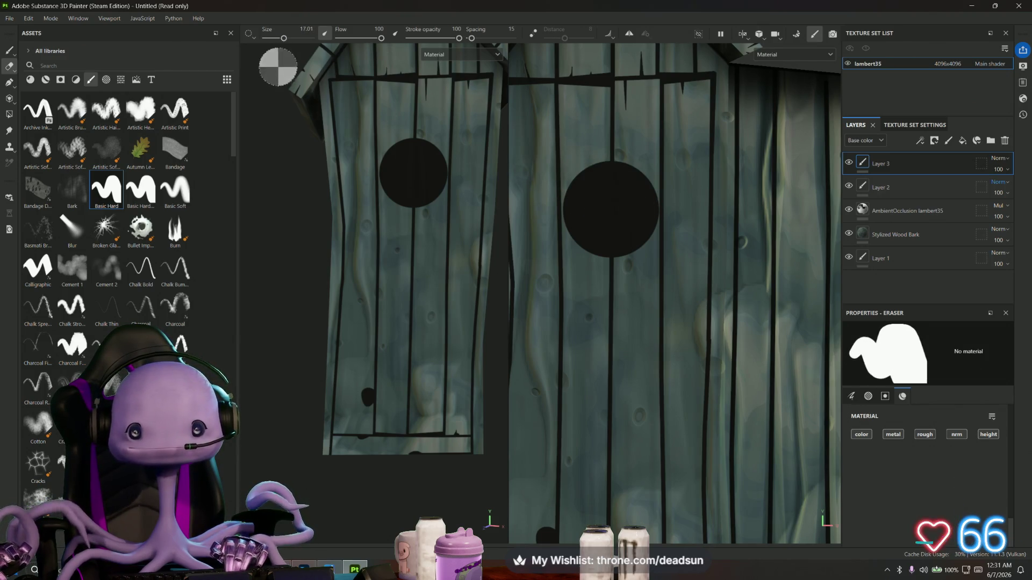
{"action": "left_click_drag", "start_coordinate": [284, 39], "coordinate": [288, 39]}
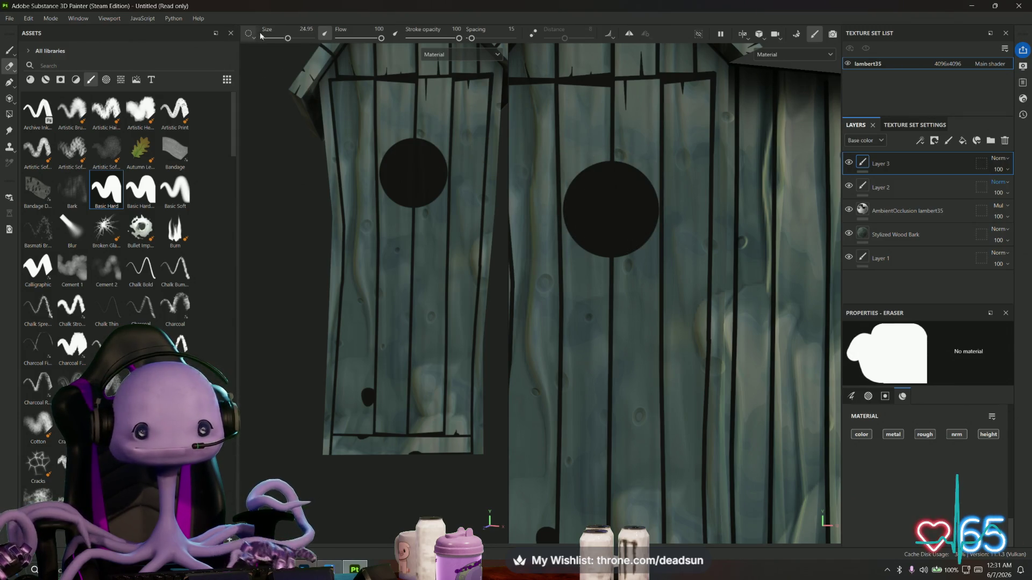
{"action": "left_click_drag", "start_coordinate": [288, 39], "coordinate": [284, 39]}
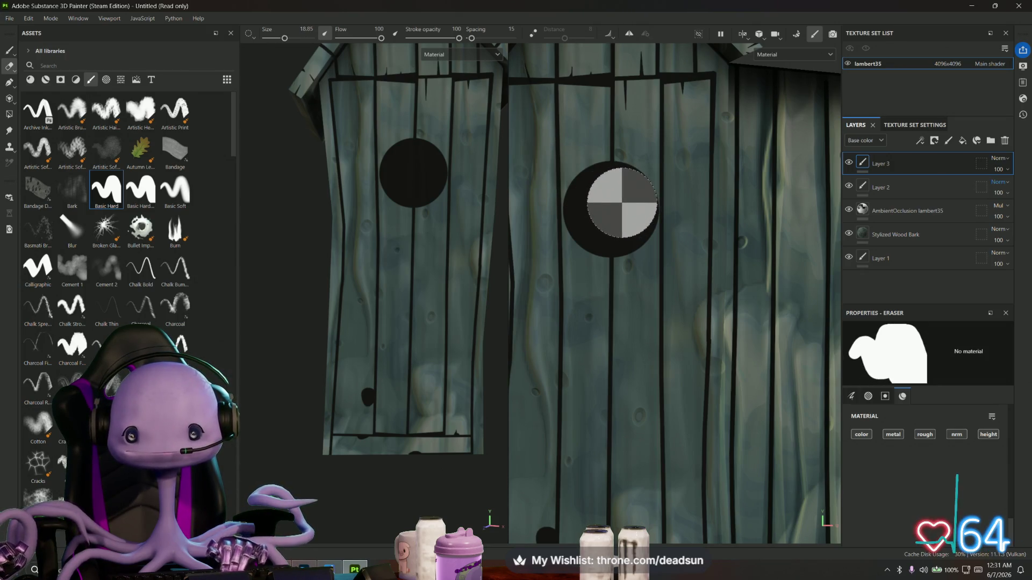
Erase part of the circle into a crescent moon, then shrink the eraser to 0.74
{"action": "left_click", "coordinate": [622, 203]}
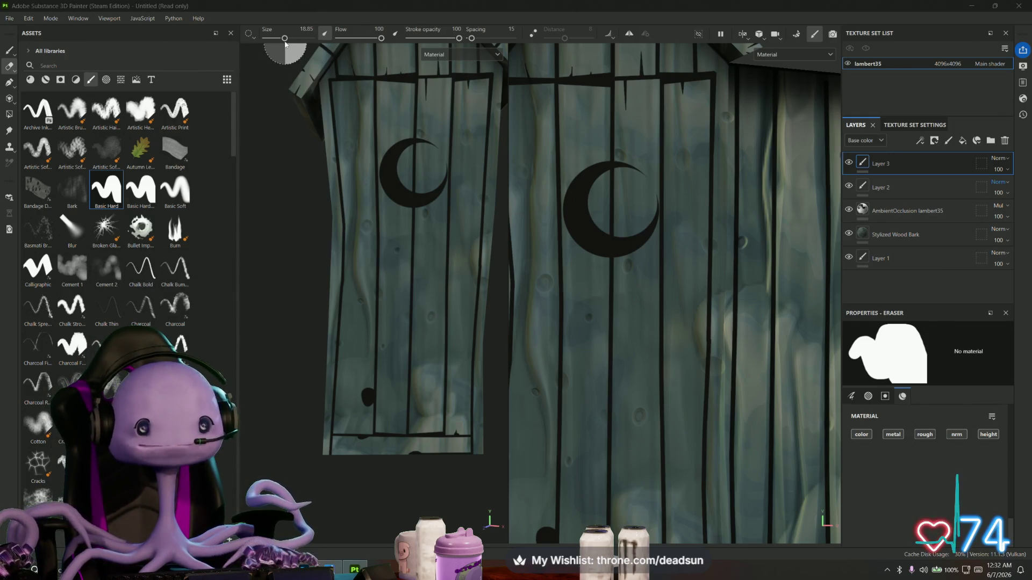
{"action": "left_click_drag", "start_coordinate": [284, 38], "coordinate": [269, 39]}
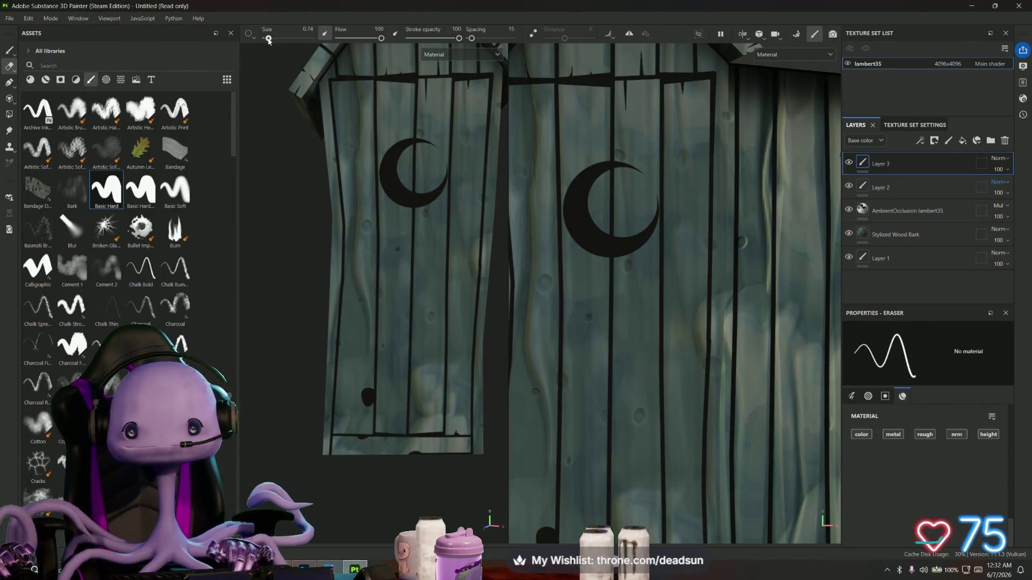
{"action": "scroll", "scroll_direction": "up", "scroll_amount": 3}
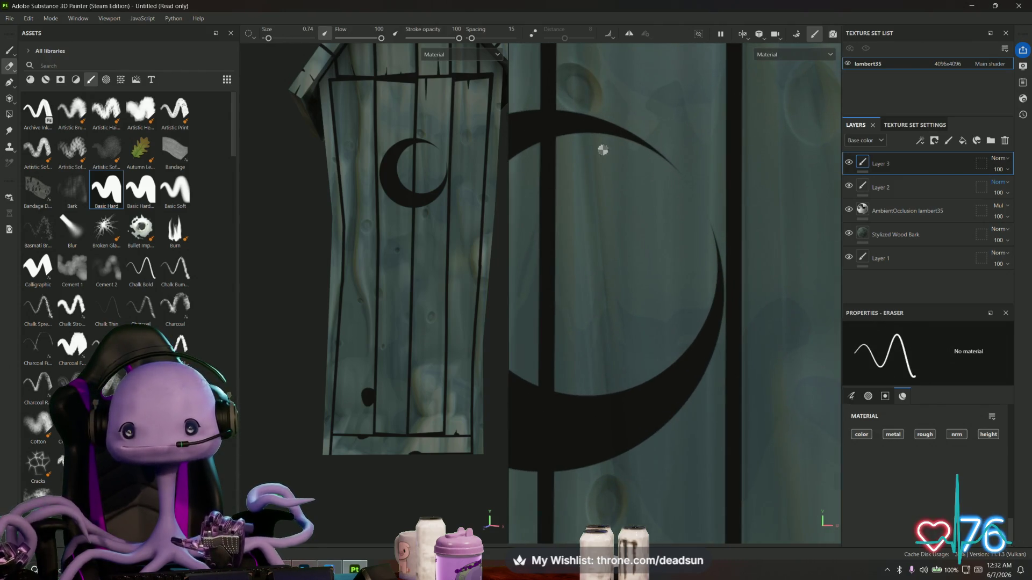
{"action": "scroll", "scroll_direction": "down", "scroll_amount": 3}
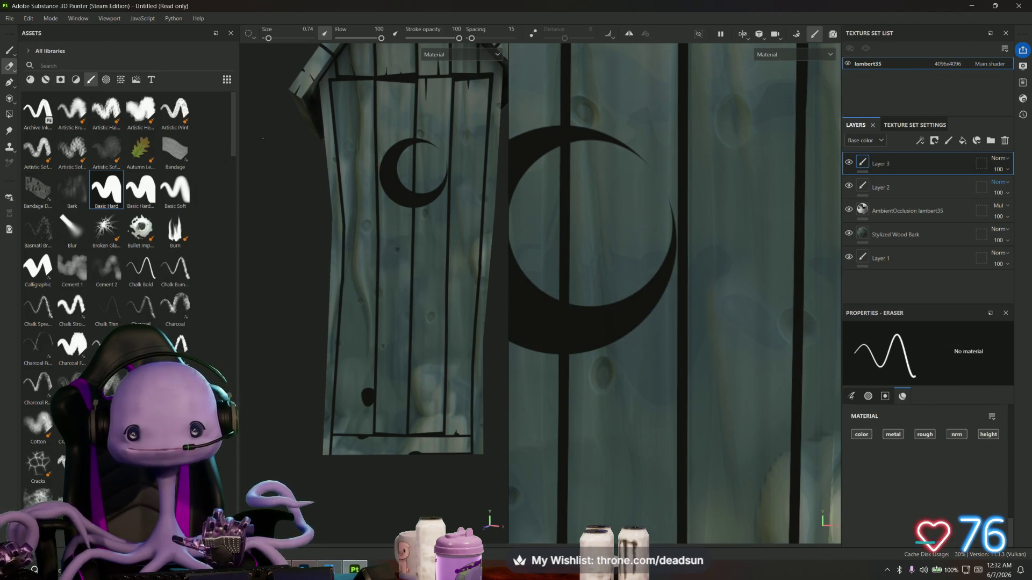
Switch back to the Paint tool and shrink its brush to a very fine tip
{"action": "left_click", "coordinate": [10, 50]}
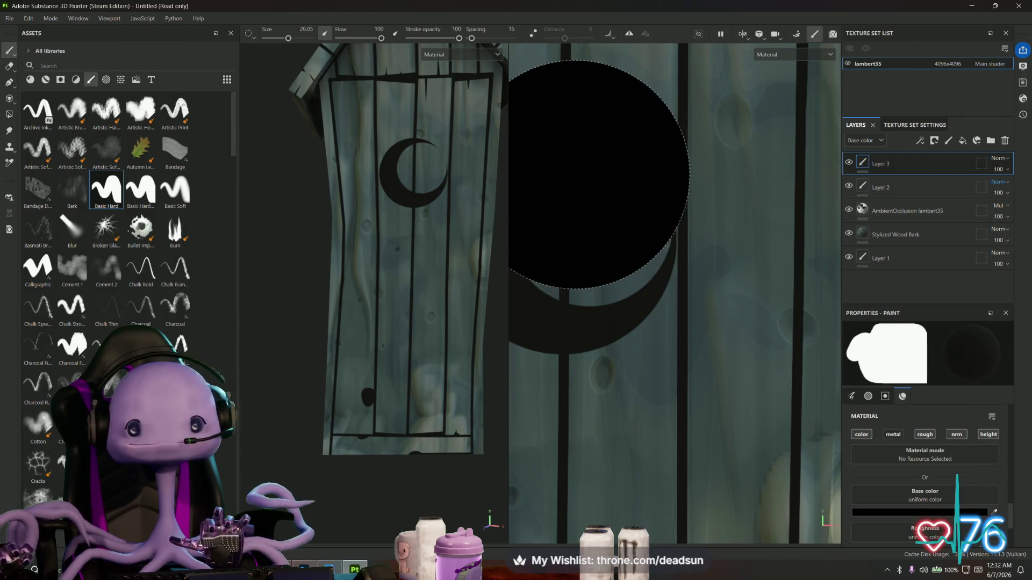
{"action": "left_click_drag", "start_coordinate": [288, 38], "coordinate": [268, 39]}
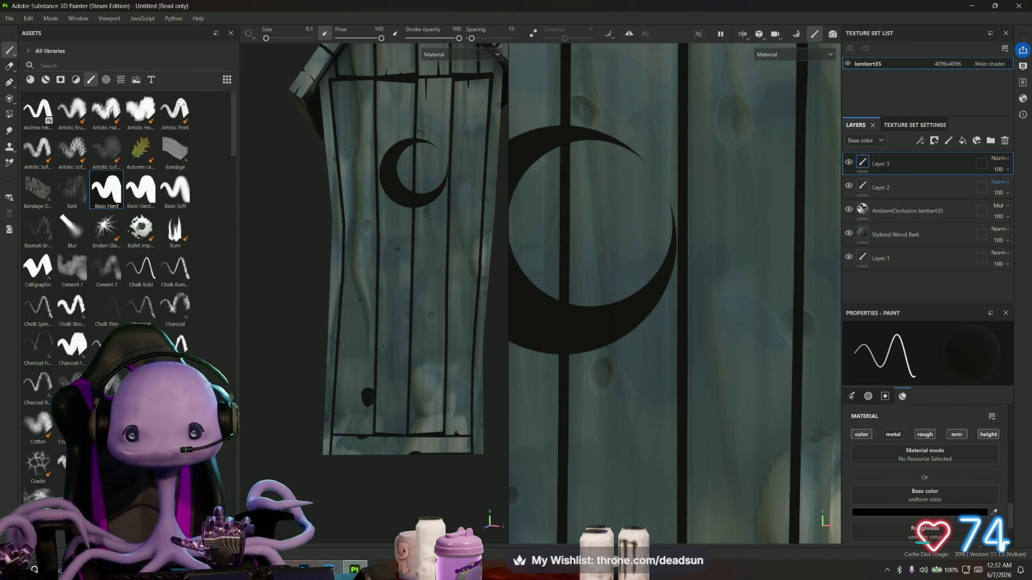
{"action": "scroll", "scroll_direction": "down", "scroll_amount": 3}
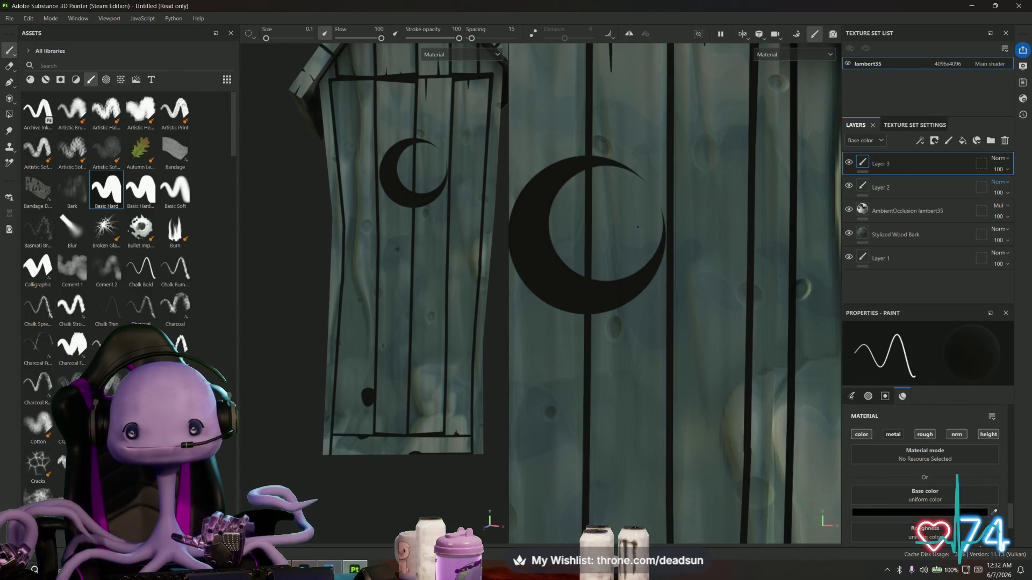
{"action": "scroll", "scroll_direction": "down", "scroll_amount": 3}
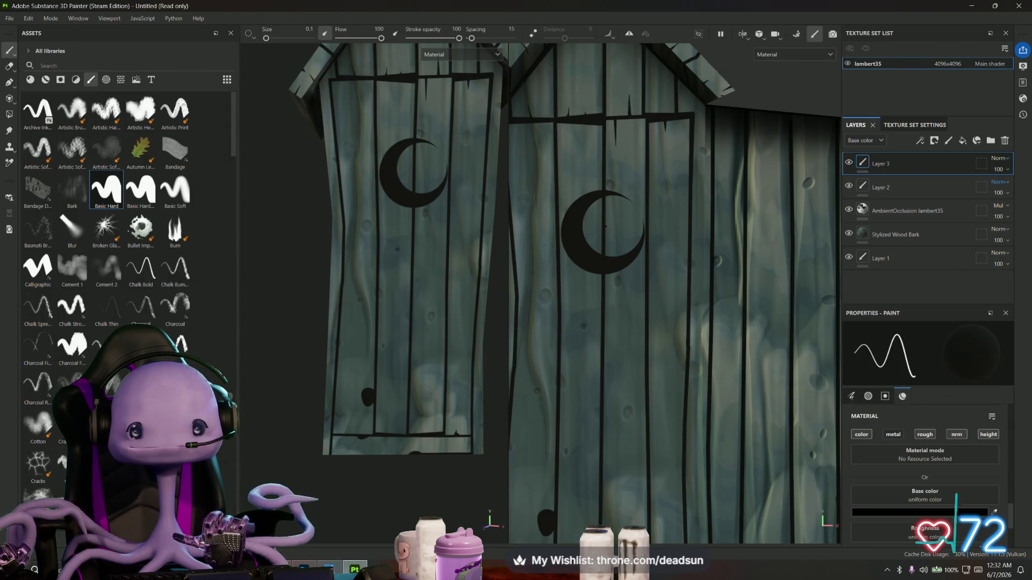
{"action": "scroll", "scroll_direction": "up", "scroll_amount": 3}
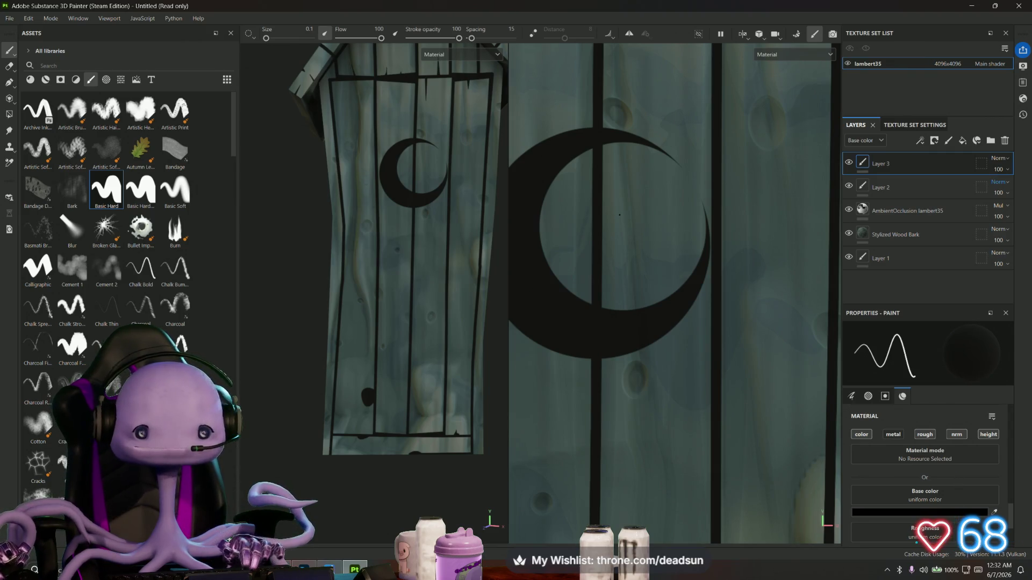
Toggle Layer 2's visibility to check its plank lines, then switch to the Eraser
{"action": "left_click", "coordinate": [882, 187]}
{"action": "left_click", "coordinate": [849, 186]}
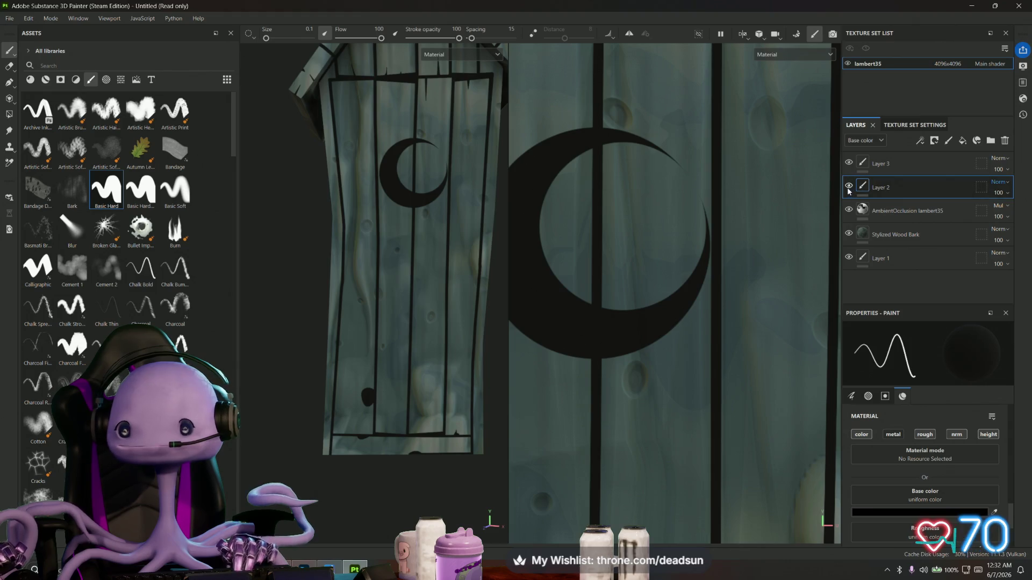
{"action": "left_click", "coordinate": [849, 186]}
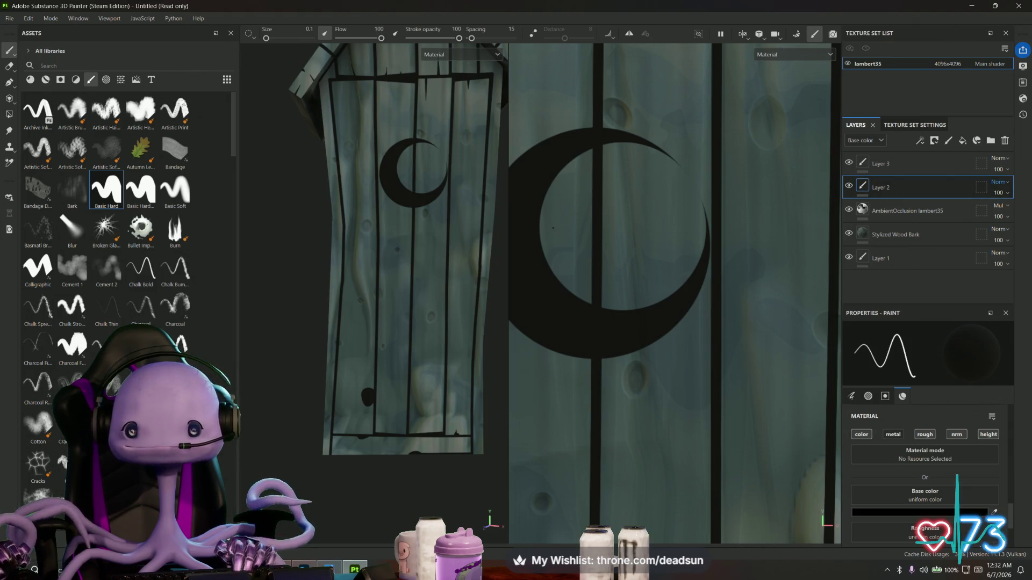
{"action": "left_click", "coordinate": [10, 70]}
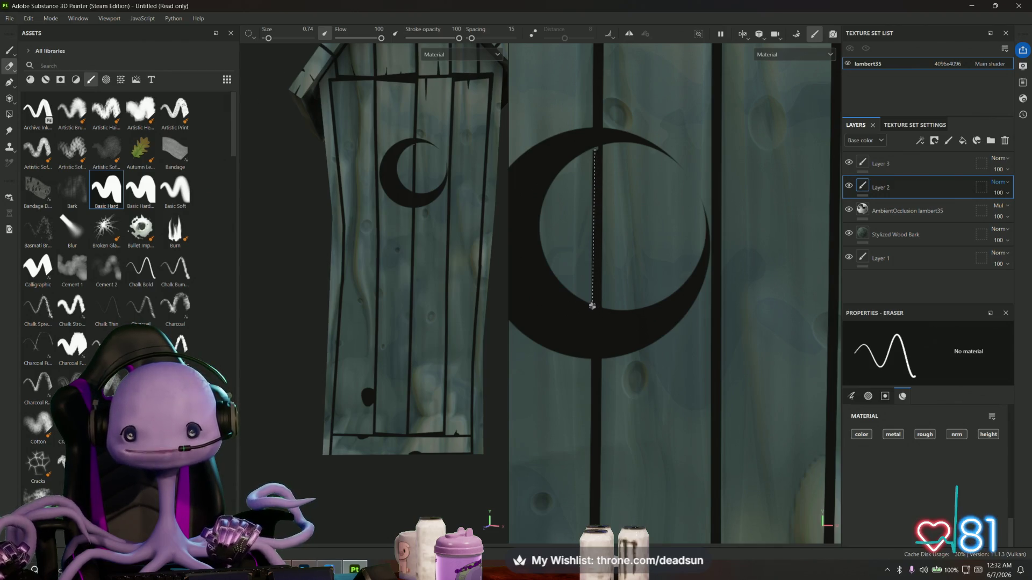
Erase the black plank stripe running through the inside of the large crescent moon
{"action": "left_click", "coordinate": [593, 306]}
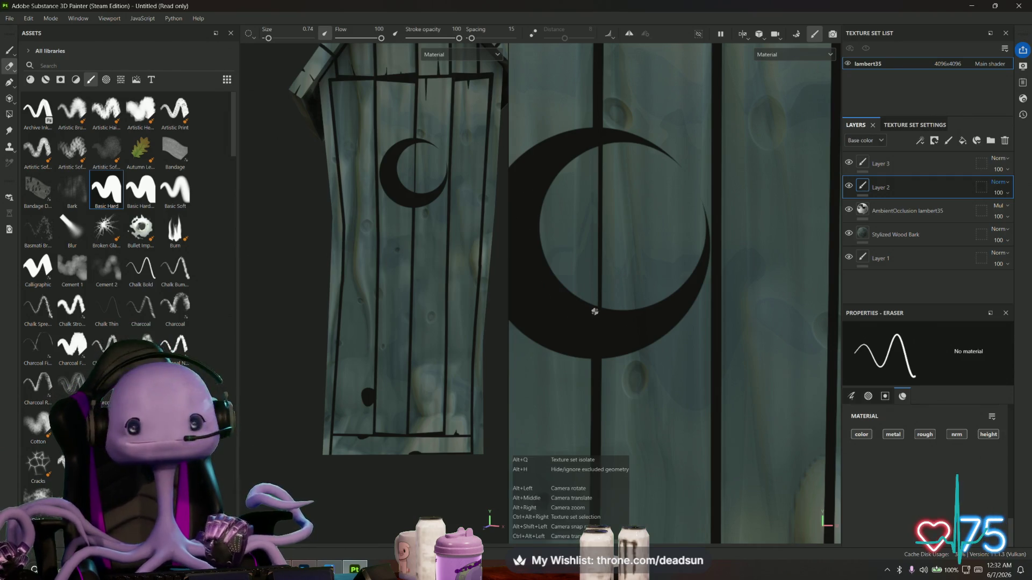
{"action": "scroll", "scroll_direction": "down", "scroll_amount": 3}
{"action": "scroll", "scroll_direction": "down", "scroll_amount": 3}
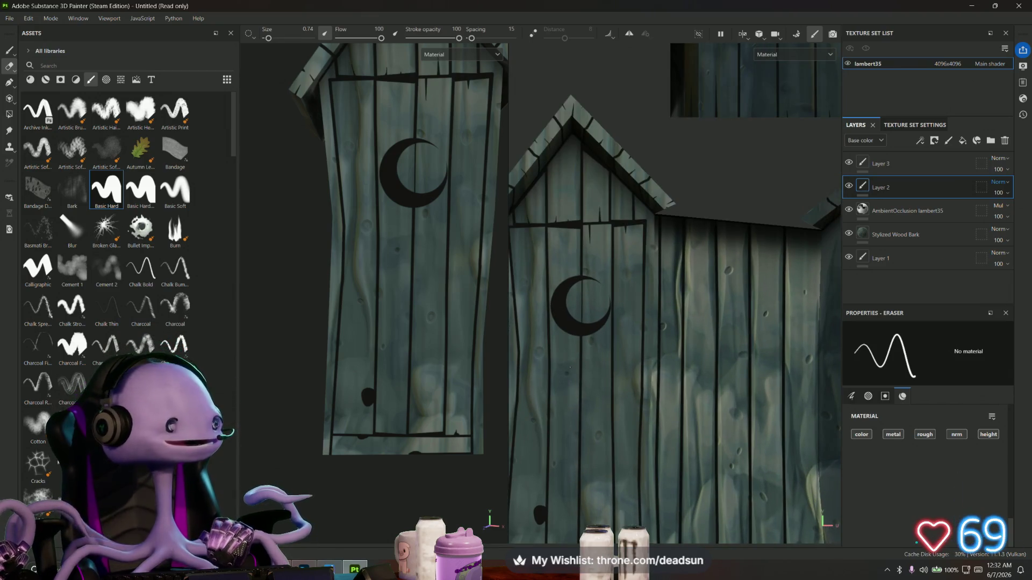
{"action": "scroll", "scroll_direction": "up", "scroll_amount": 3}
{"action": "scroll", "scroll_direction": "down", "scroll_amount": 3}
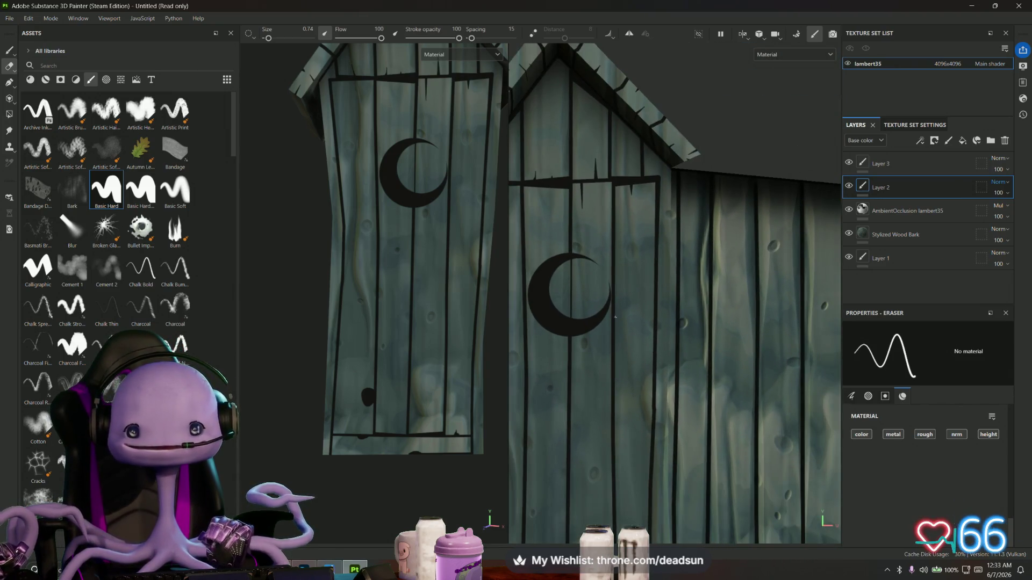
{"action": "scroll", "scroll_direction": "up", "scroll_amount": 3}
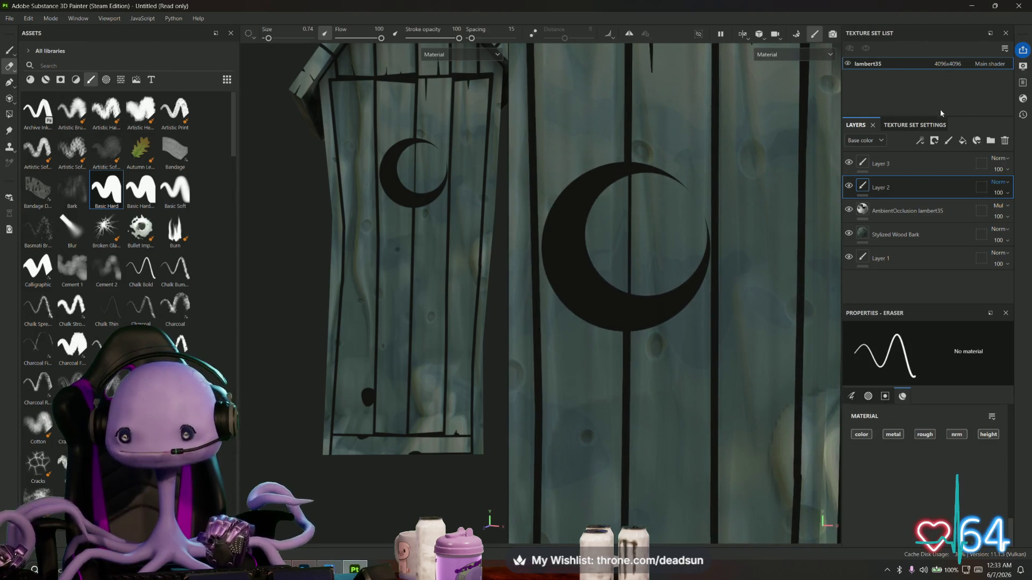
{"action": "left_click", "coordinate": [887, 160]}
{"action": "scroll", "scroll_direction": "up", "scroll_amount": 3}
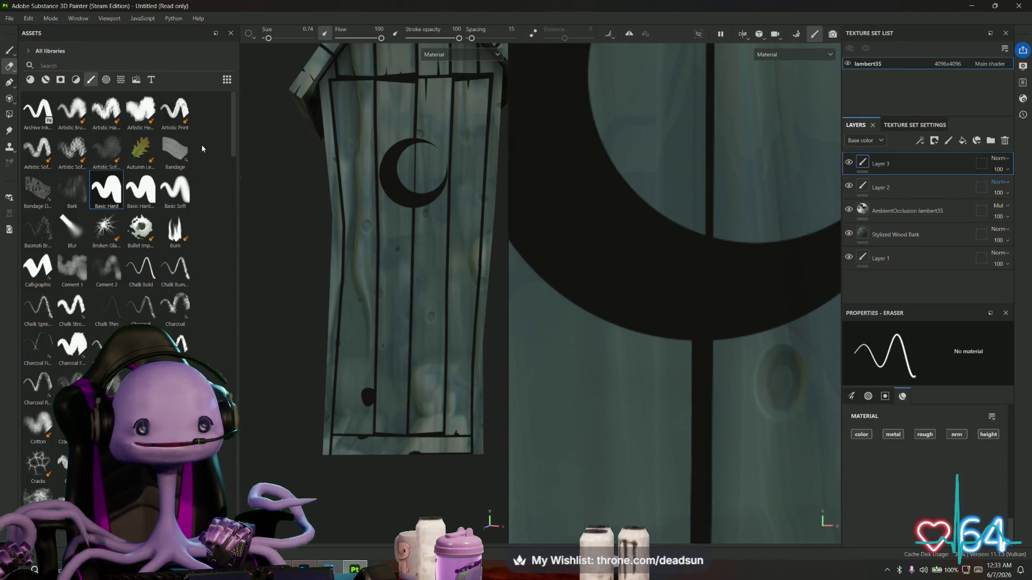
Switch back to the Paint brush and set its size to 0.18
{"action": "left_click_drag", "start_coordinate": [267, 40], "coordinate": [265, 41]}
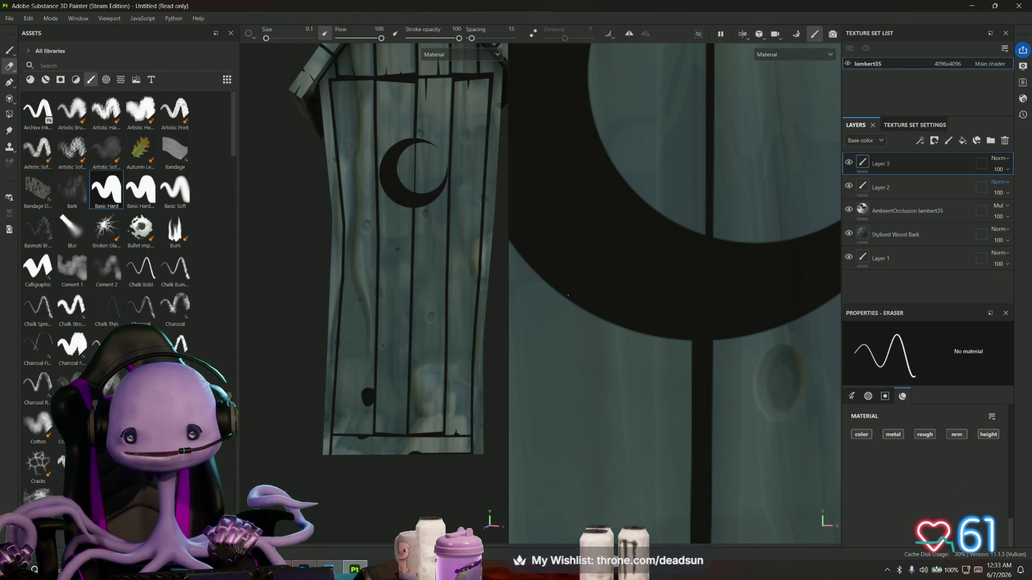
{"action": "left_click_drag", "start_coordinate": [265, 38], "coordinate": [267, 40]}
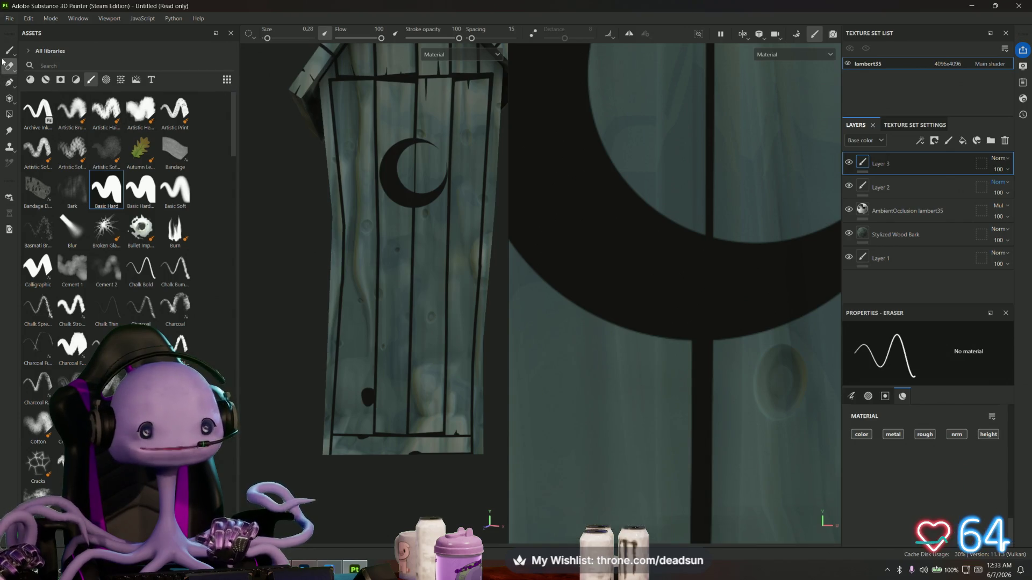
{"action": "left_click", "coordinate": [9, 50]}
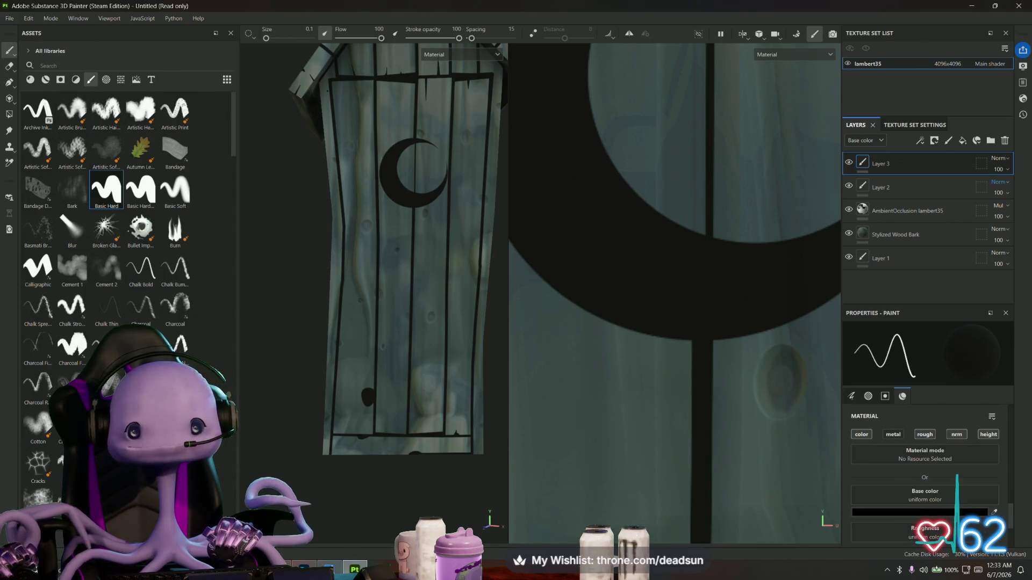
{"action": "left_click_drag", "start_coordinate": [266, 38], "coordinate": [267, 38]}
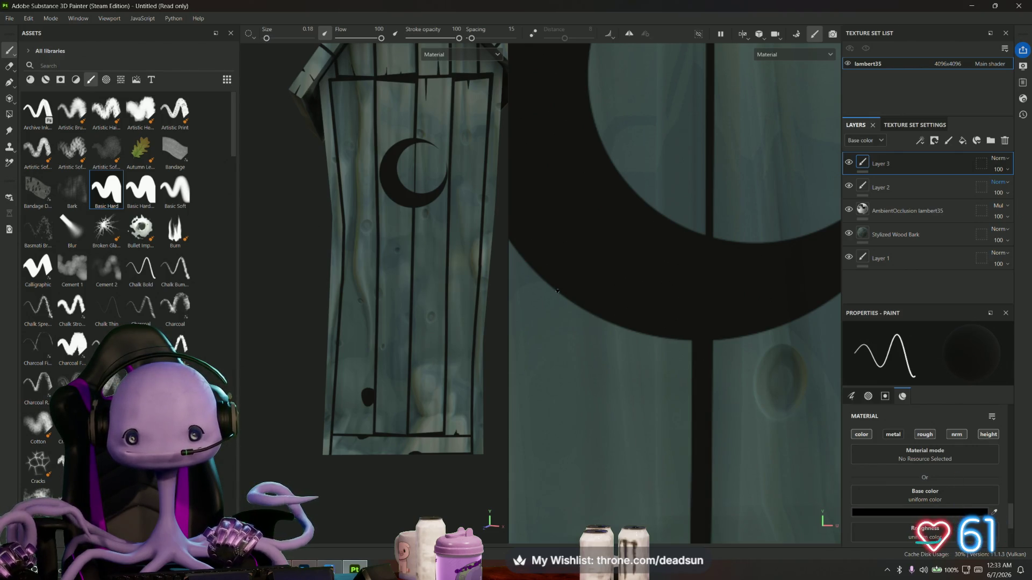
Paint two straight vertical black drips hanging below the crescent moon
{"action": "key", "text": "shift"}
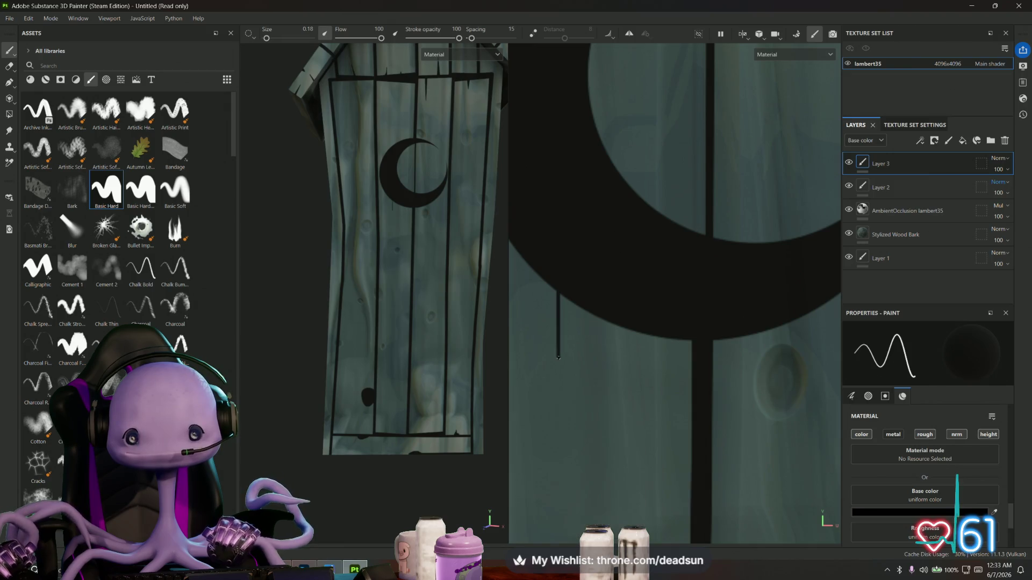
{"action": "left_click", "coordinate": [561, 305]}
{"action": "scroll", "scroll_direction": "down", "scroll_amount": 3}
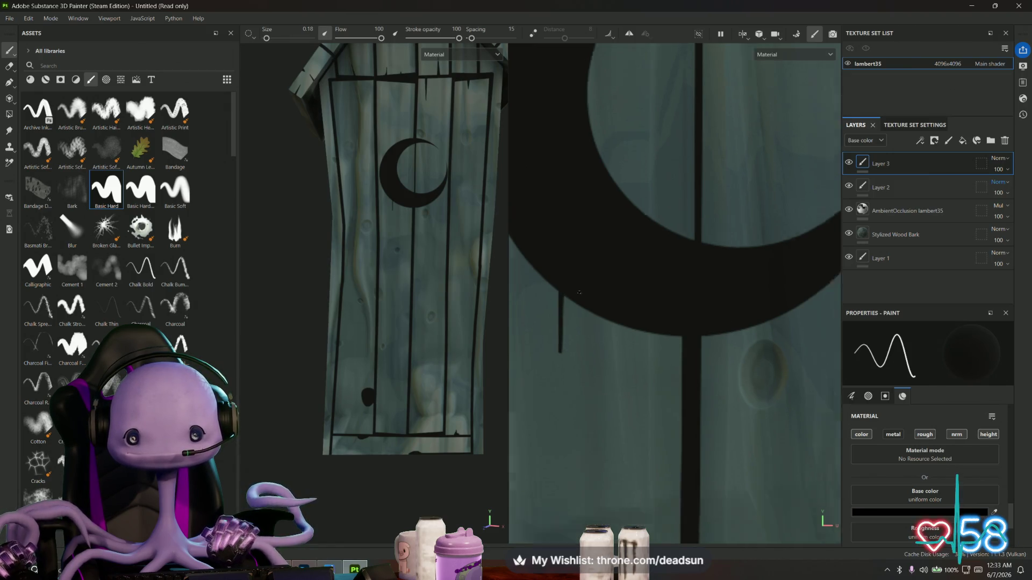
{"action": "scroll", "scroll_direction": "up", "scroll_amount": 3}
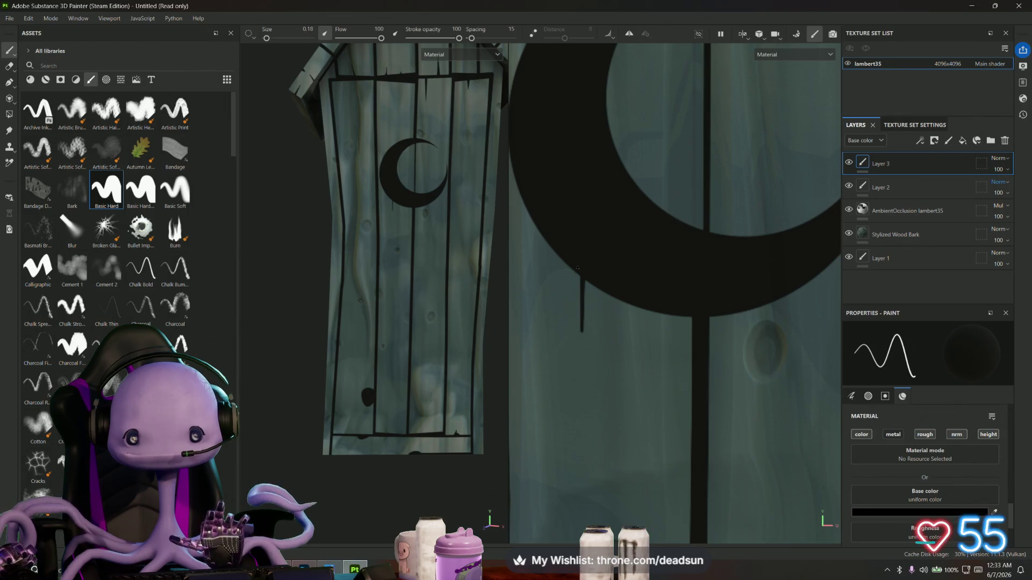
{"action": "key", "text": "shift"}
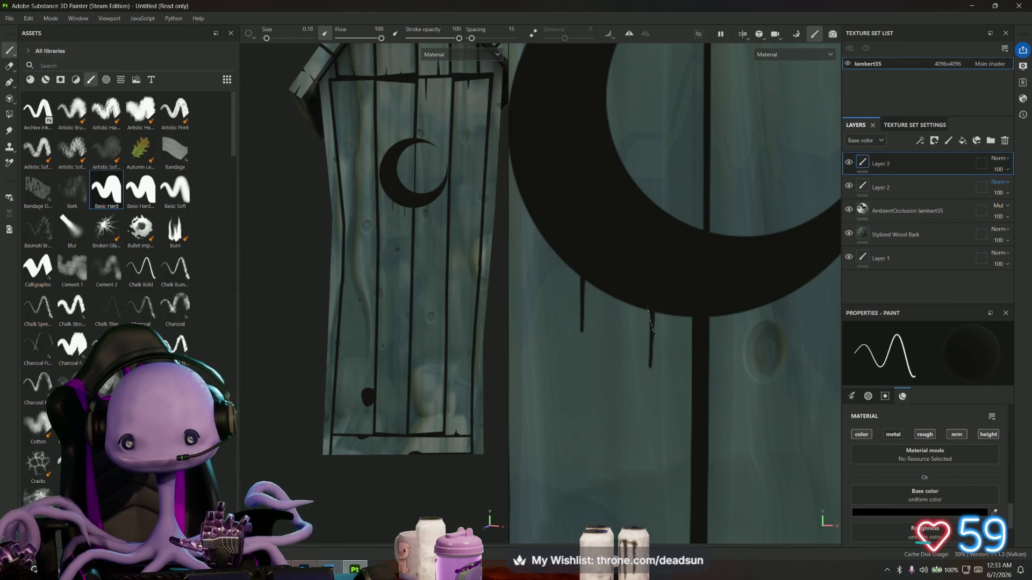
{"action": "left_click", "coordinate": [649, 321]}
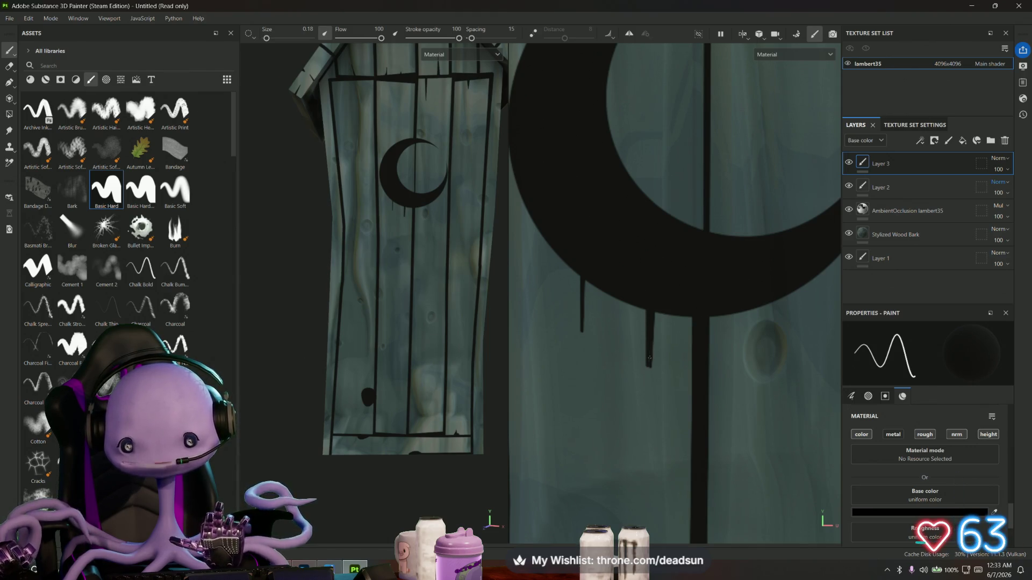
{"action": "scroll", "scroll_direction": "down", "scroll_amount": 3}
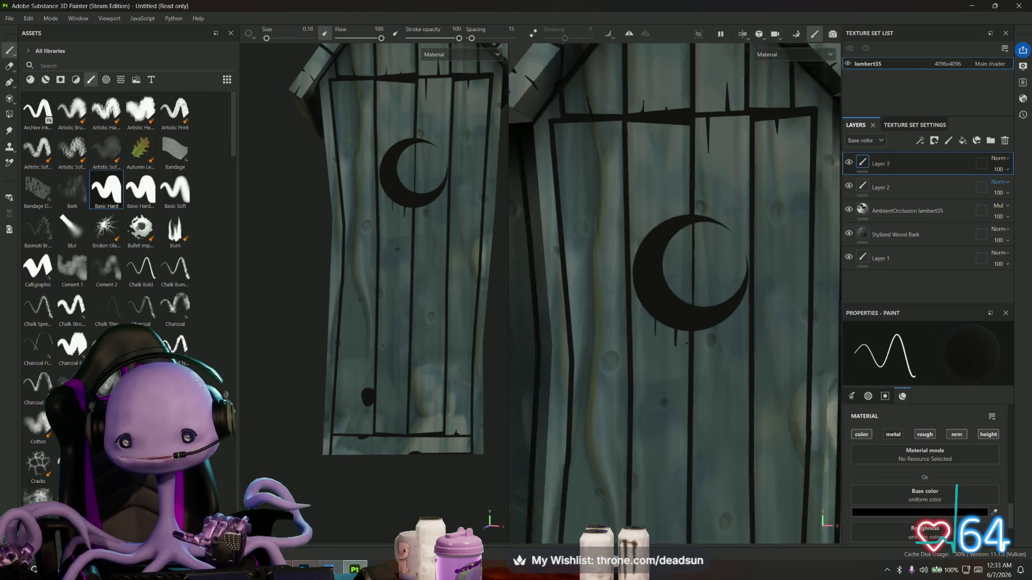
Raise the brush size to 0.41 and paint a straight black line above the crescent
{"action": "scroll", "scroll_direction": "up", "scroll_amount": 3}
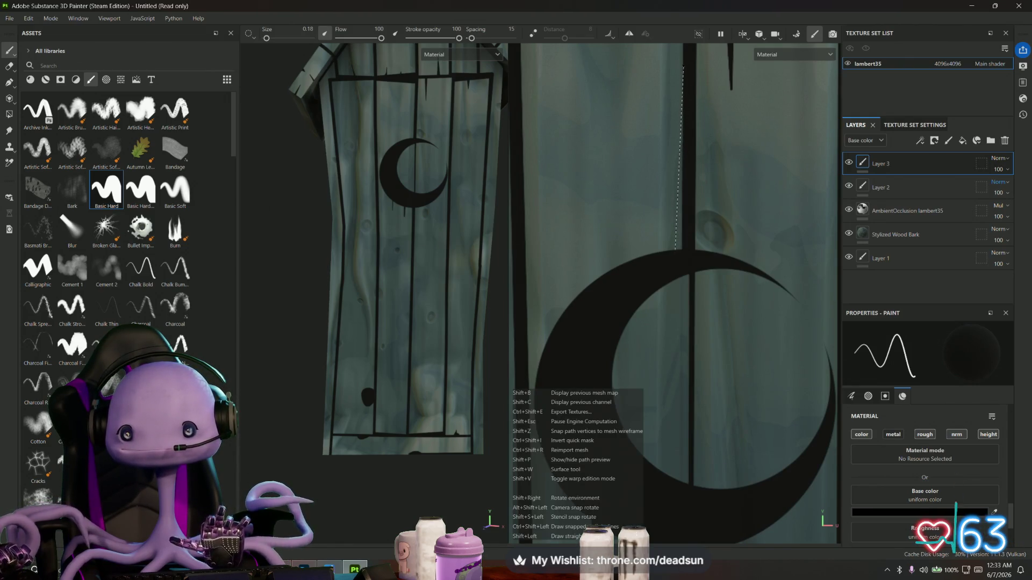
{"action": "key", "text": "bracketright"}
{"action": "key", "text": "bracketright"}
{"action": "key", "text": "bracketright"}
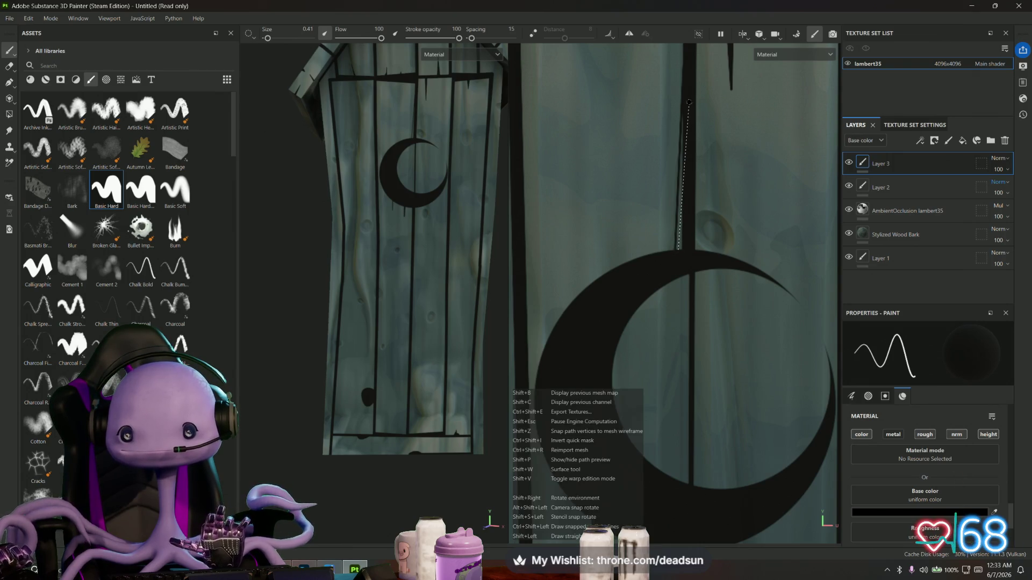
{"action": "left_click", "coordinate": [685, 118]}
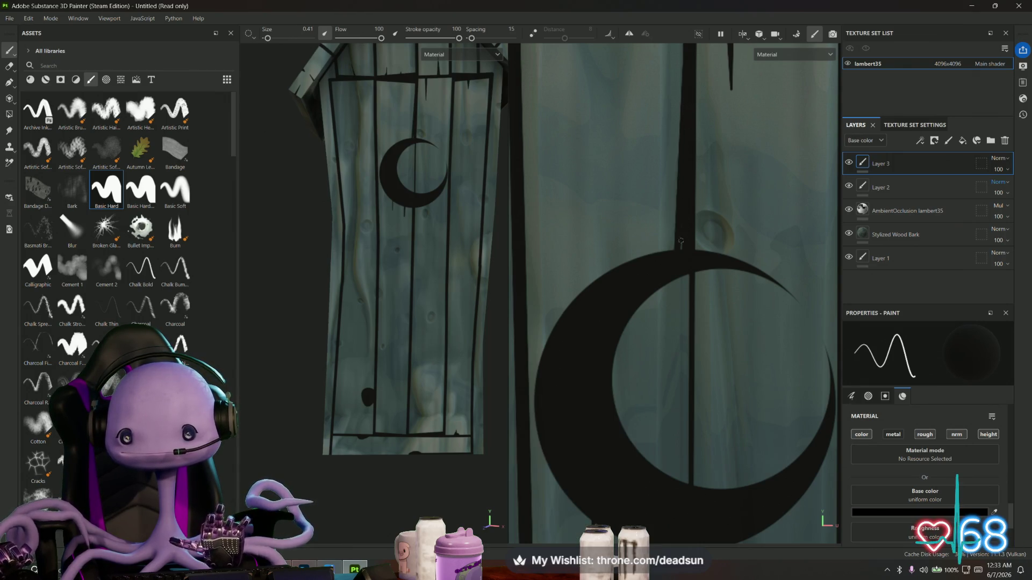
{"action": "scroll", "scroll_direction": "down", "scroll_amount": 3}
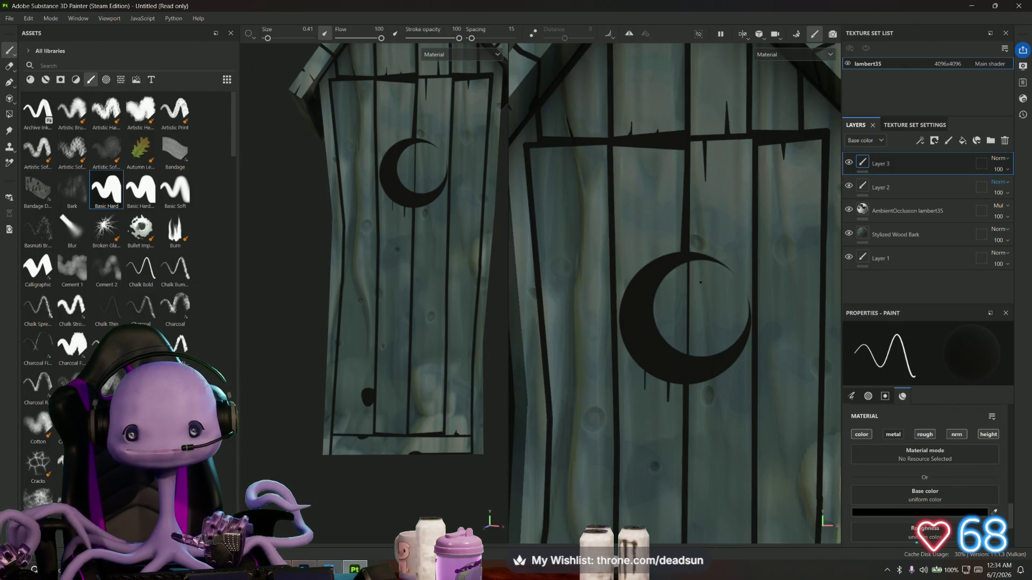
{"action": "scroll", "scroll_direction": "up", "scroll_amount": 3}
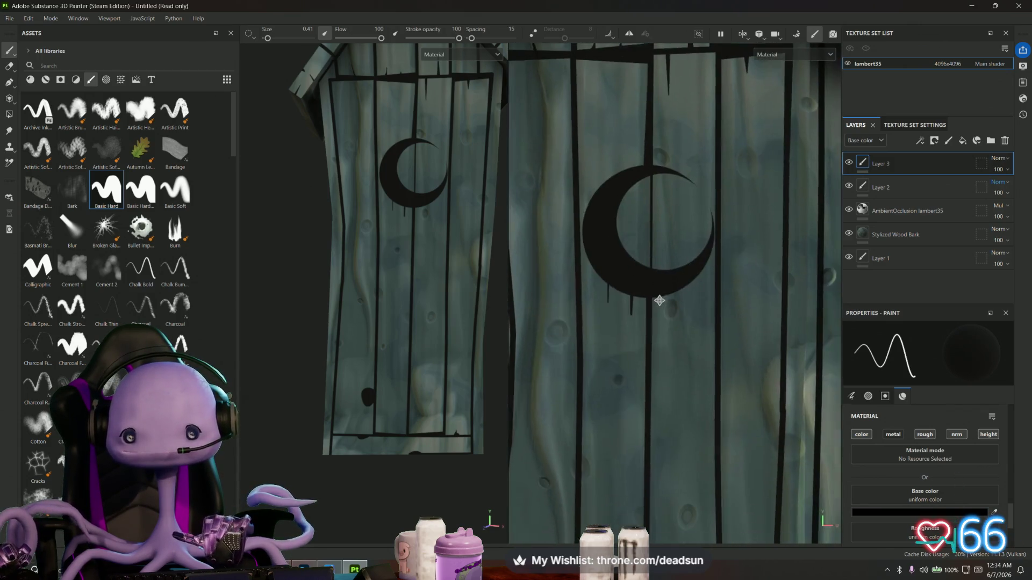
{"action": "scroll", "scroll_direction": "up", "scroll_amount": 3}
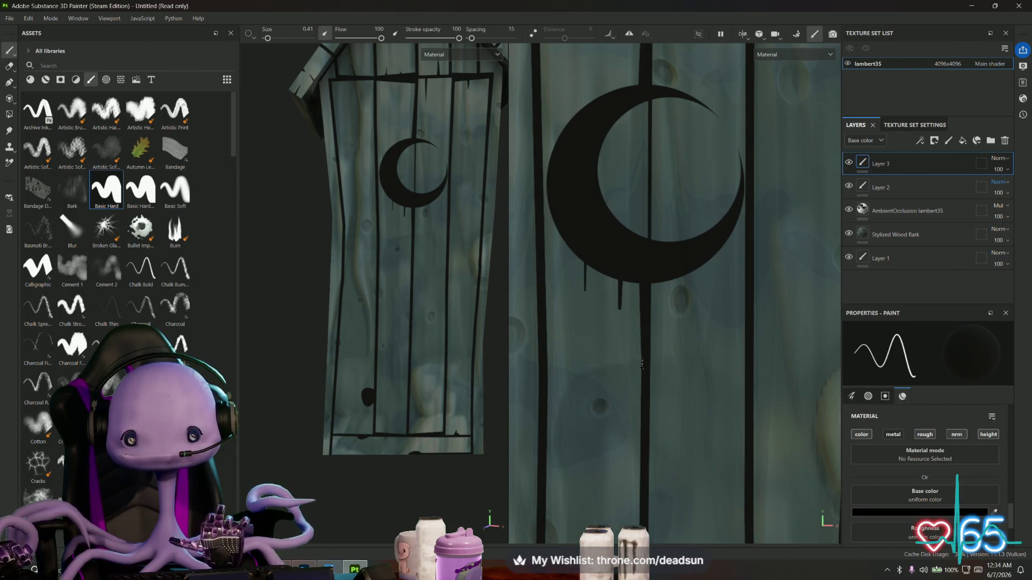
{"action": "scroll", "scroll_direction": "down", "scroll_amount": 3}
{"action": "scroll", "scroll_direction": "up", "scroll_amount": 3}
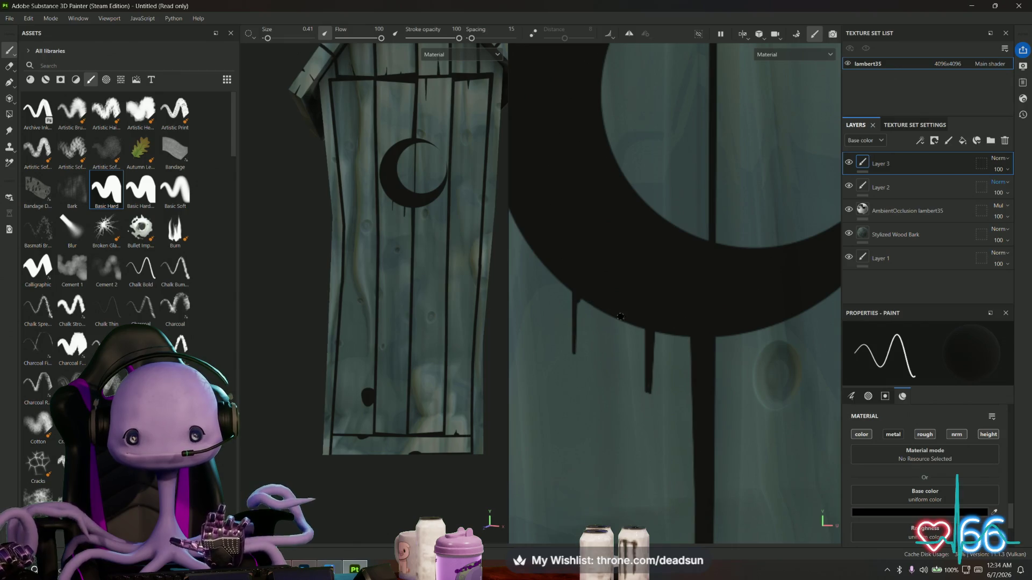
{"action": "scroll", "scroll_direction": "down", "scroll_amount": 3}
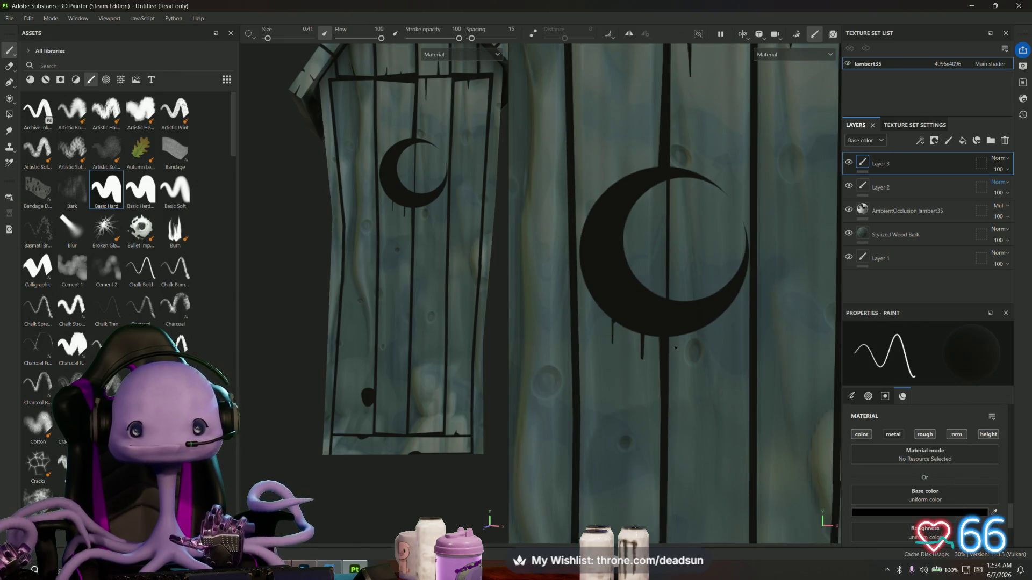
{"action": "scroll", "scroll_direction": "up", "scroll_amount": 3}
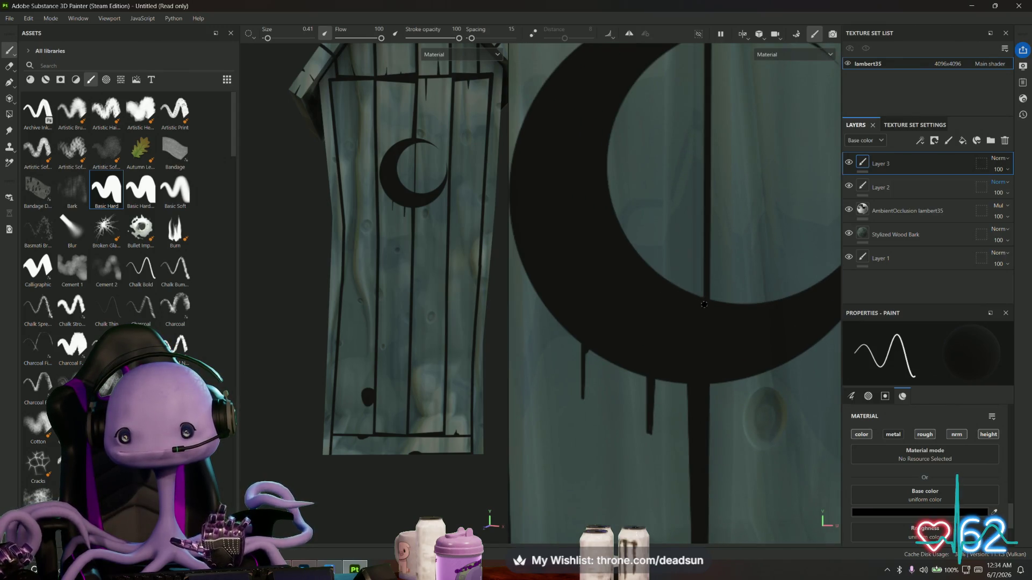
{"action": "scroll", "scroll_direction": "down", "scroll_amount": 3}
{"action": "scroll", "scroll_direction": "down", "scroll_amount": 3}
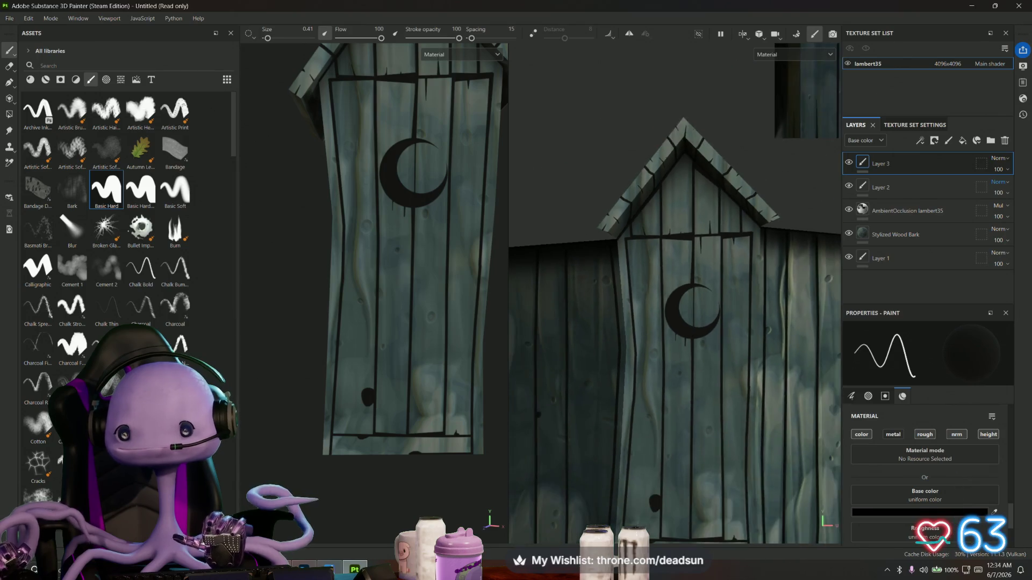
{"action": "scroll", "scroll_direction": "up", "scroll_amount": 3}
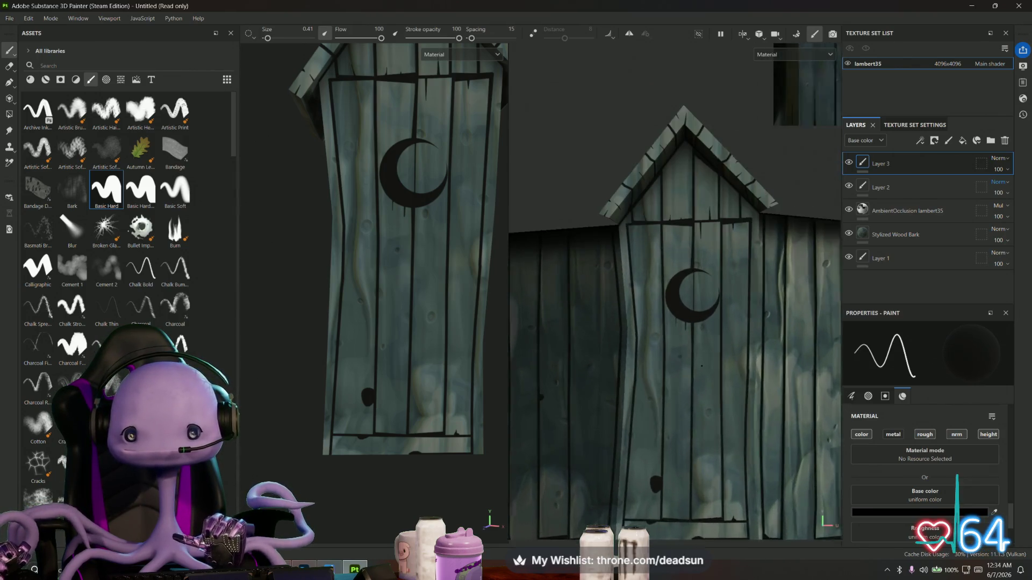
{"action": "scroll", "scroll_direction": "up", "scroll_amount": 3}
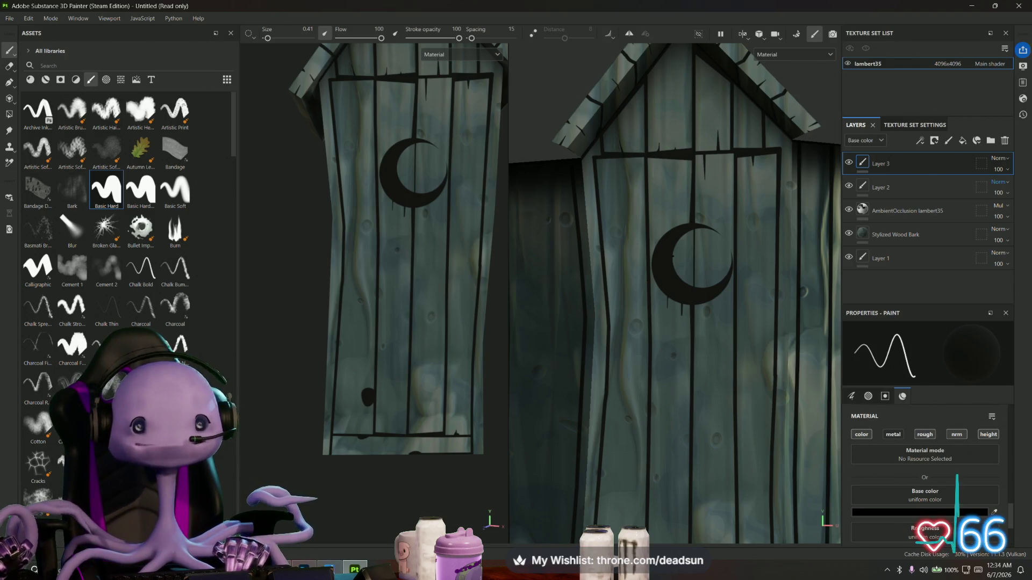
{"action": "scroll", "scroll_direction": "down", "scroll_amount": 3}
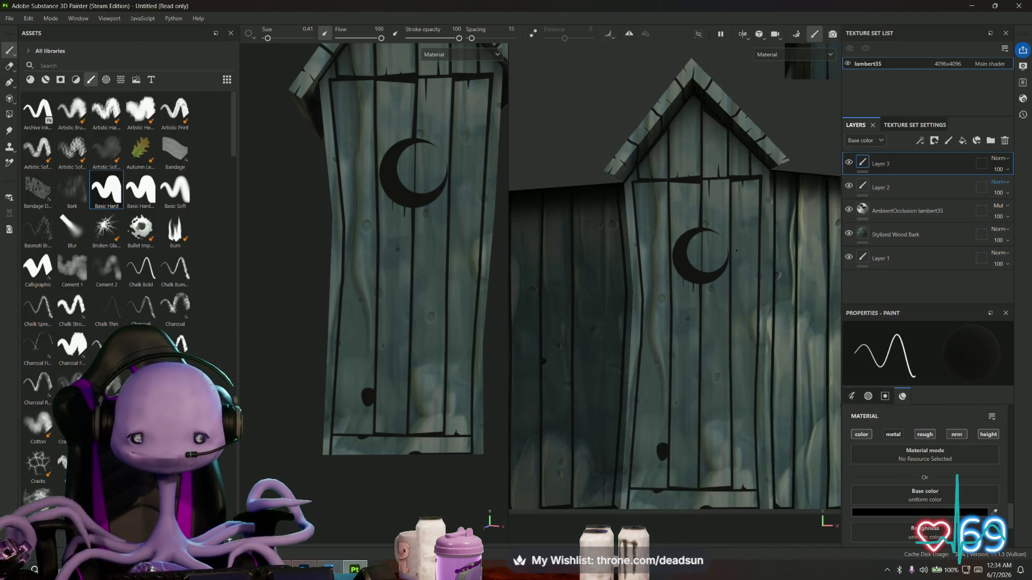
{"action": "scroll", "scroll_direction": "up", "scroll_amount": 3}
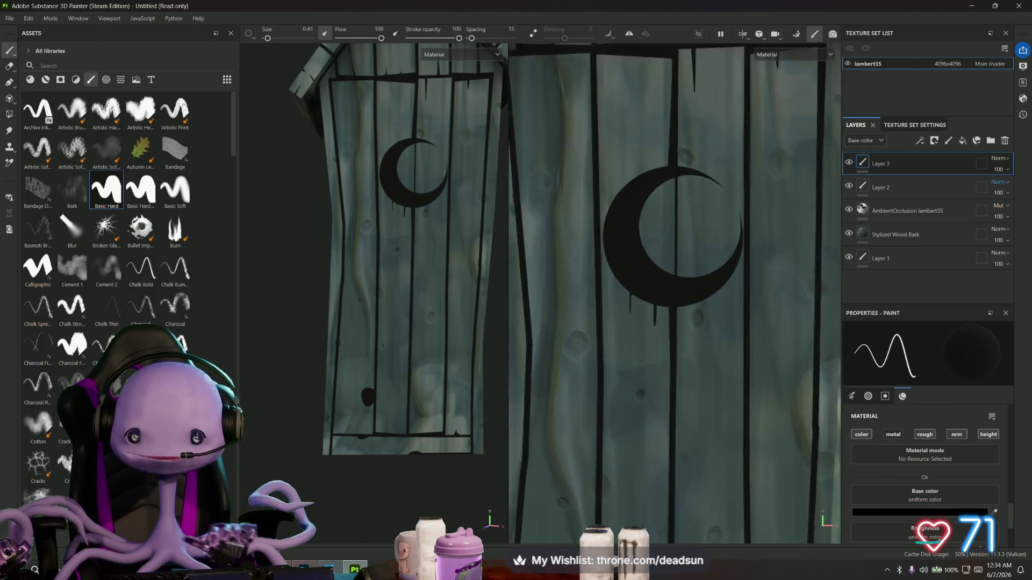
{"action": "scroll", "scroll_direction": "up", "scroll_amount": 3}
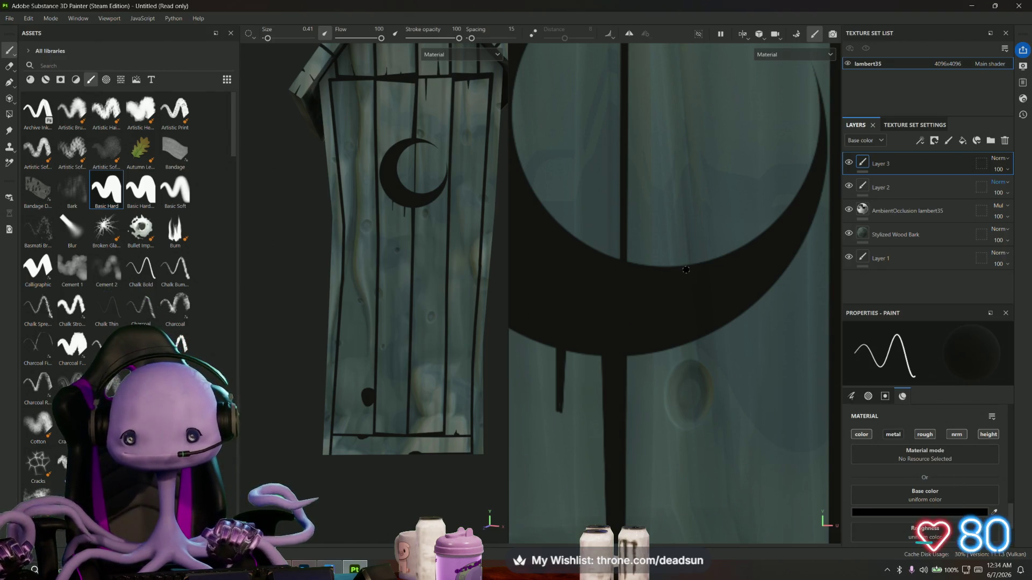
Shrink the brush to 0.18 and paint short thin drips along the crescent's lower edge
{"action": "key", "text": "shift"}
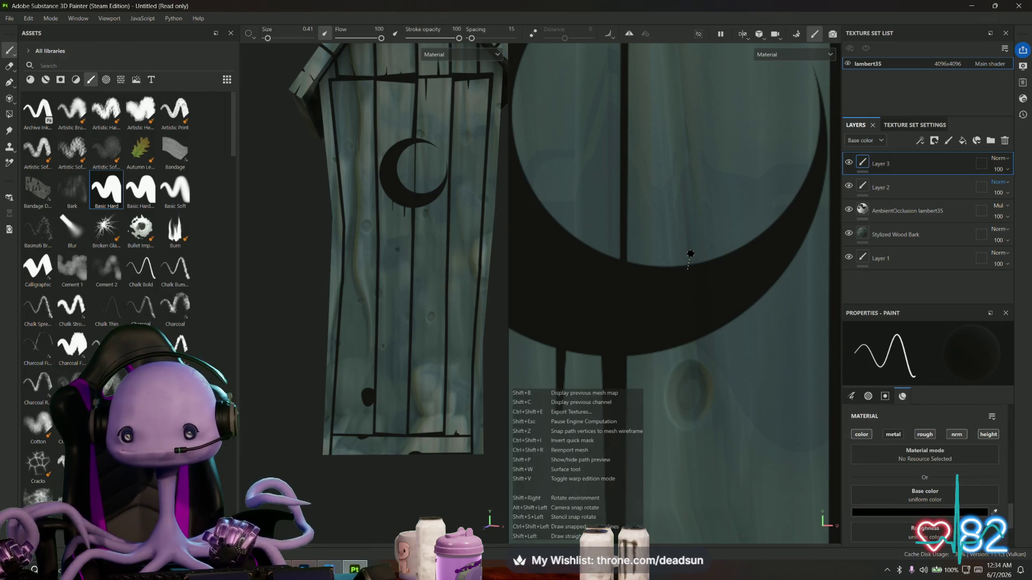
{"action": "left_click", "coordinate": [690, 253]}
{"action": "scroll", "scroll_direction": "down", "scroll_amount": 3}
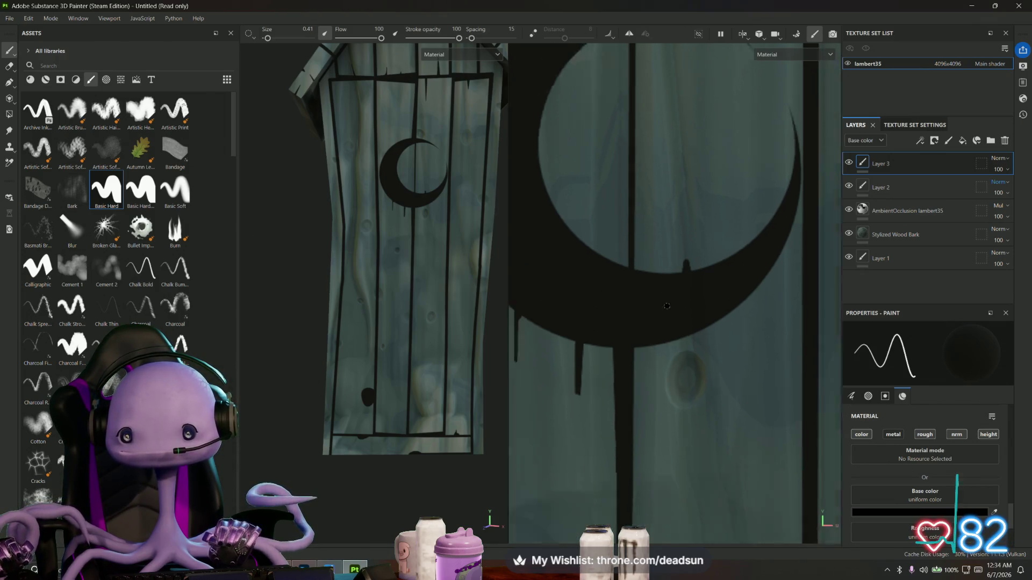
{"action": "scroll", "scroll_direction": "up", "scroll_amount": 3}
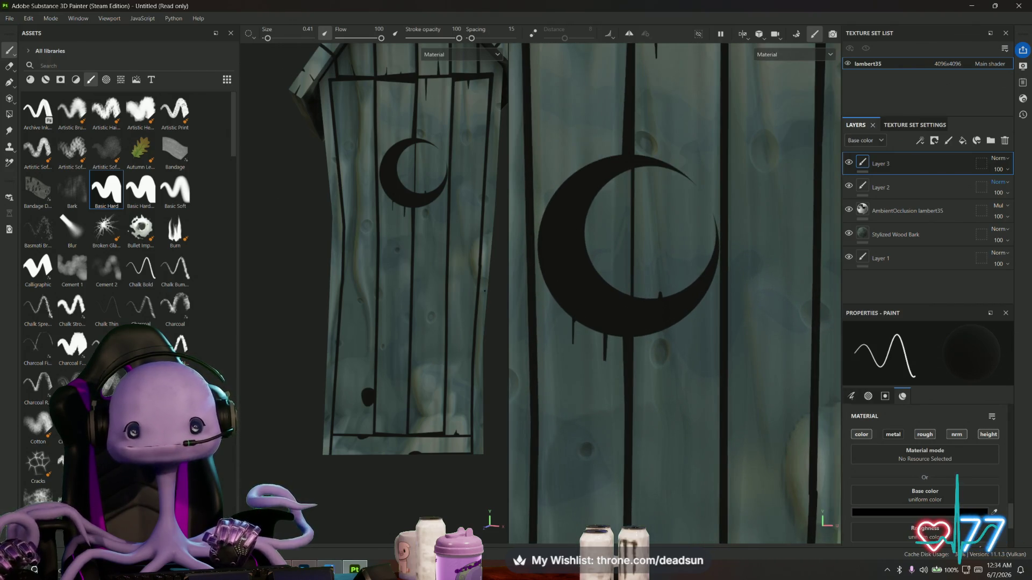
{"action": "left_click_drag", "start_coordinate": [267, 44], "coordinate": [266, 38]}
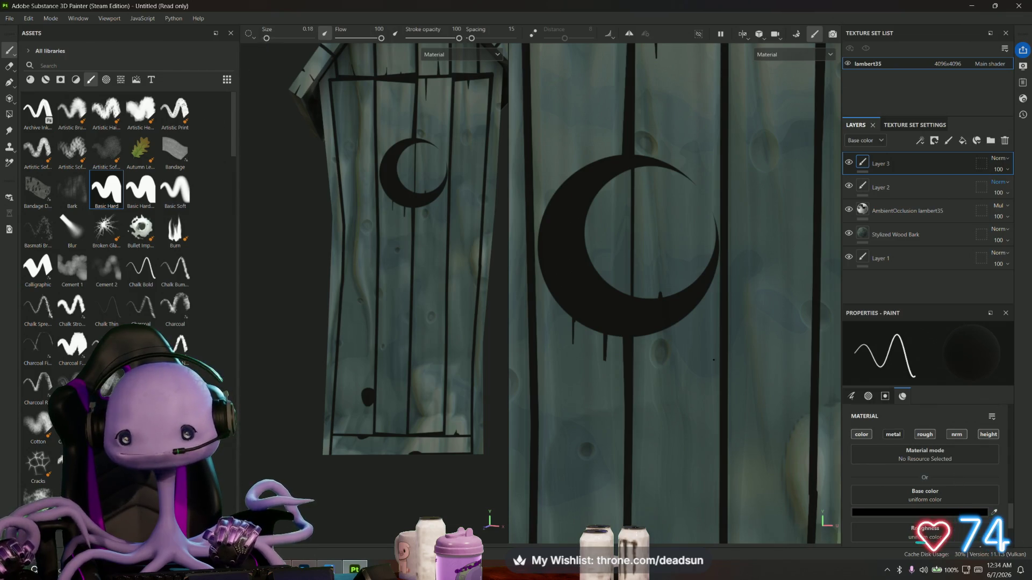
{"action": "scroll", "scroll_direction": "up", "scroll_amount": 3}
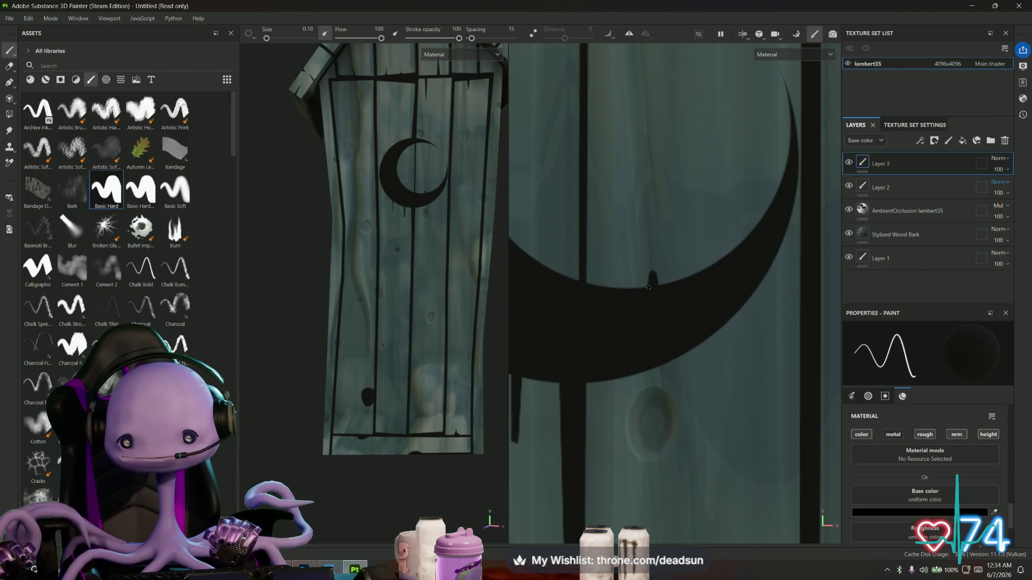
{"action": "left_click", "coordinate": [653, 257]}
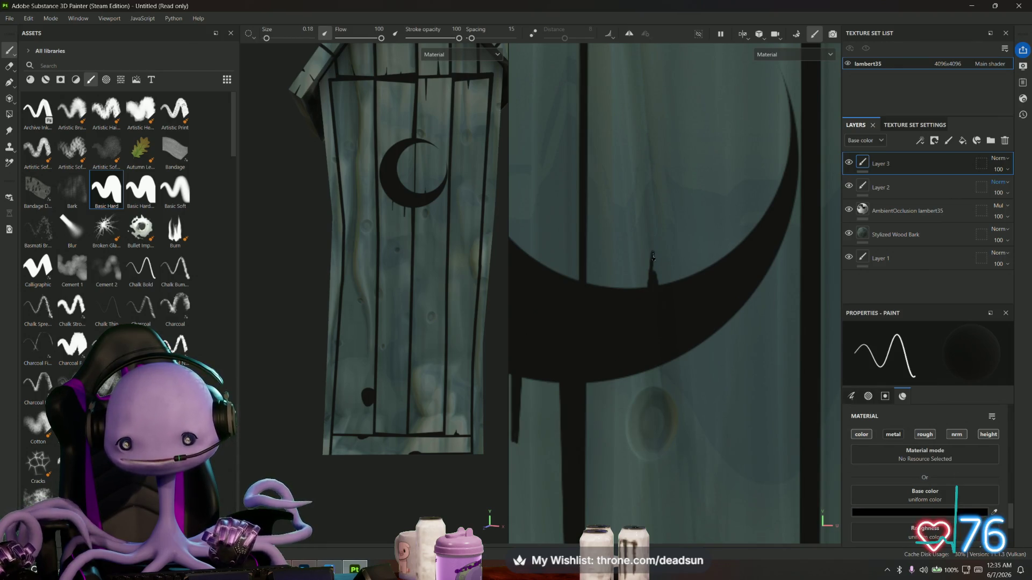
{"action": "left_click", "coordinate": [656, 296]}
{"action": "scroll", "scroll_direction": "down", "scroll_amount": 3}
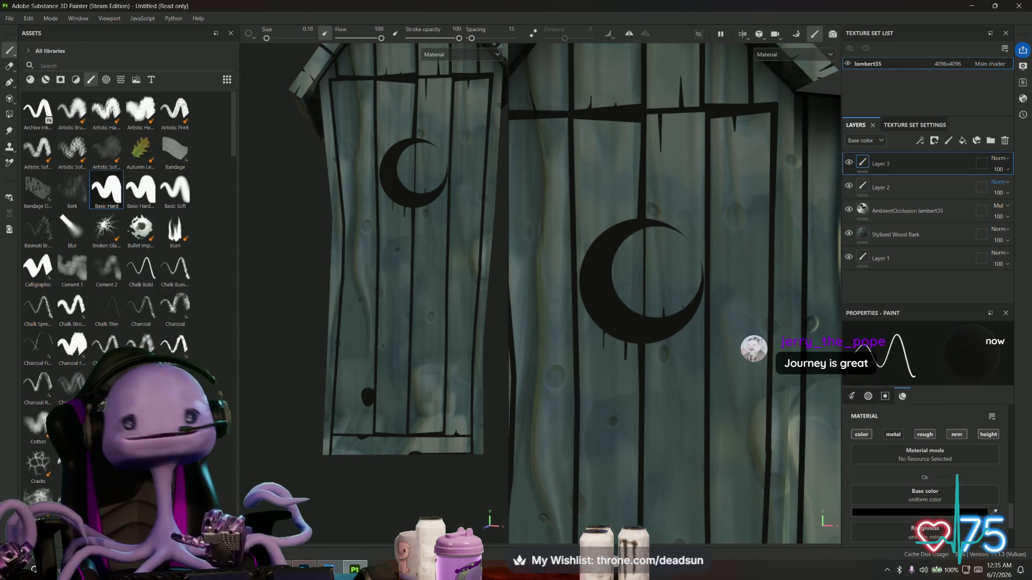
Zoom onto the door-handle hole and stroke a thin vertical black drip down from it twice
{"action": "scroll", "scroll_direction": "up", "scroll_amount": 3}
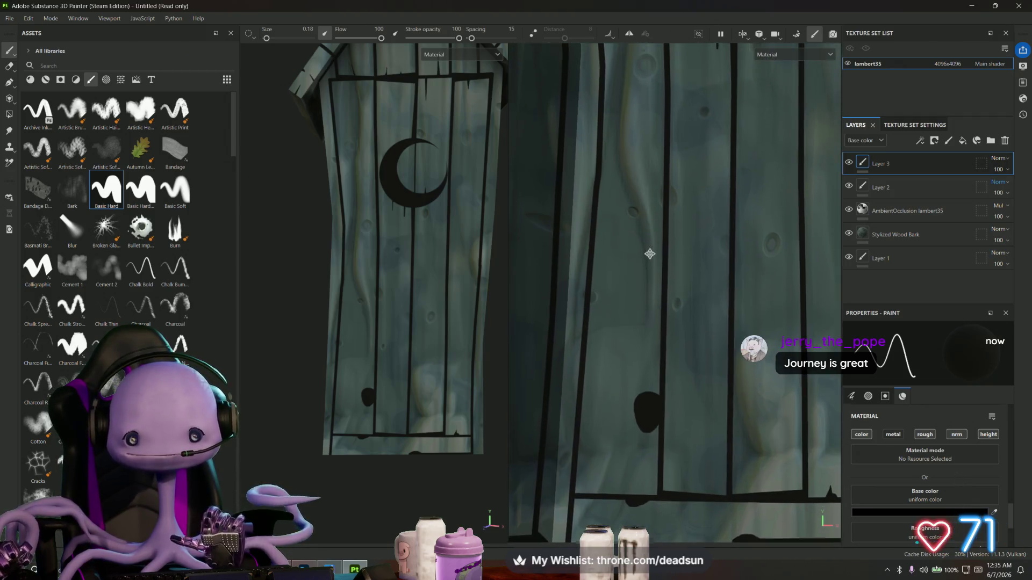
{"action": "scroll", "scroll_direction": "up", "scroll_amount": 3}
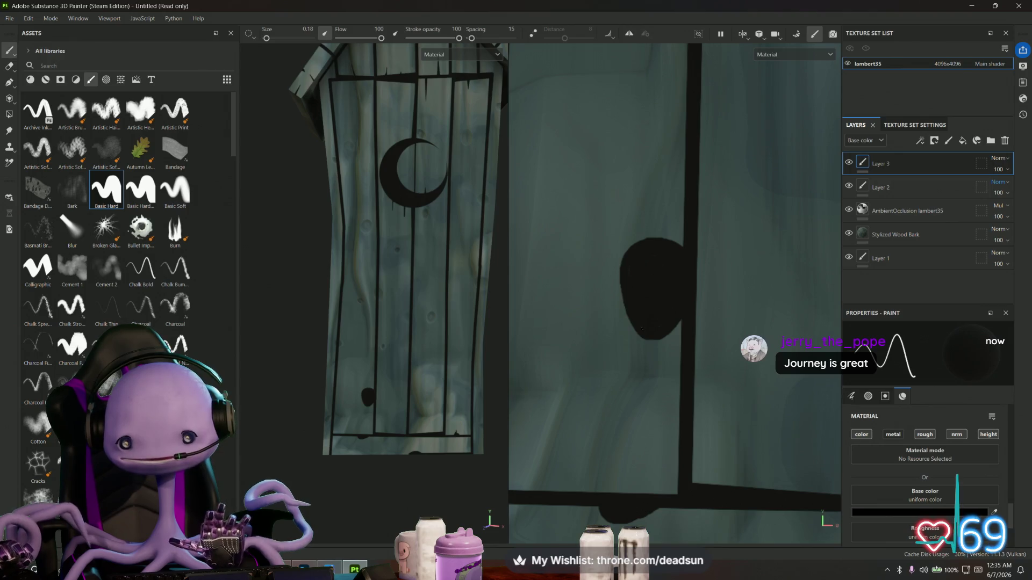
{"action": "left_click_drag", "start_coordinate": [637, 331], "coordinate": [637, 379]}
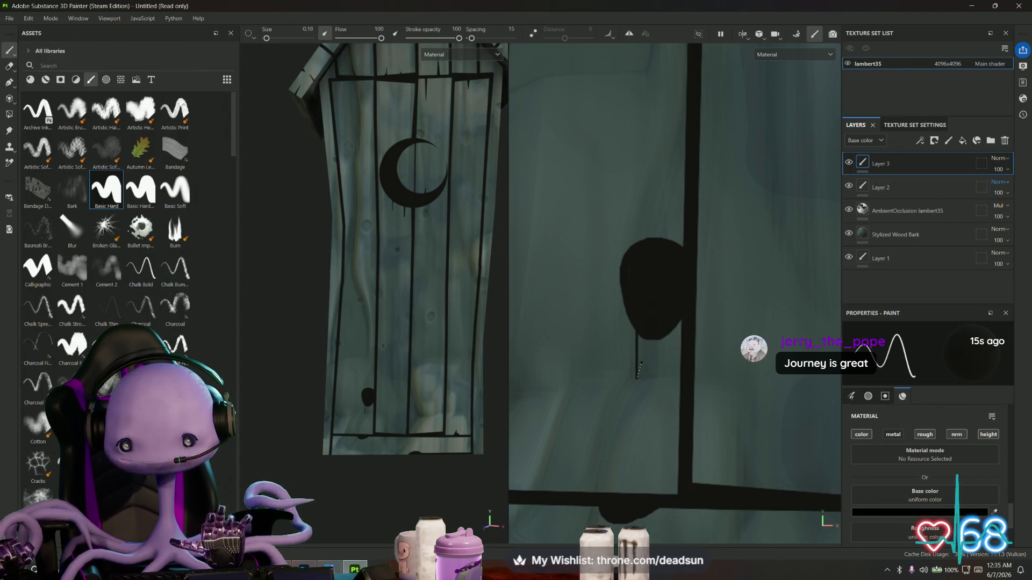
{"action": "left_click_drag", "start_coordinate": [637, 336], "coordinate": [637, 378]}
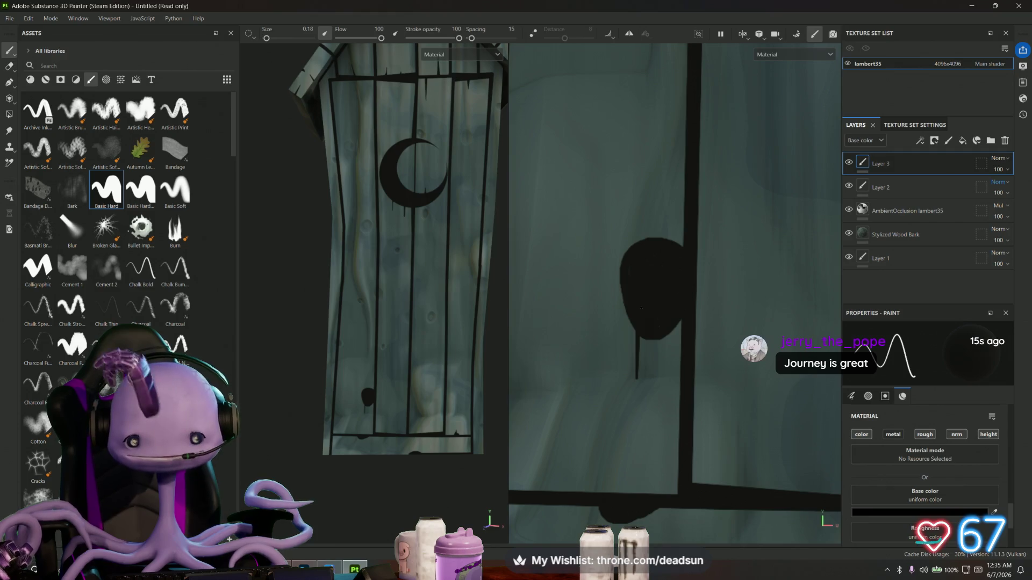